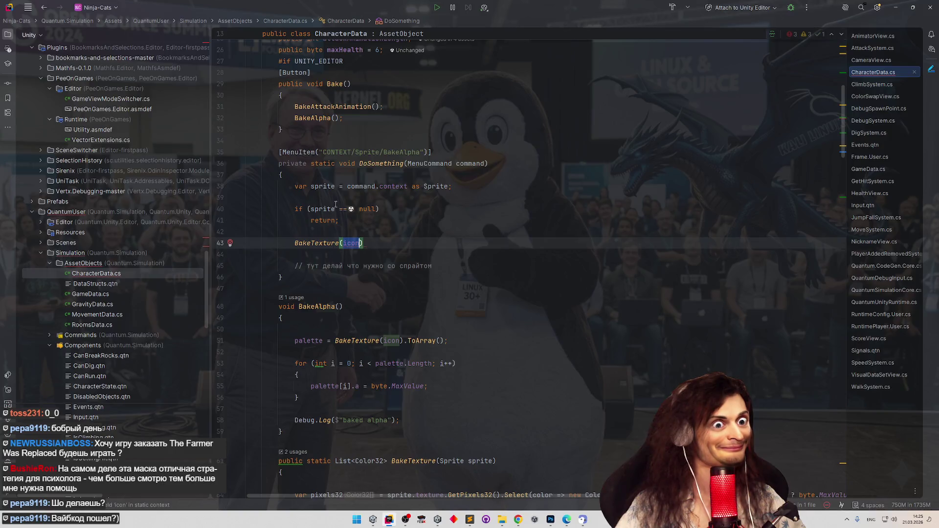
# Change the call to BakeTexture(sprite) and delete the leftover placeholder comment
pyautogui.write(';')
pyautogui.moveTo(425, 266); pyautogui.dragTo(290, 257)
pyautogui.click(425, 266)
pyautogui.moveTo(425, 266); pyautogui.dragTo(290, 256)
pyautogui.press('BackSpace')
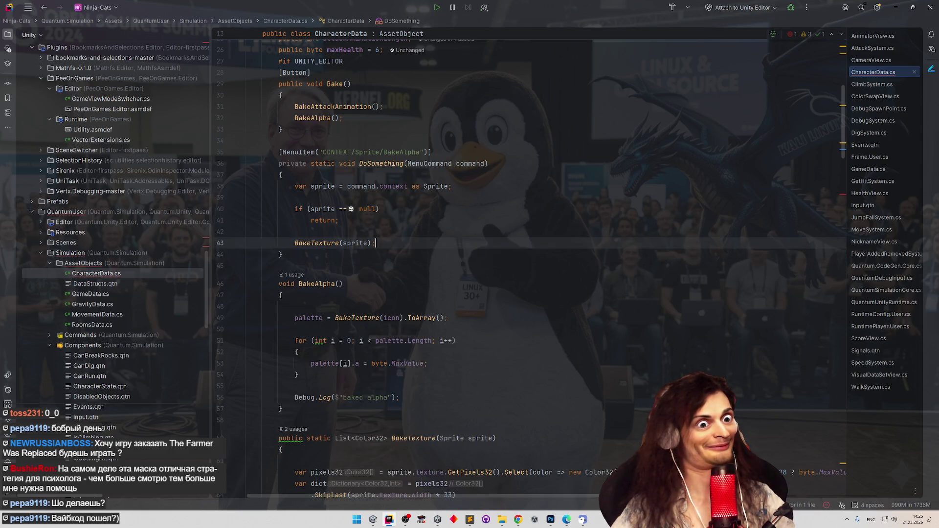
pyautogui.click(435, 221)
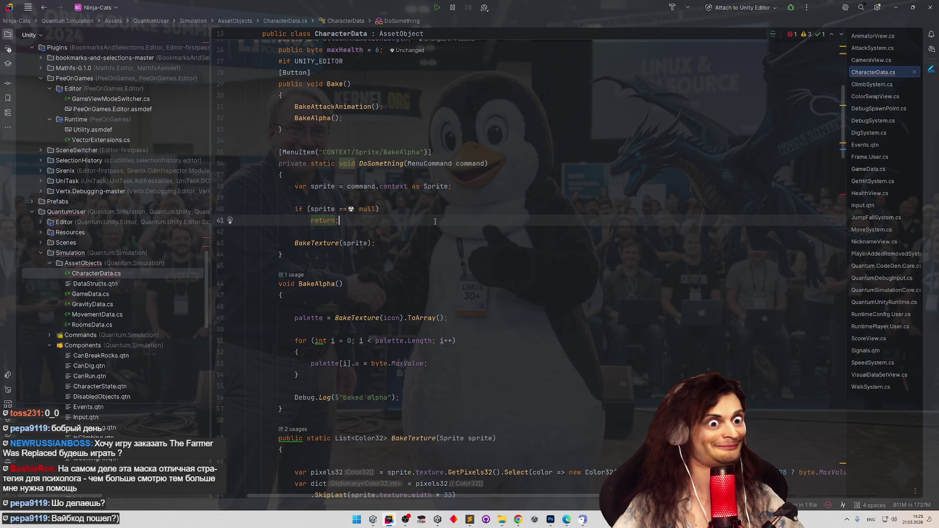
# Rename the DoSomething method to BakeSelectedSpriteAlpha
pyautogui.doubleClick(381, 164)
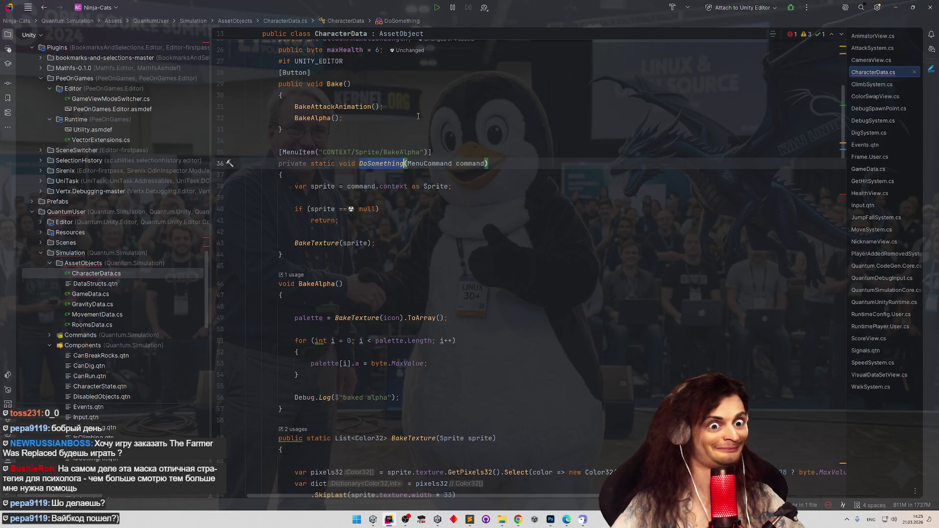
pyautogui.write('BakeSelected')
pyautogui.click(405, 163)
pyautogui.write('Alpha')
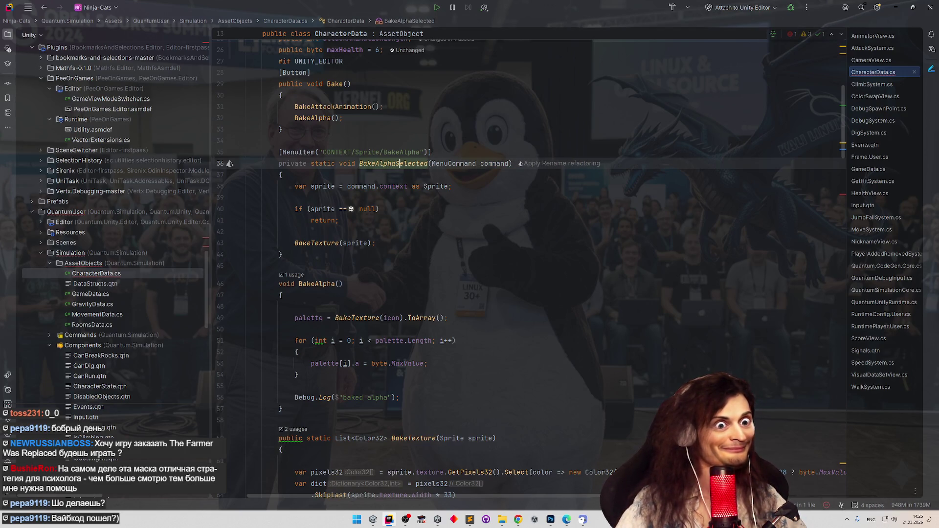
pyautogui.press('BackSpace')
pyautogui.press('BackSpace')
pyautogui.press('BackSpace')
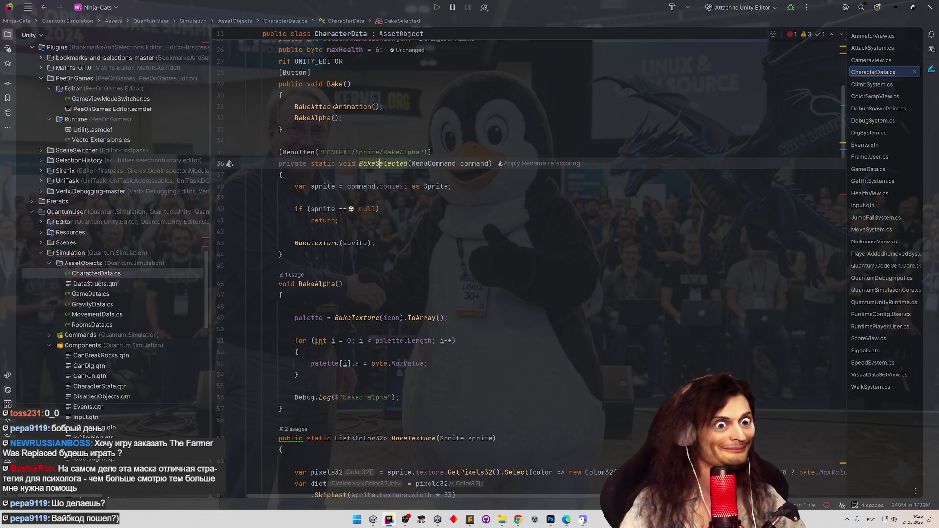
pyautogui.click(408, 163)
pyautogui.write('SpriteA')
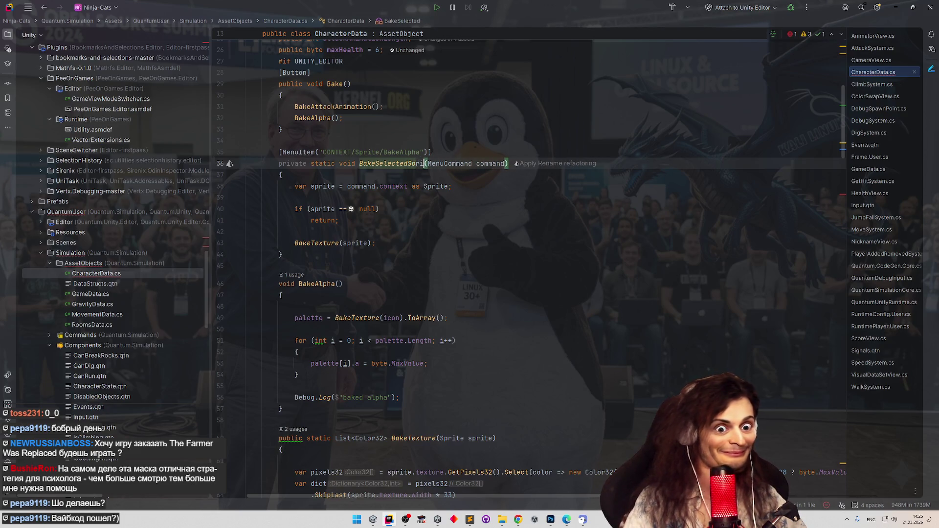
pyautogui.write('lpha')
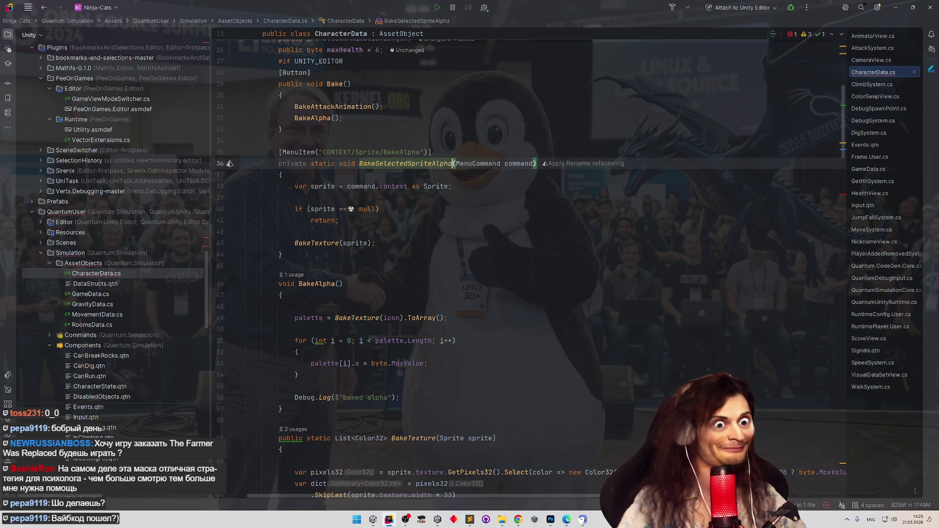
pyautogui.click(453, 120)
# Remove the private modifier from the menu method and minimize Rider
pyautogui.doubleClick(291, 163)
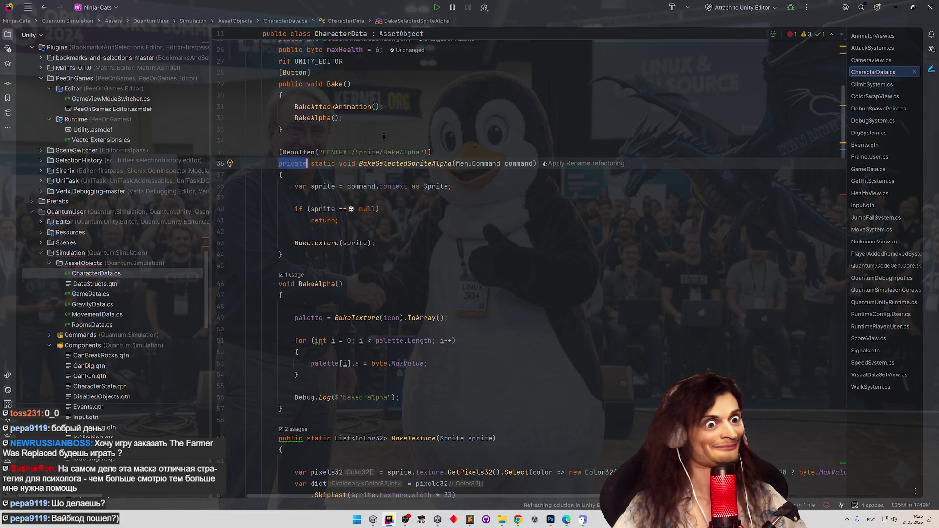
pyautogui.press('Delete')
pyautogui.press('Up')
pyautogui.press('Up')
pyautogui.press('Up')
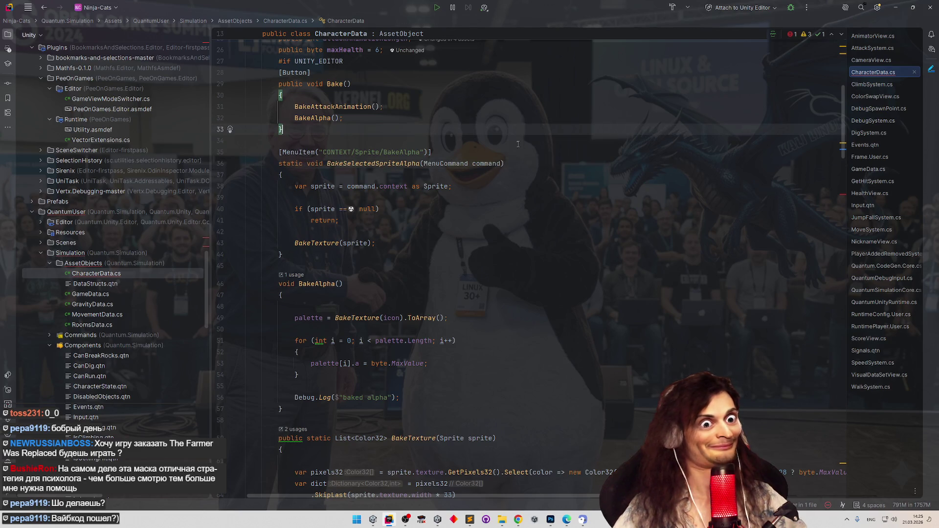
pyautogui.click(895, 7)
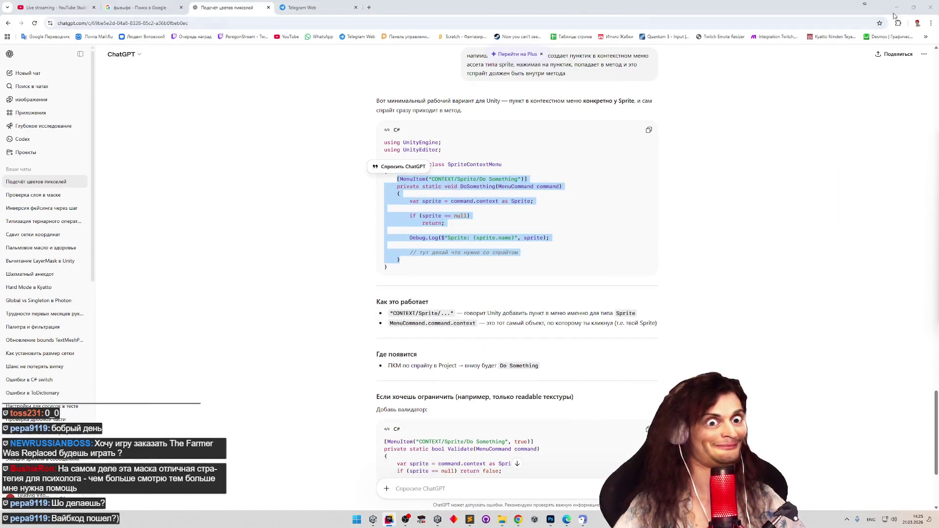
# Check the Speedy asset's actions without choosing any, then go to the root Assets folder
pyautogui.click(894, 8)
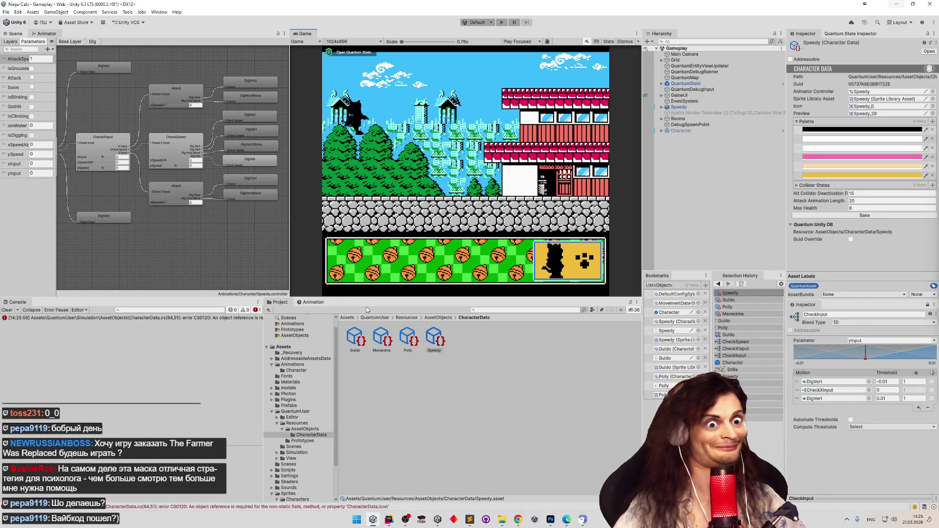
pyautogui.rightClick(434, 337)
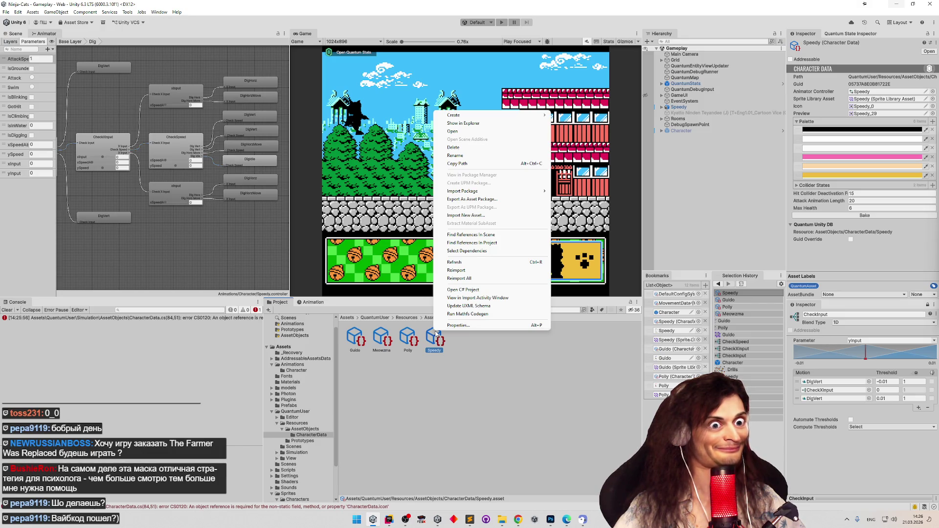
pyautogui.click(406, 382)
pyautogui.click(347, 318)
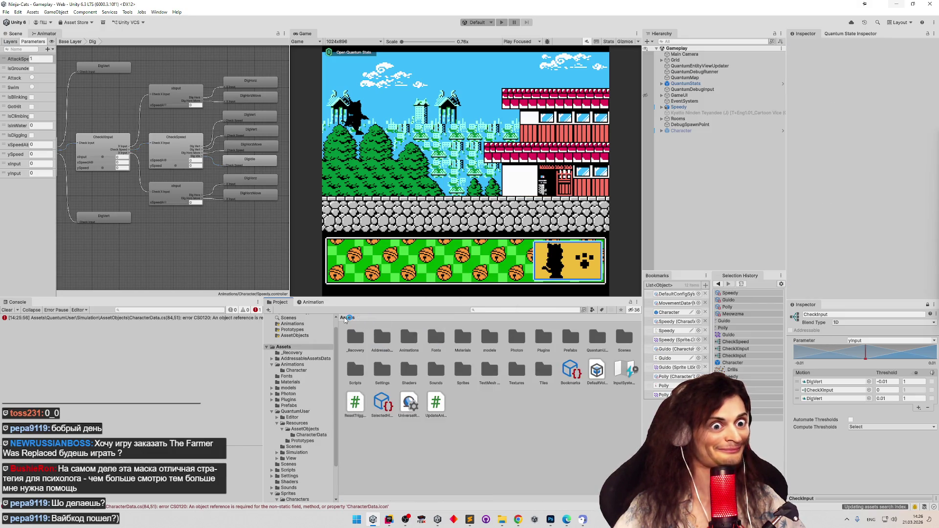
pyautogui.hotkey('alt', 'Tab')
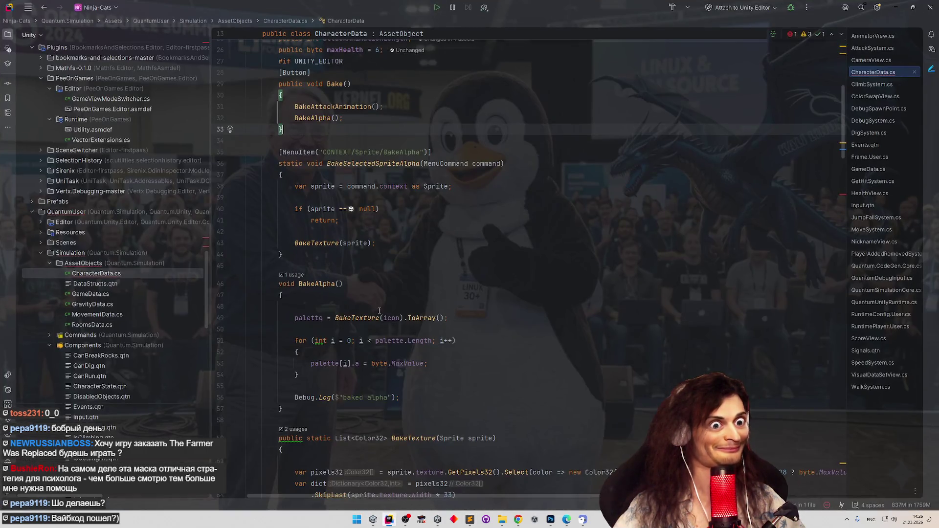
# Indent the #if UNITY_EDITOR line above the Bake method by one level
pyautogui.scroll(4, 351, 243)
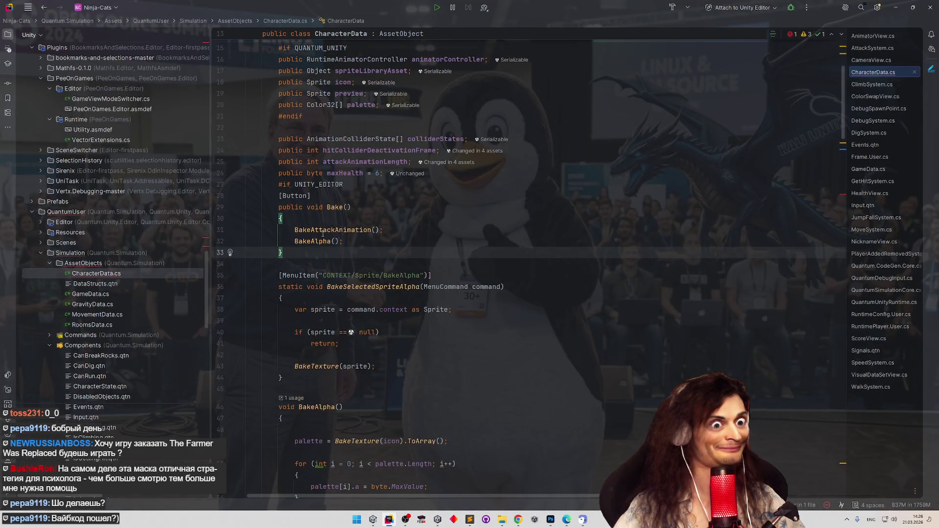
pyautogui.click(292, 186)
pyautogui.scroll(-4, 419, 286)
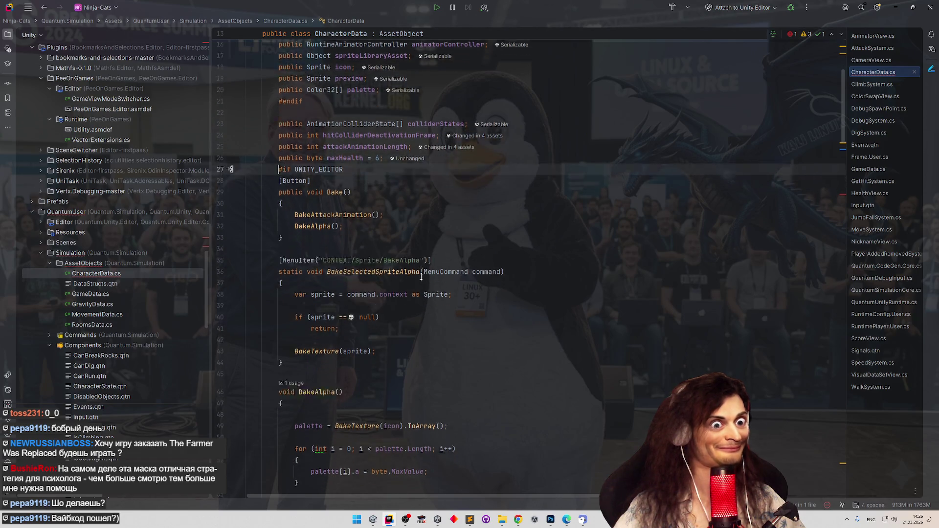
pyautogui.press('Tab')
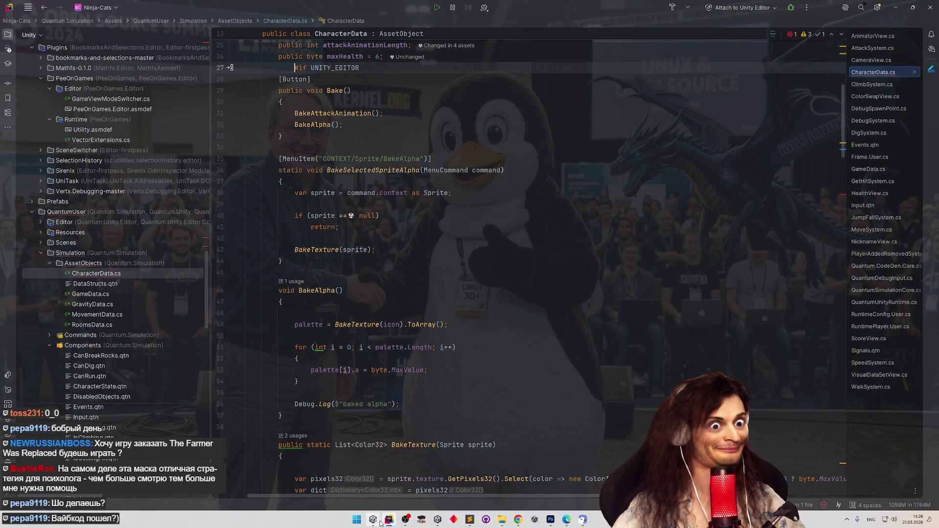
pyautogui.click(372, 519)
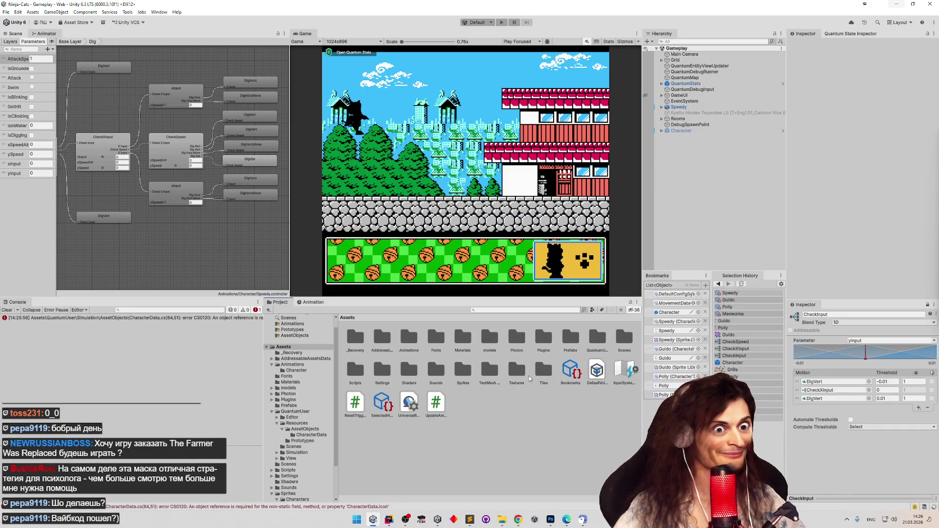
# Open the Sprites folder and look for the bake command in Kyatto's actions and Tools
pyautogui.doubleClick(462, 370)
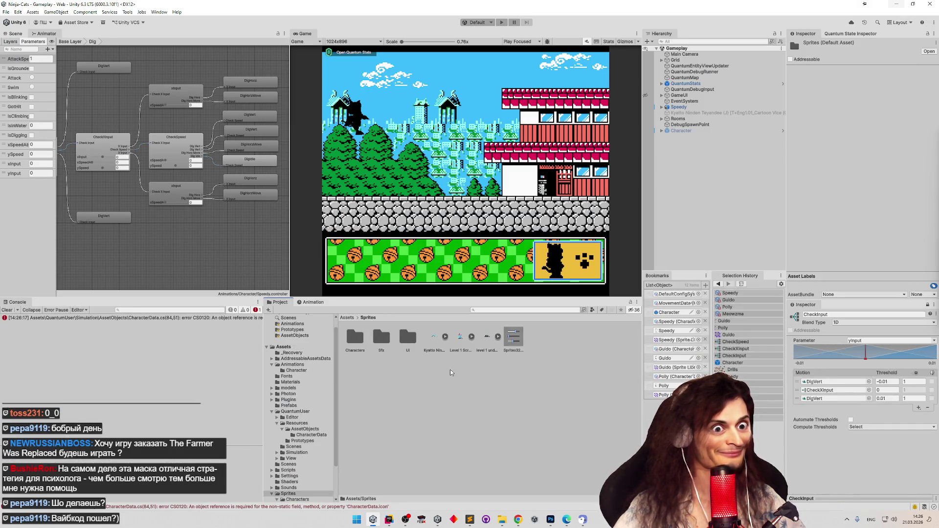
pyautogui.rightClick(432, 340)
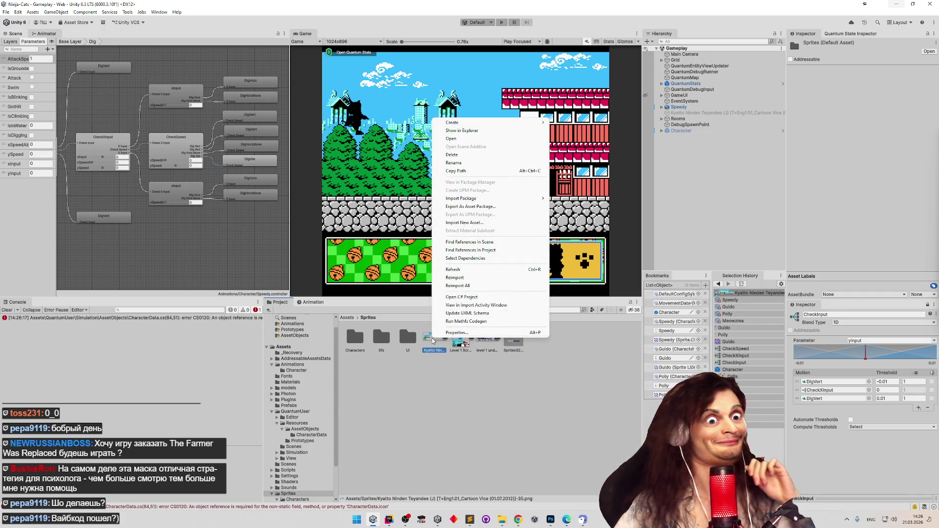
pyautogui.click(128, 12)
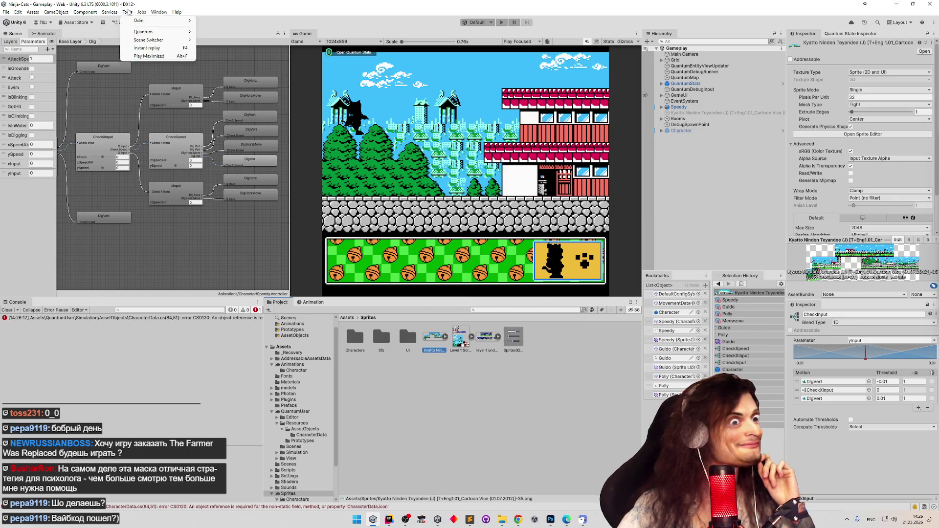
pyautogui.click(129, 12)
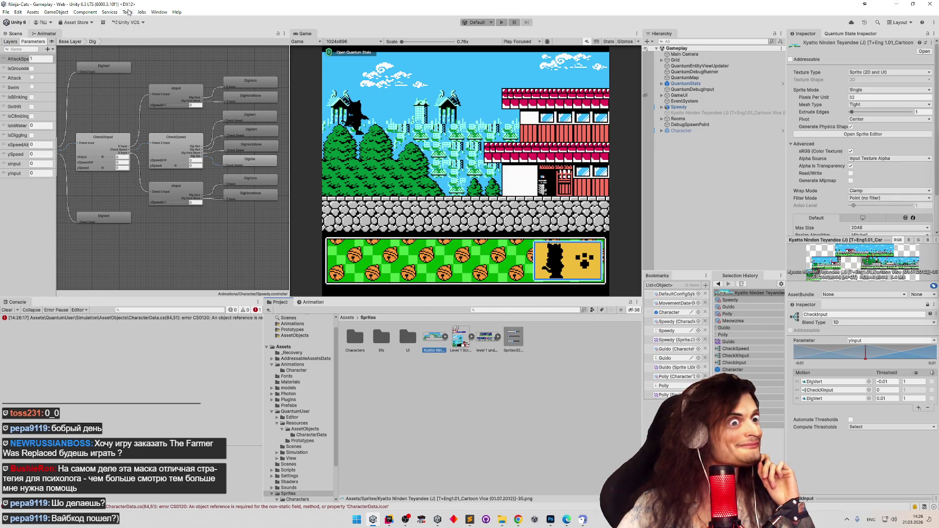
pyautogui.click(128, 12)
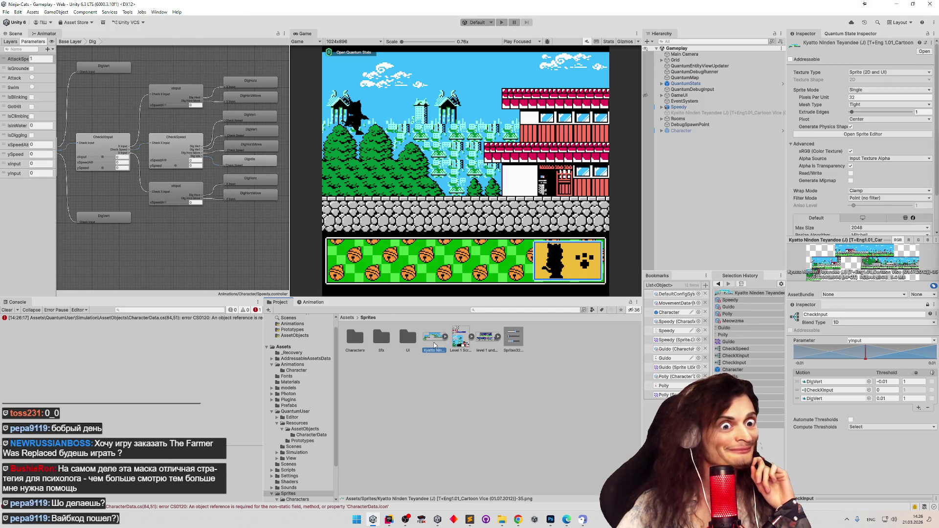
# Recheck the Kyatto sprite's actions, then open the CharacterData.icon error at line 84
pyautogui.rightClick(434, 342)
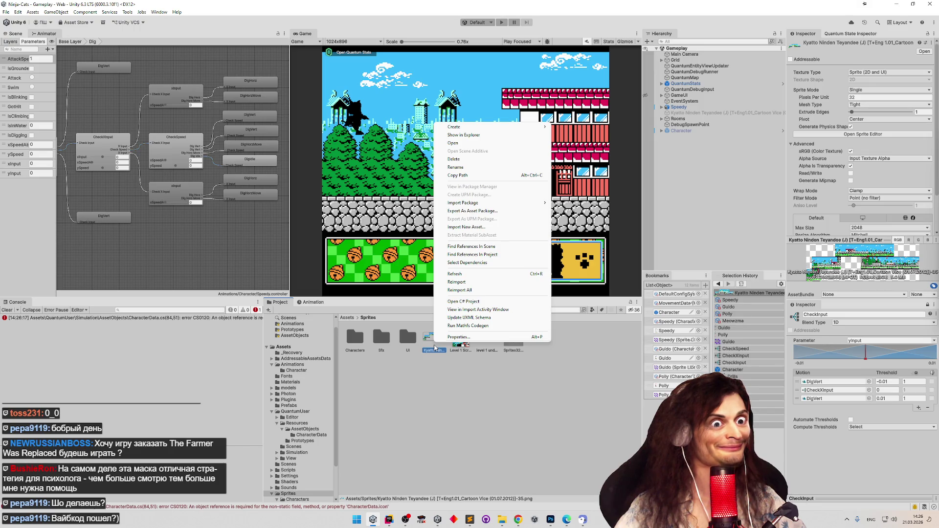
pyautogui.click(406, 322)
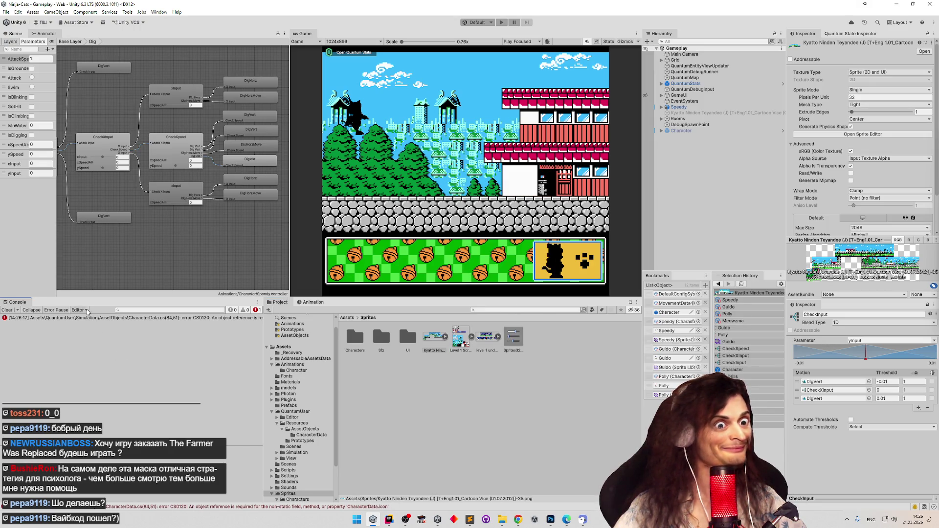
pyautogui.doubleClick(91, 317)
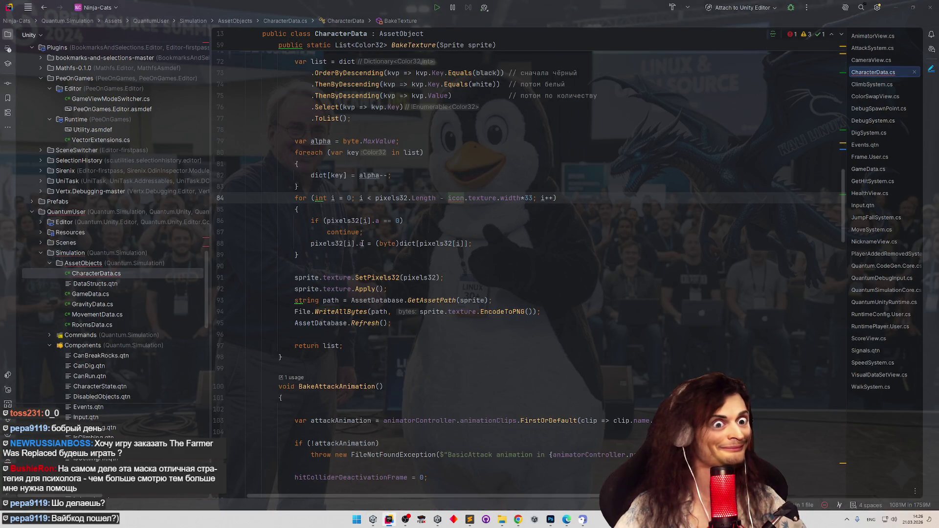
# Replace icon with sprite in BakeTexture's loop condition to clear the CS0120 error
pyautogui.scroll(3, 436, 217)
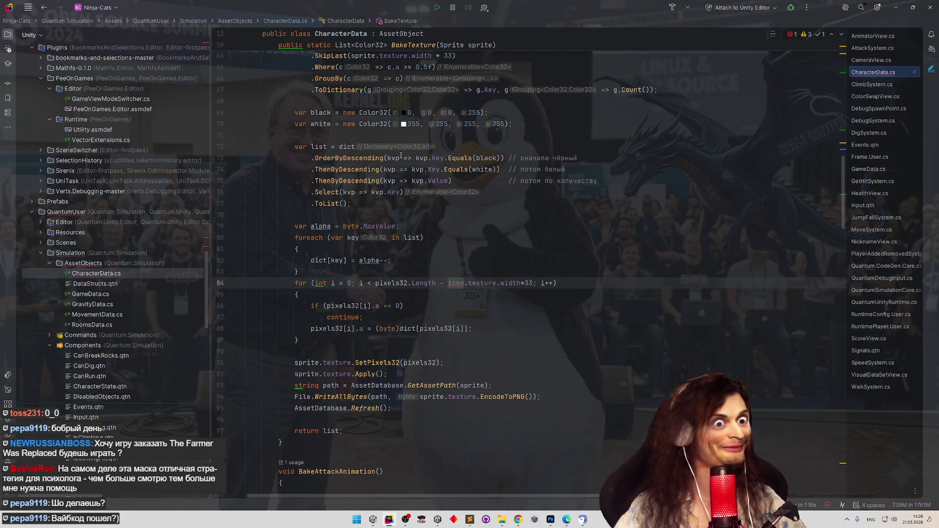
pyautogui.scroll(5, 401, 156)
pyautogui.doubleClick(399, 162)
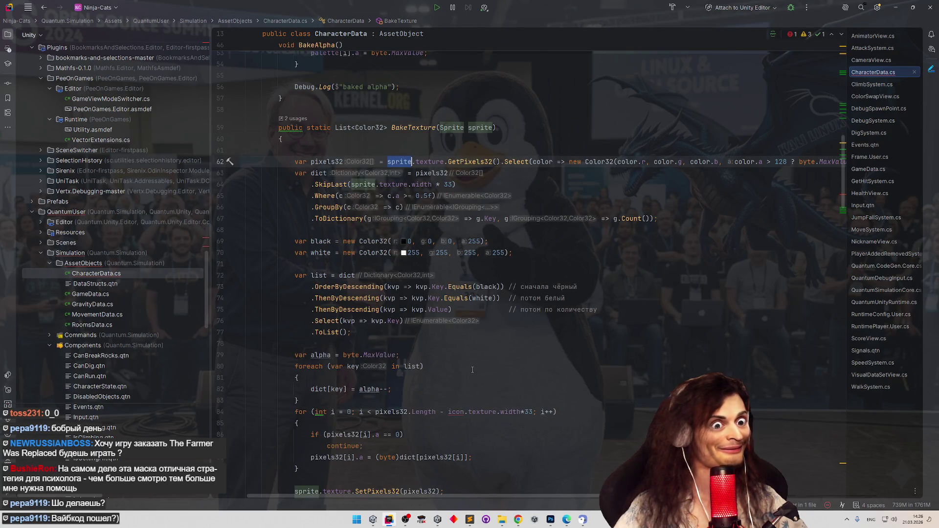
pyautogui.hotkey('ctrl', 'c')
pyautogui.doubleClick(456, 412)
pyautogui.hotkey('ctrl', 'v')
pyautogui.click(605, 332)
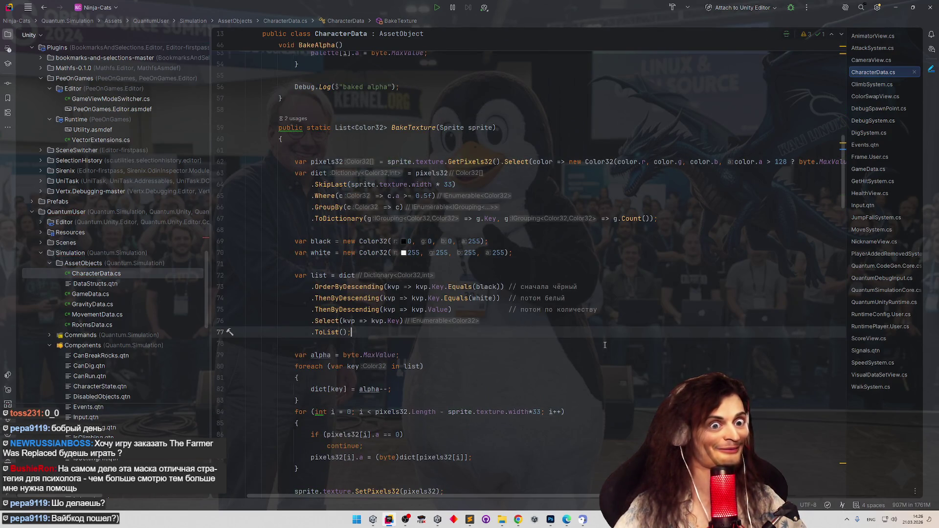
pyautogui.scroll(-4, 605, 345)
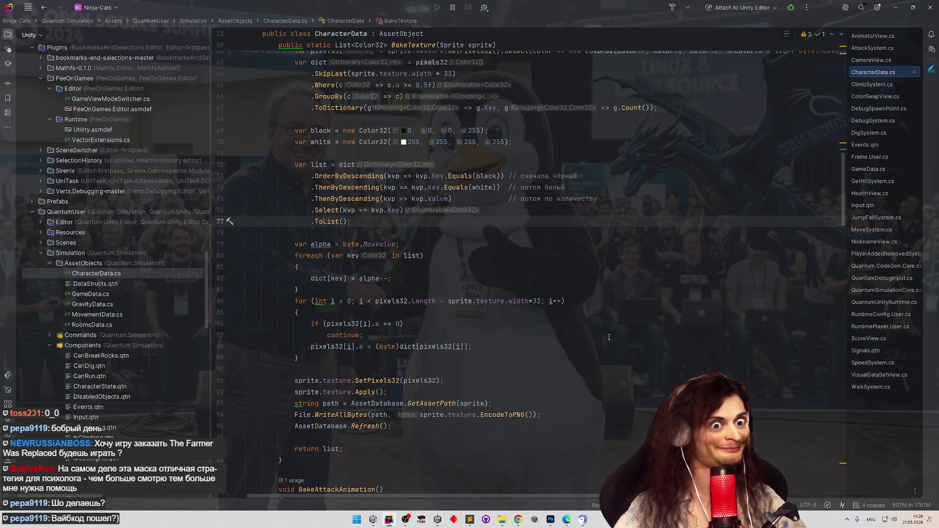
pyautogui.click(609, 337)
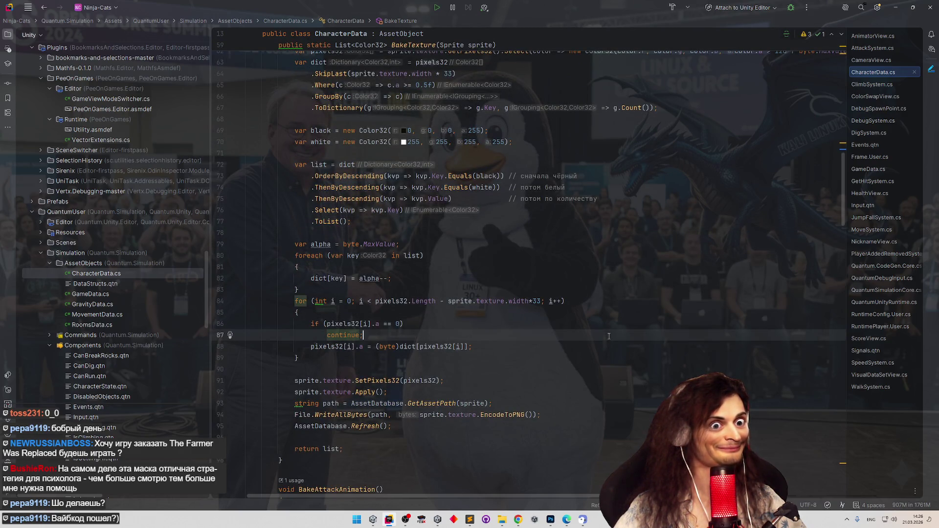
pyautogui.click(895, 7)
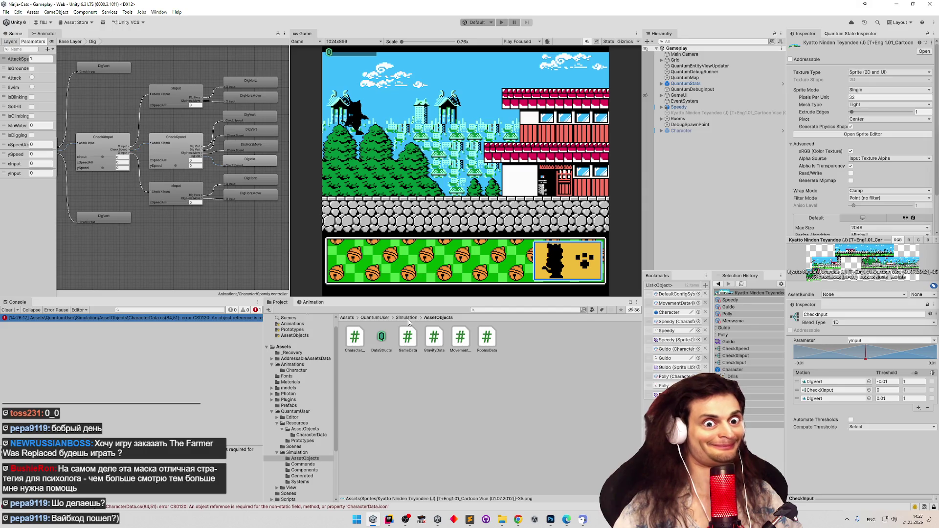
# Ping the inspected Kyatto sprite in the Project window and screenshot its asset command list
pyautogui.rightClick(813, 35)
pyautogui.click(830, 96)
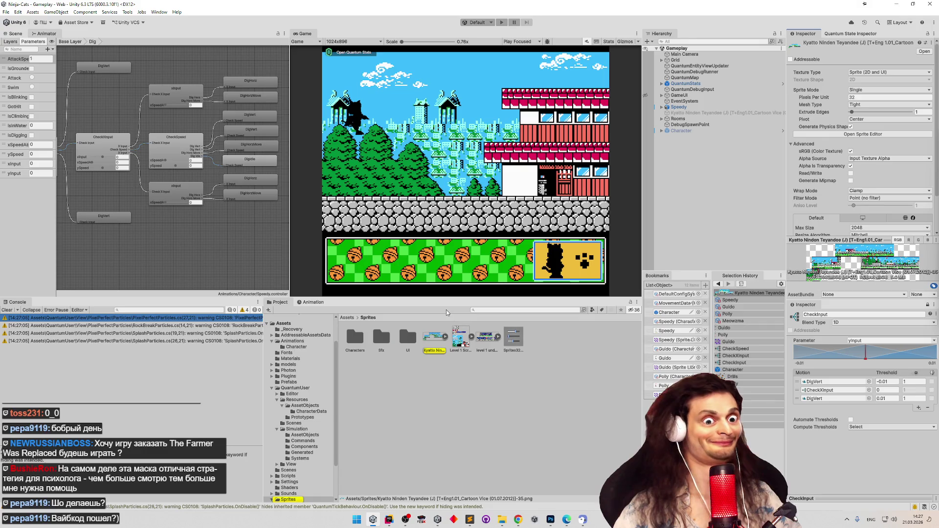
pyautogui.rightClick(429, 336)
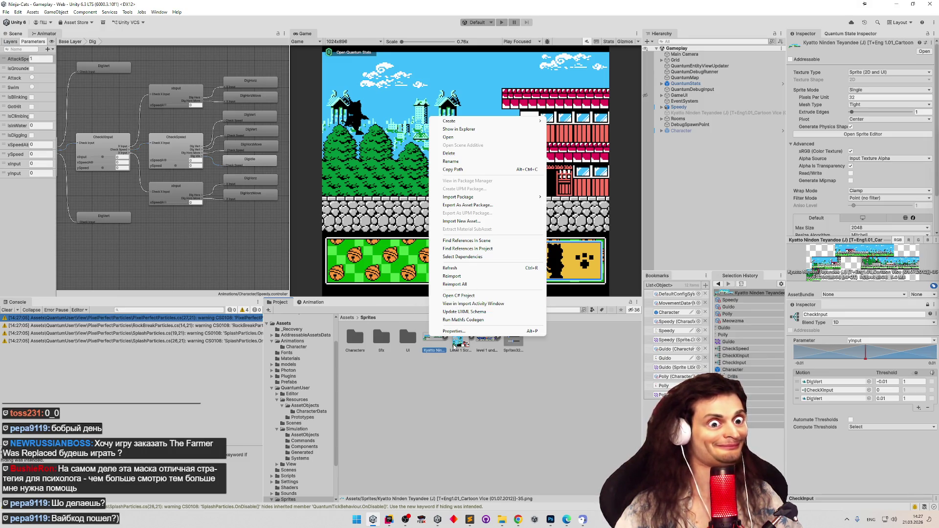
pyautogui.press('super+shift+s')
pyautogui.moveTo(423, 111)
pyautogui.mouseDown()
pyautogui.moveTo(572, 373)
pyautogui.moveTo(548, 364)
pyautogui.mouseUp()
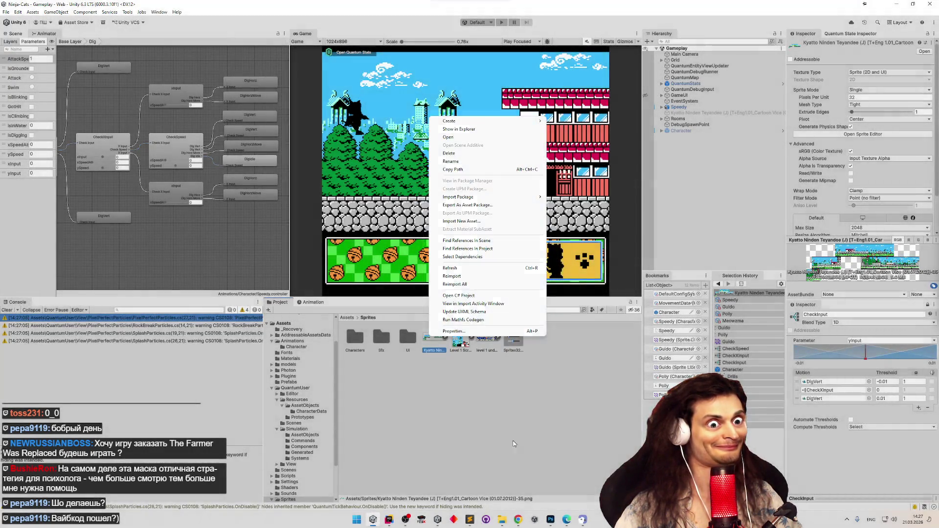
pyautogui.click(517, 520)
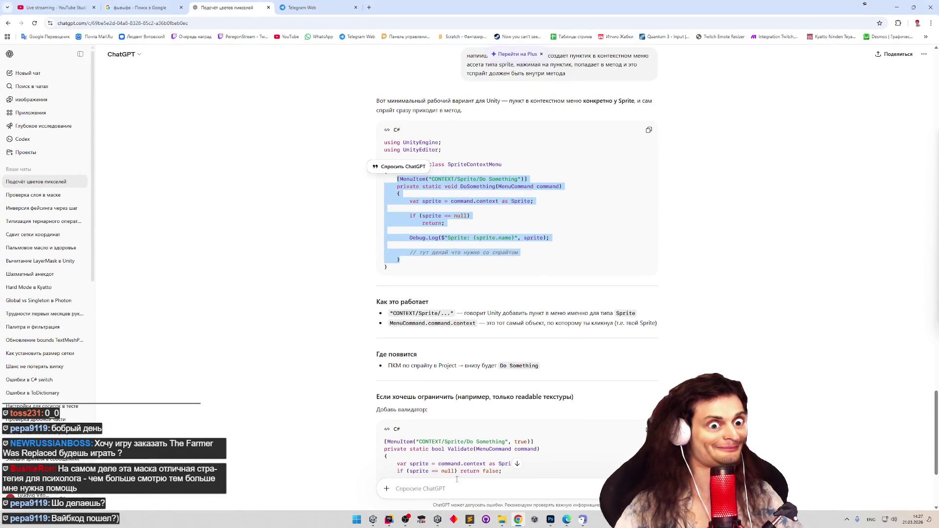
# Send ChatGPT the note 'вставил этот метод' with the pasted menu screenshot
pyautogui.click(456, 479)
pyautogui.hotkey('alt', 'shift')
pyautogui.write('вставил')
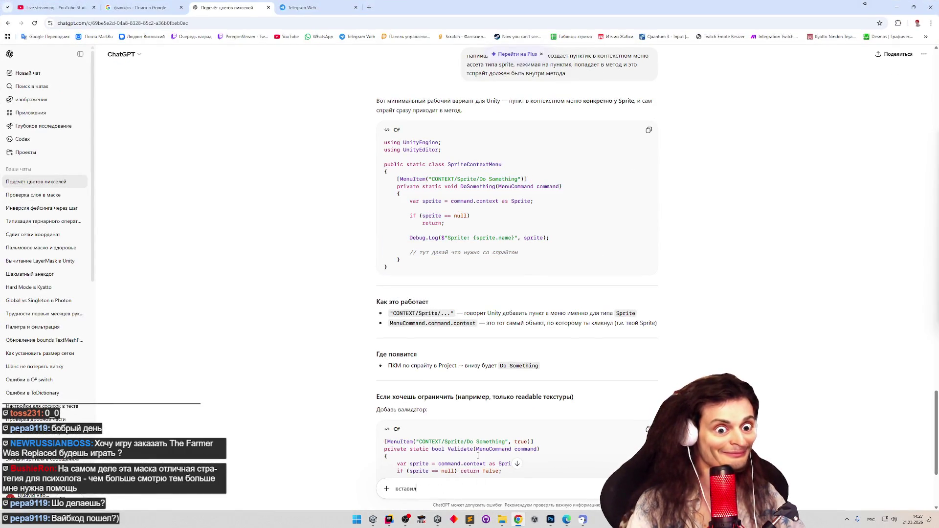
pyautogui.write(' этот метод')
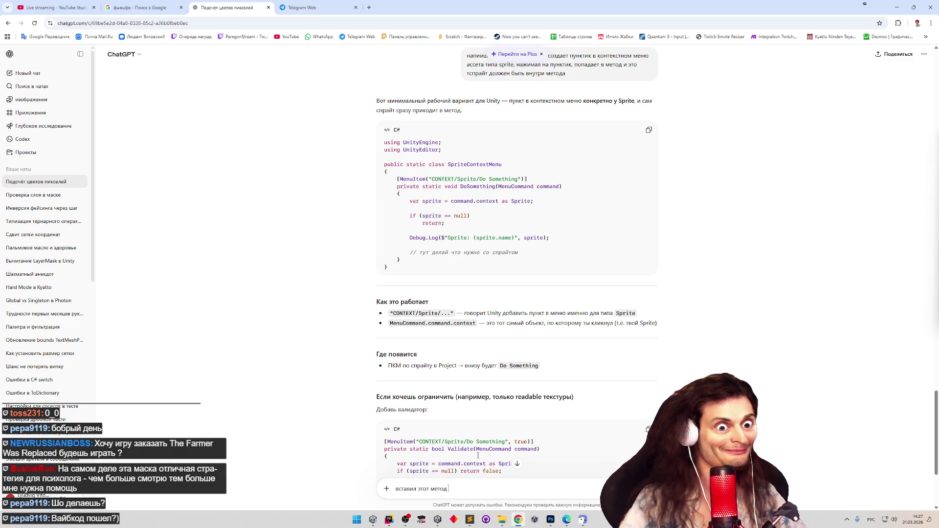
pyautogui.hotkey('shift', 'Return')
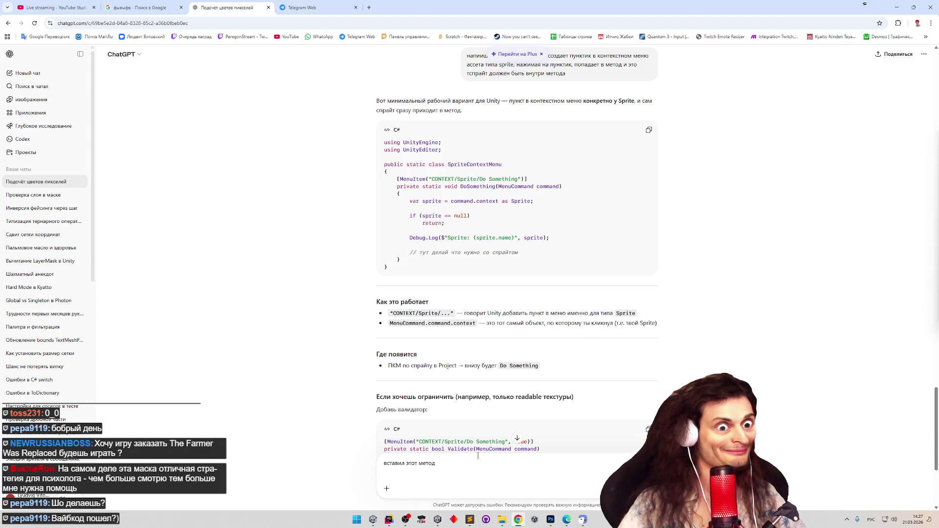
pyautogui.hotkey('ctrl', 'v')
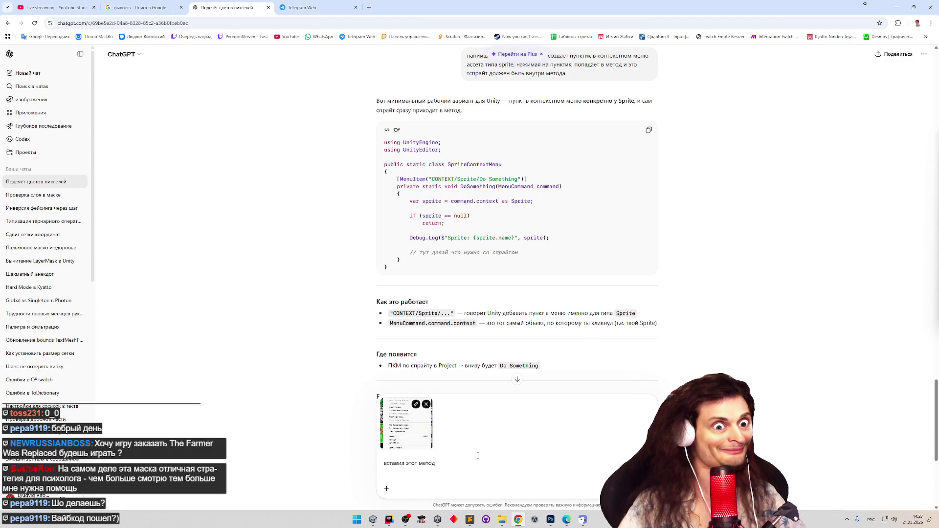
pyautogui.press('Return')
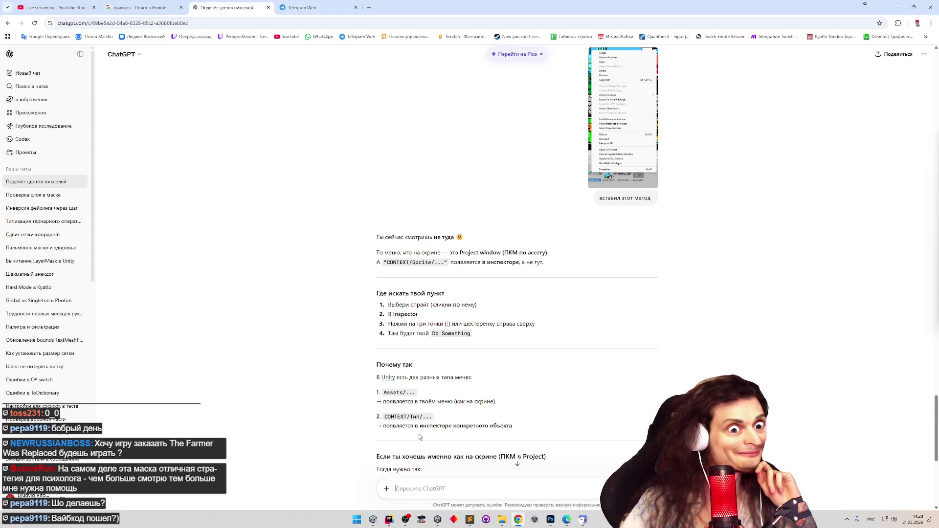
pyautogui.hotkey('alt', 'Tab')
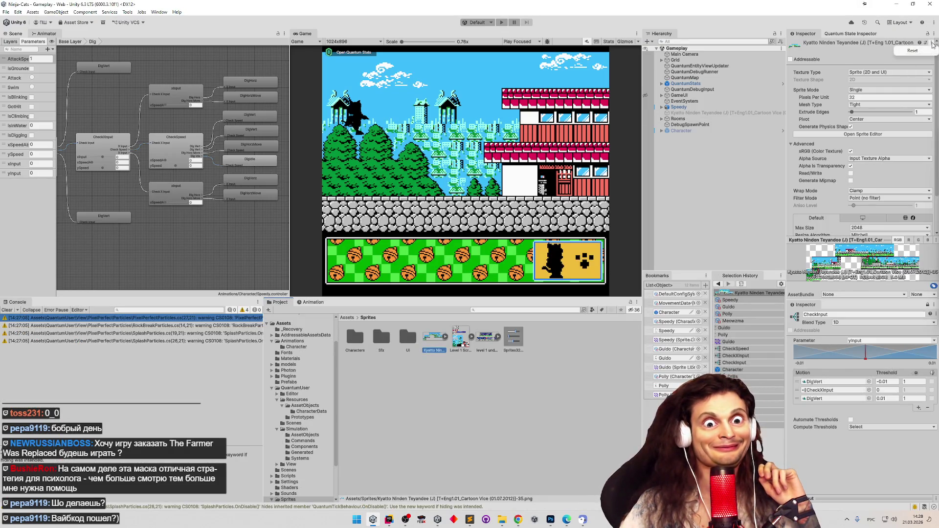
# Copy ChatGPT's suggested [MenuItem("Assets/Do Something With Sprite")] attribute line
pyautogui.click(878, 55)
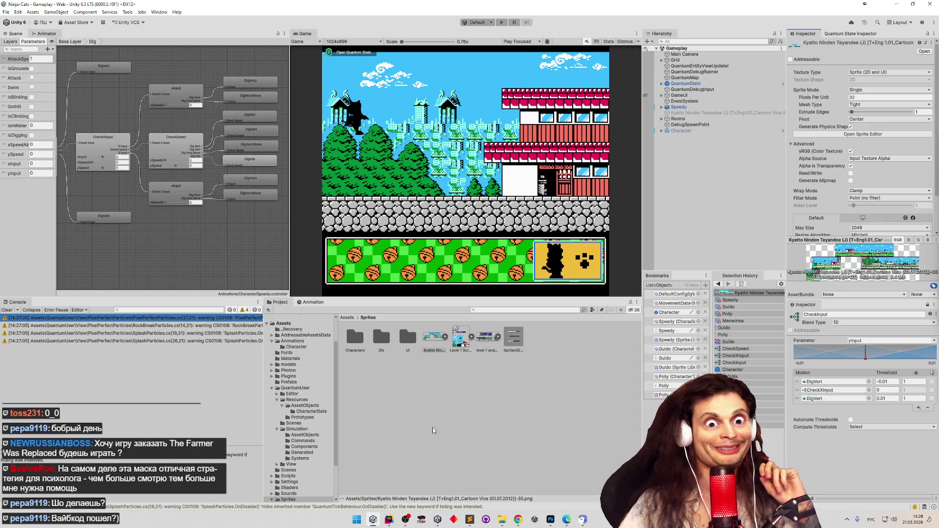
pyautogui.click(517, 519)
pyautogui.write('я')
pyautogui.scroll(-3, 597, 411)
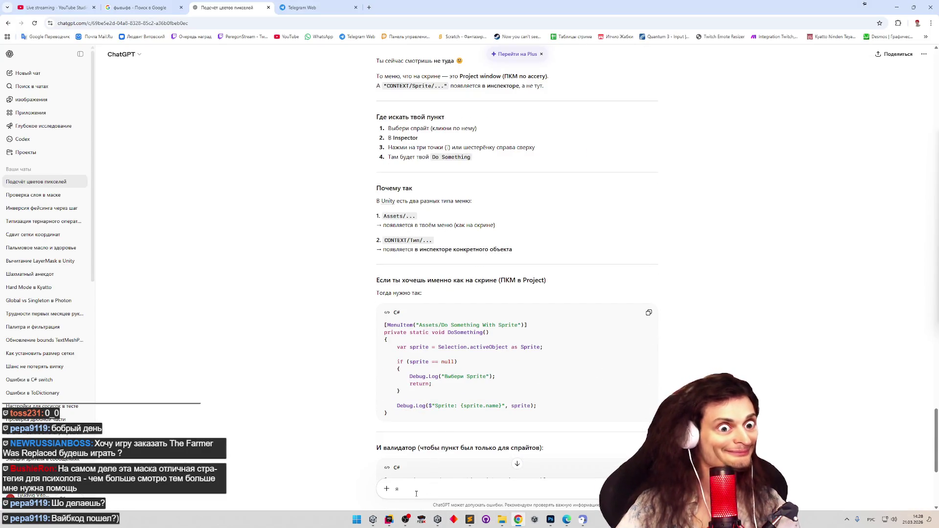
pyautogui.press('BackSpace')
pyautogui.moveTo(541, 325); pyautogui.dragTo(384, 326)
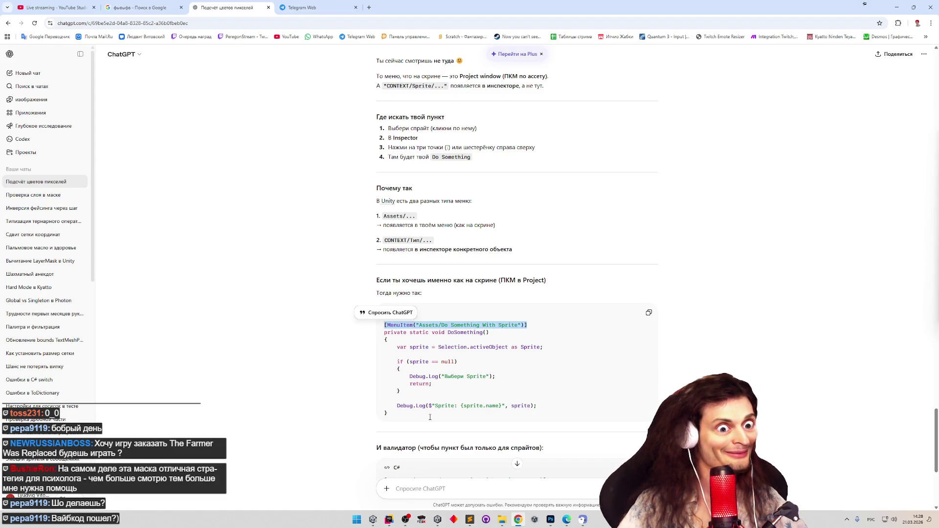
pyautogui.hotkey('alt', 'Tab')
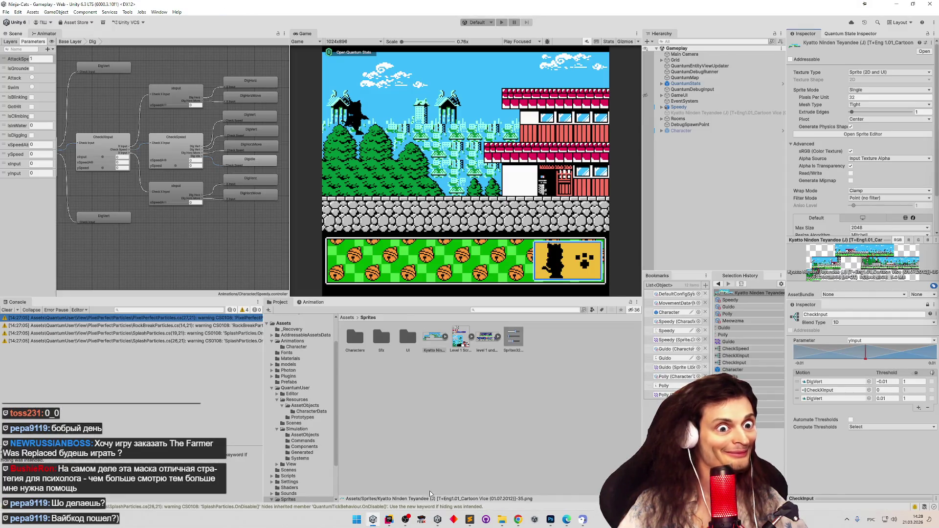
pyautogui.click(389, 519)
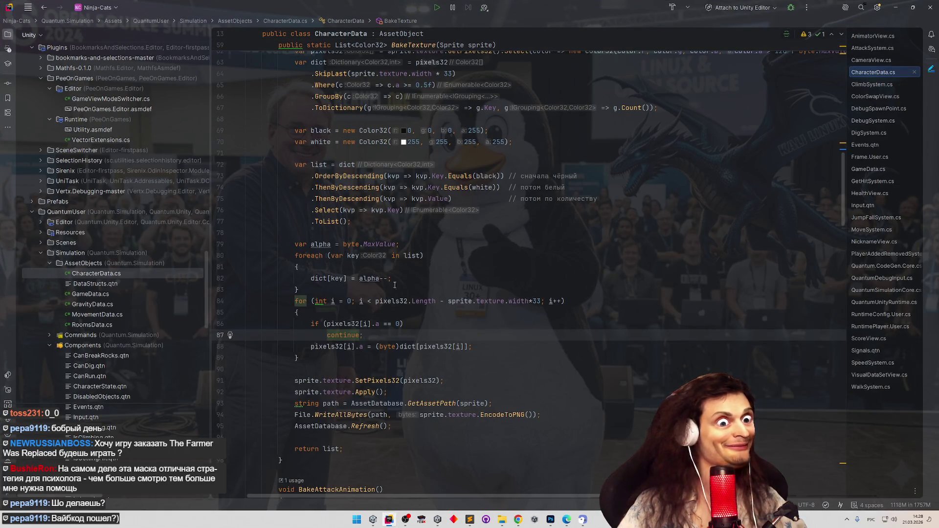
# Replace the old menu attribute on line 35 with the pasted Assets/Do Something With Sprite attribute
pyautogui.scroll(5, 386, 229)
pyautogui.scroll(5, 410, 223)
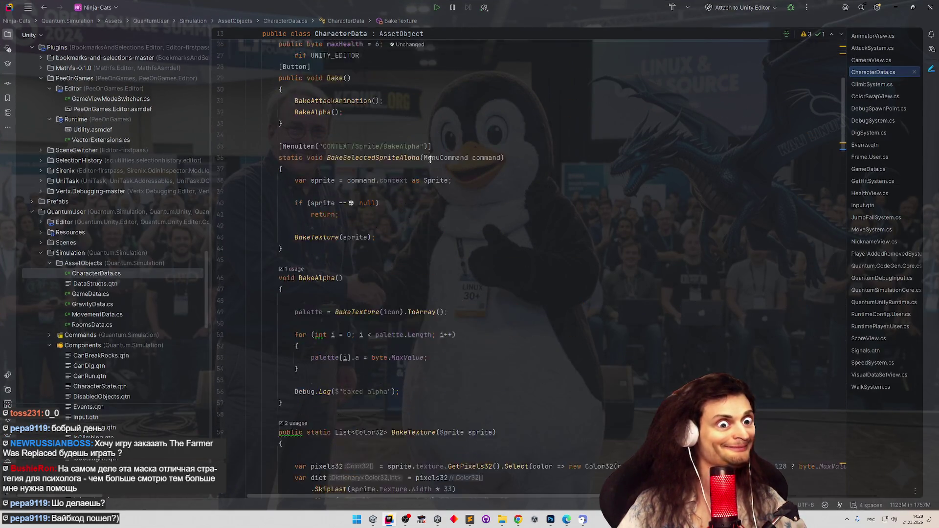
pyautogui.moveTo(428, 248); pyautogui.dragTo(282, 249)
pyautogui.hotkey('ctrl', 'v')
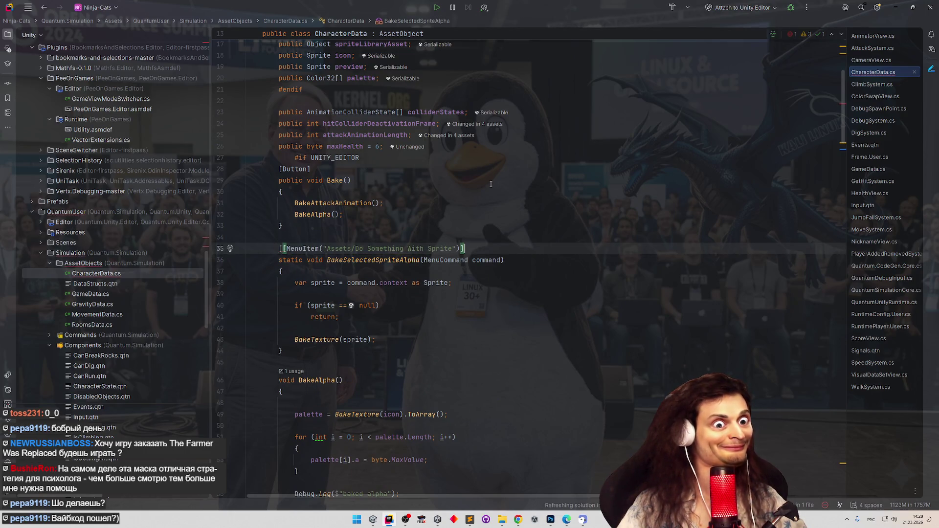
# Edit the attribute's menu path to "Assets/Bake alpha"
pyautogui.doubleClick(366, 260)
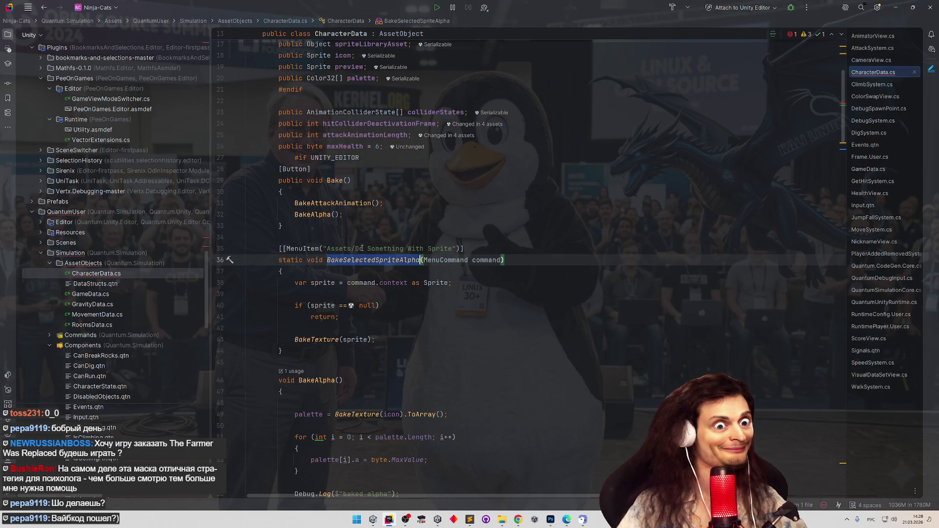
pyautogui.hotkey('ctrl', 'c')
pyautogui.moveTo(355, 249); pyautogui.dragTo(452, 248)
pyautogui.hotkey('ctrl', 'v')
pyautogui.press('BackSpace')
pyautogui.press('BackSpace')
pyautogui.press('BackSpace')
pyautogui.write('фдзрф')
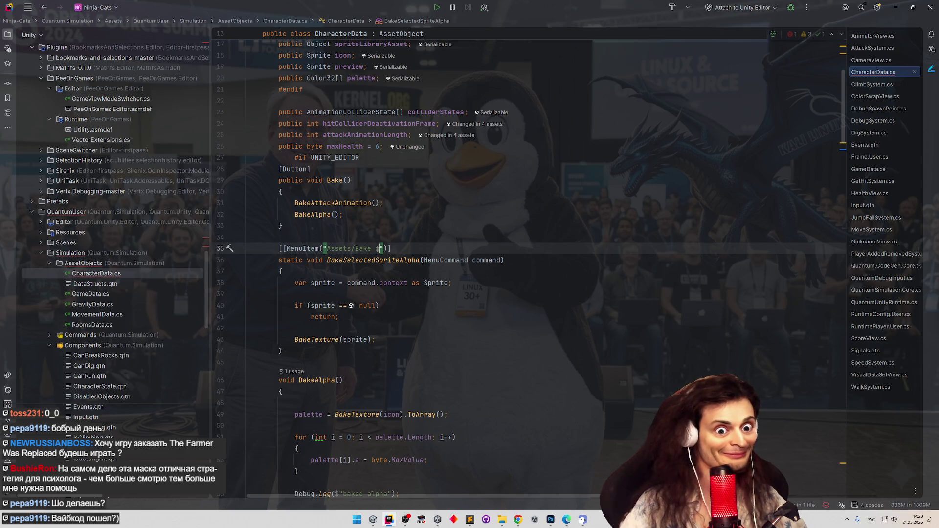
pyautogui.press('BackSpace')
pyautogui.press('BackSpace')
pyautogui.press('BackSpace')
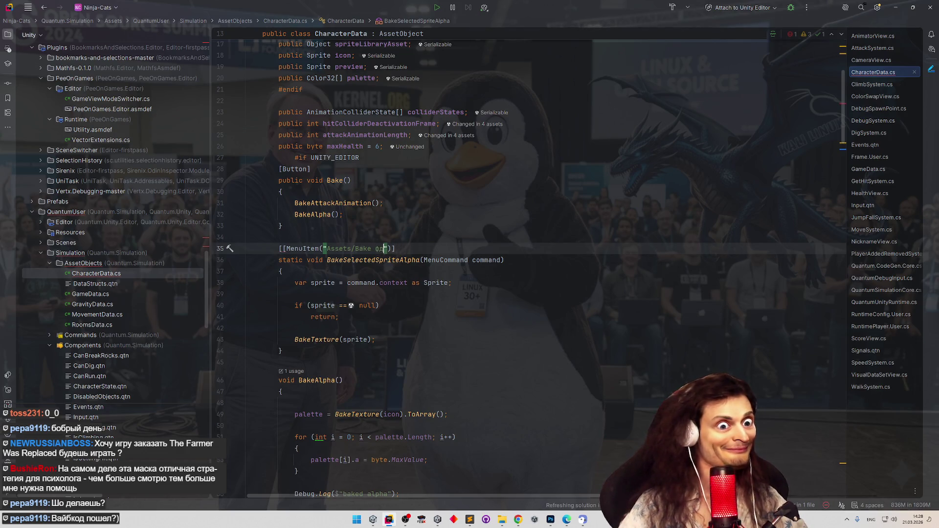
pyautogui.write('akeAlpha')
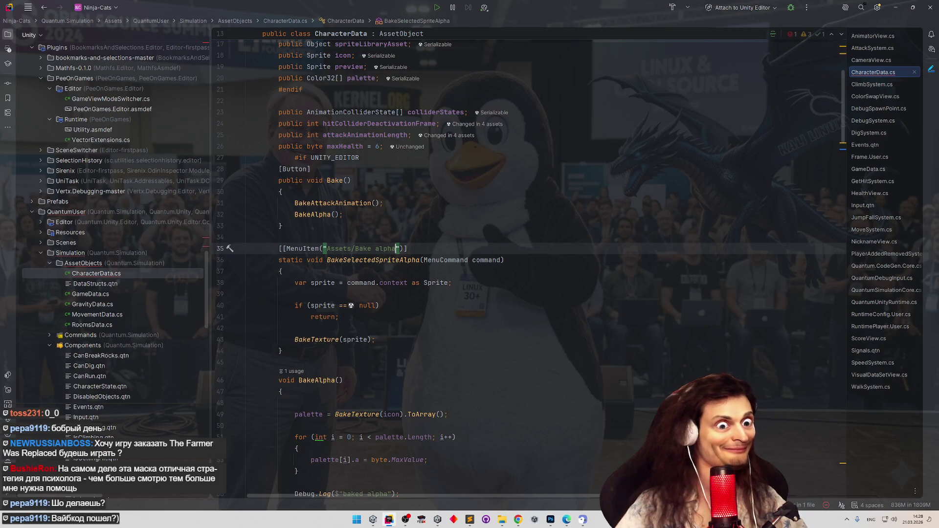
pyautogui.press('Up')
pyautogui.press('Up')
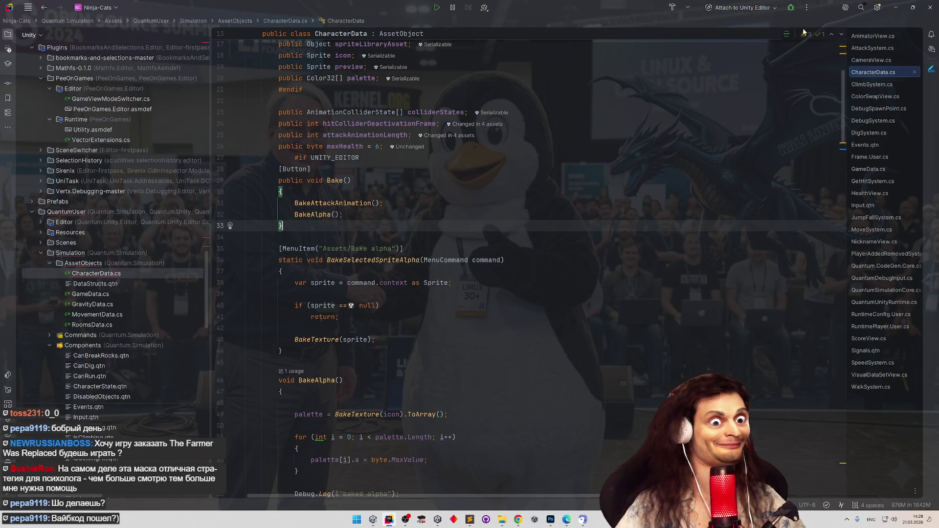
pyautogui.click(896, 7)
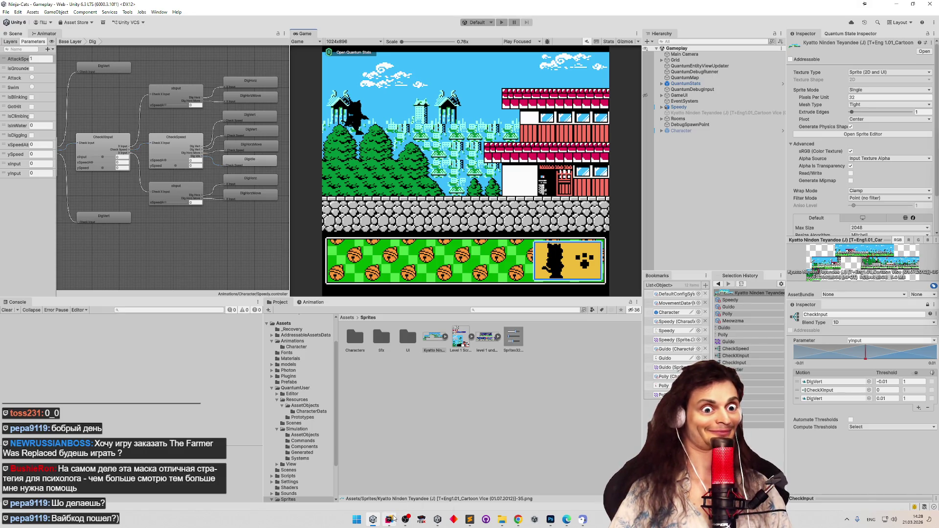
# Run Bake alpha on the Level 1 Screen texture, then check the UI folder's asset commands
pyautogui.click(389, 519)
pyautogui.click(372, 519)
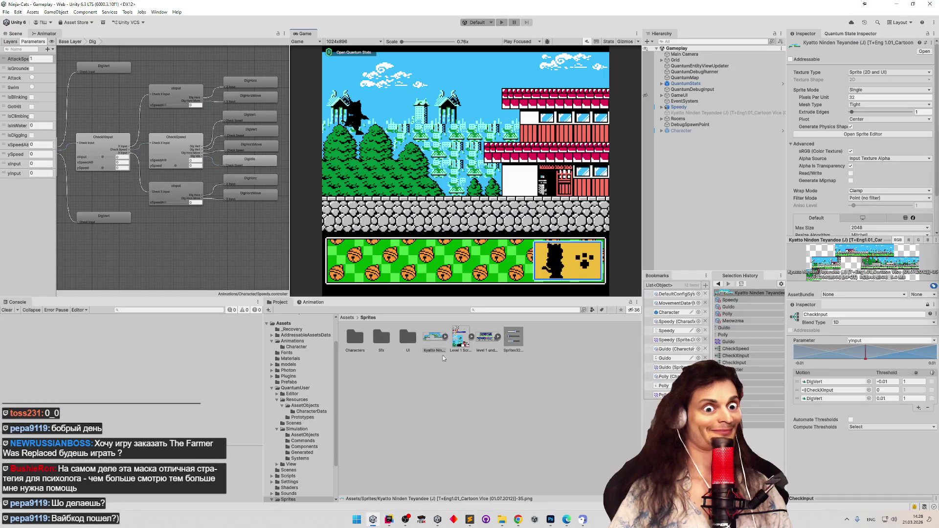
pyautogui.rightClick(431, 335)
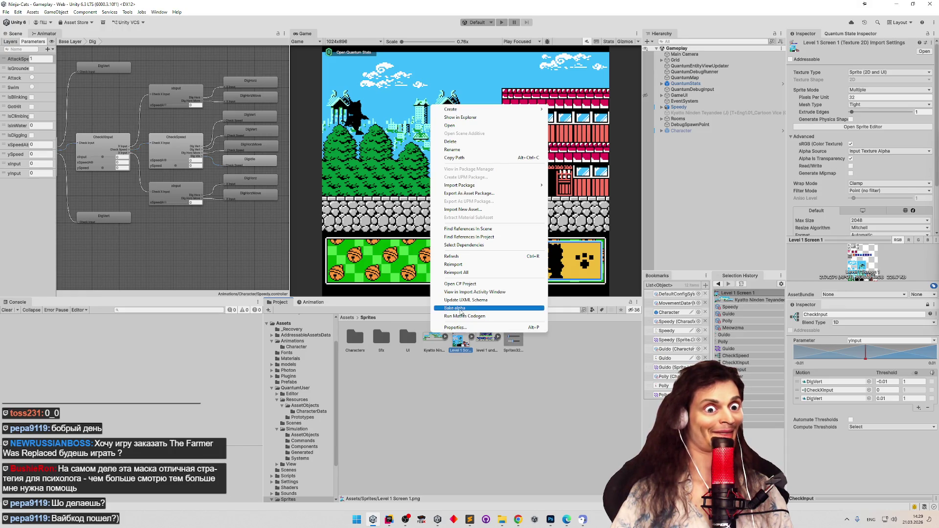
pyautogui.click(454, 308)
pyautogui.rightClick(407, 339)
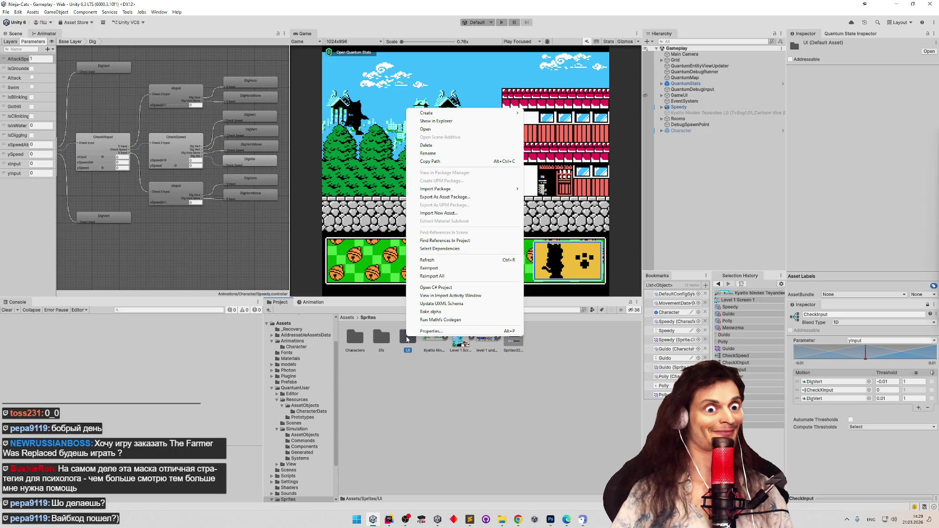
pyautogui.click(389, 519)
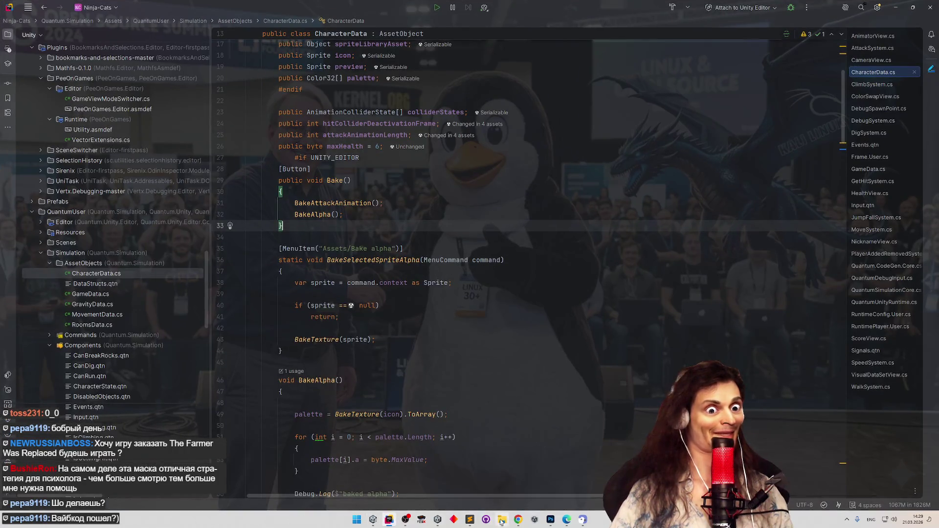
# Copy ChatGPT's suggested menu validator method and paste it after BakeSelectedSpriteAlpha in CharacterData.cs
pyautogui.click(517, 520)
pyautogui.scroll(-3, 364, 364)
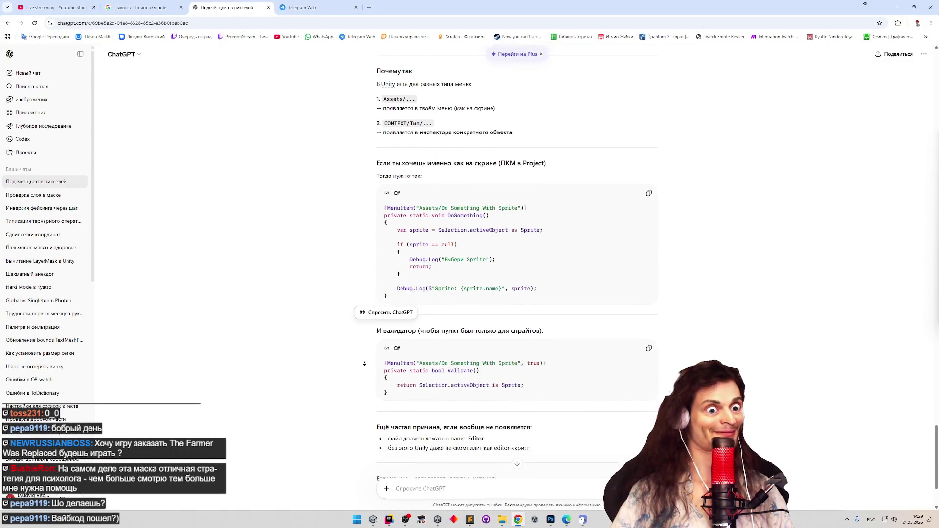
pyautogui.moveTo(391, 376); pyautogui.dragTo(384, 343)
pyautogui.hotkey('alt', 'Tab')
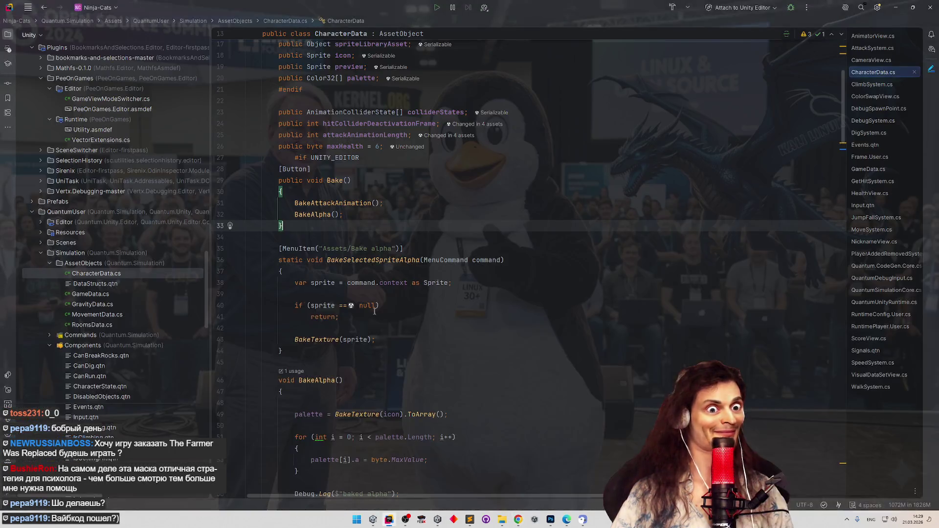
pyautogui.click(342, 350)
pyautogui.press('Return')
pyautogui.hotkey('ctrl', 'v')
# Replace 'Do Something With Sprite' on line 46 with 'Bake alpha', then minimize Rider and Chrome
pyautogui.scroll(-2, 390, 335)
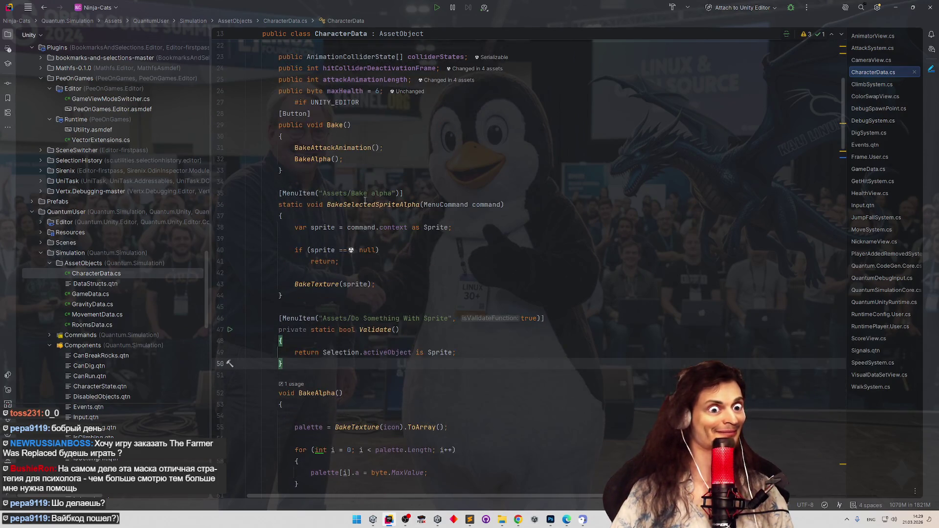
pyautogui.moveTo(351, 194); pyautogui.dragTo(392, 193)
pyautogui.hotkey('ctrl', 'c')
pyautogui.moveTo(350, 319); pyautogui.dragTo(450, 319)
pyautogui.hotkey('ctrl', 'v')
pyautogui.click(434, 283)
pyautogui.click(425, 331)
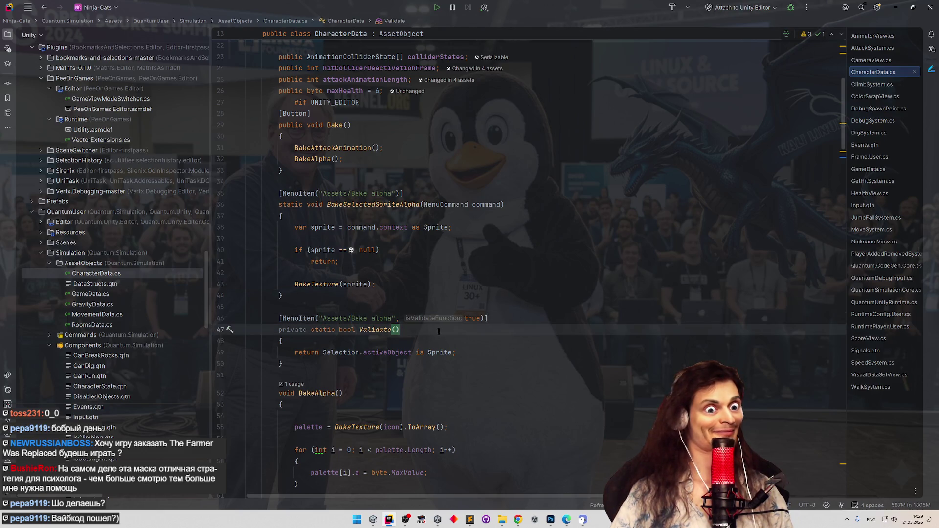
pyautogui.click(895, 8)
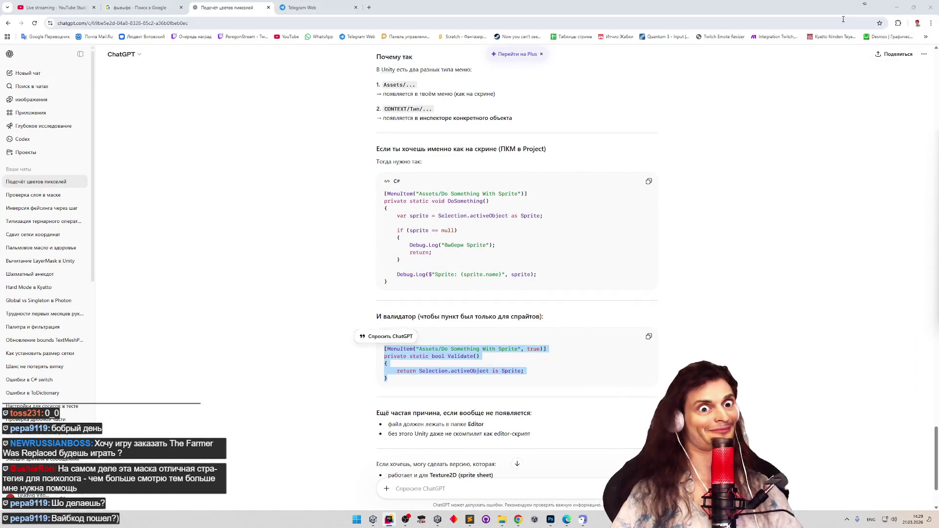
pyautogui.click(896, 7)
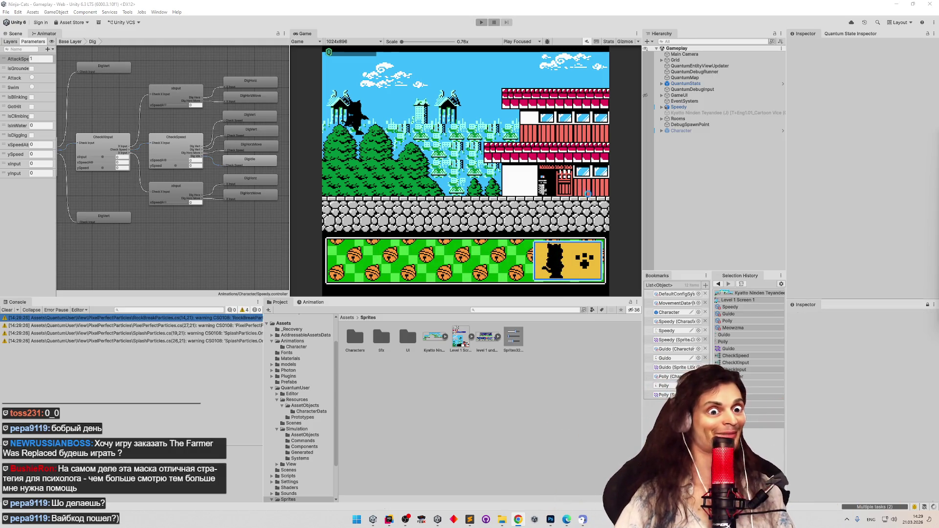
# Clear the Console warnings and check Bake alpha on the Kyatto and Level 1 Screen 1 assets
pyautogui.click(4, 317)
pyautogui.click(7, 310)
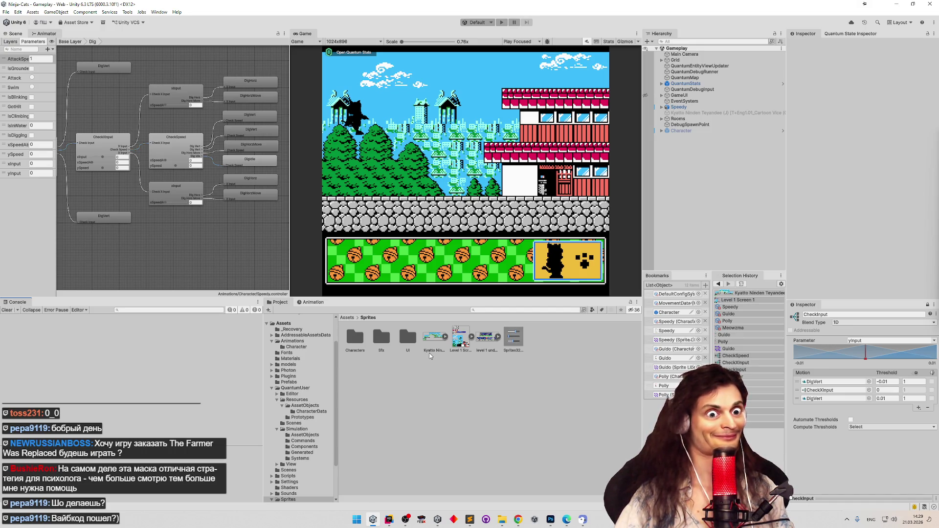
pyautogui.rightClick(434, 338)
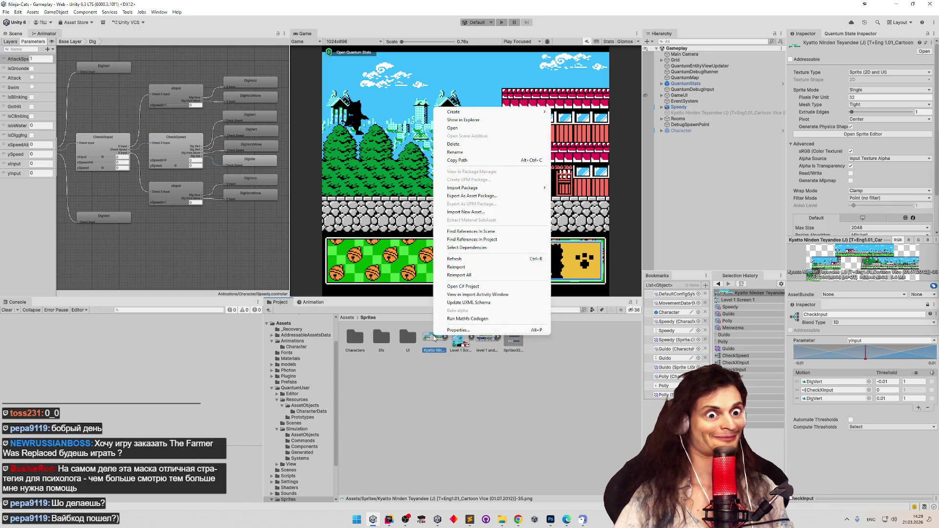
pyautogui.rightClick(457, 343)
pyautogui.rightClick(439, 342)
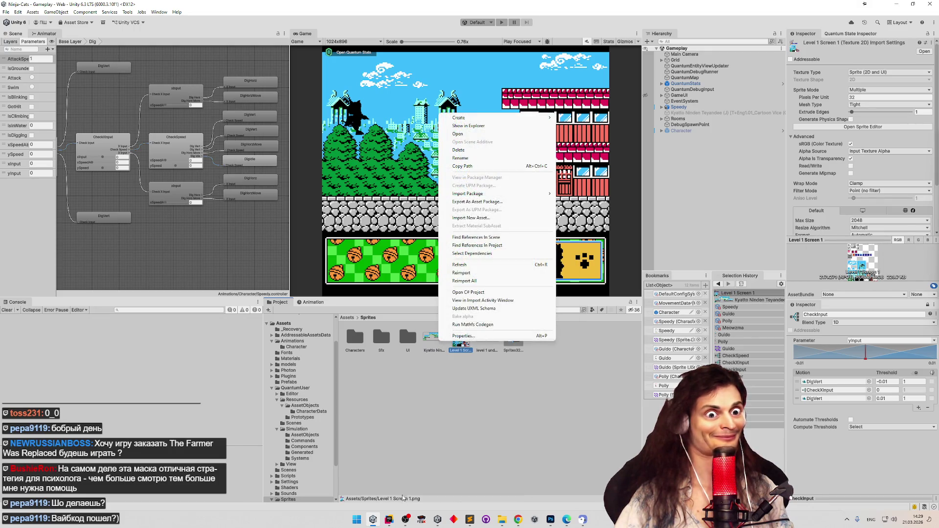
pyautogui.press('Escape')
pyautogui.hotkey('alt', 'Tab')
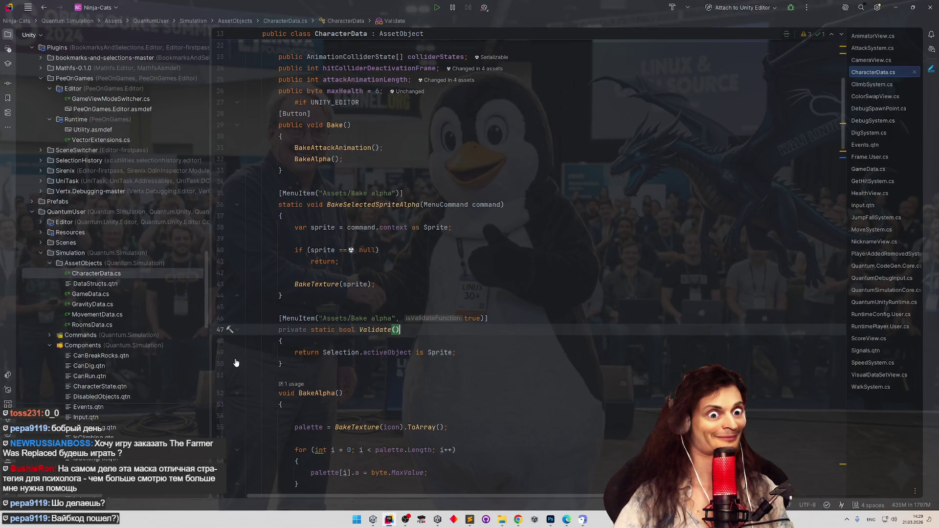
# Put a breakpoint on Validate's return line and attach Rider's debugger to Unity Editor
pyautogui.click(220, 353)
pyautogui.click(790, 7)
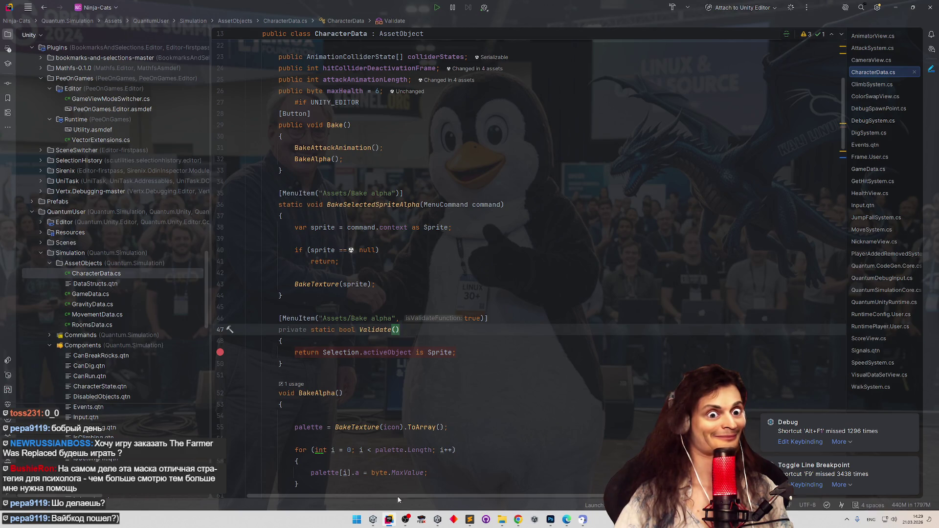
pyautogui.moveTo(393, 518)
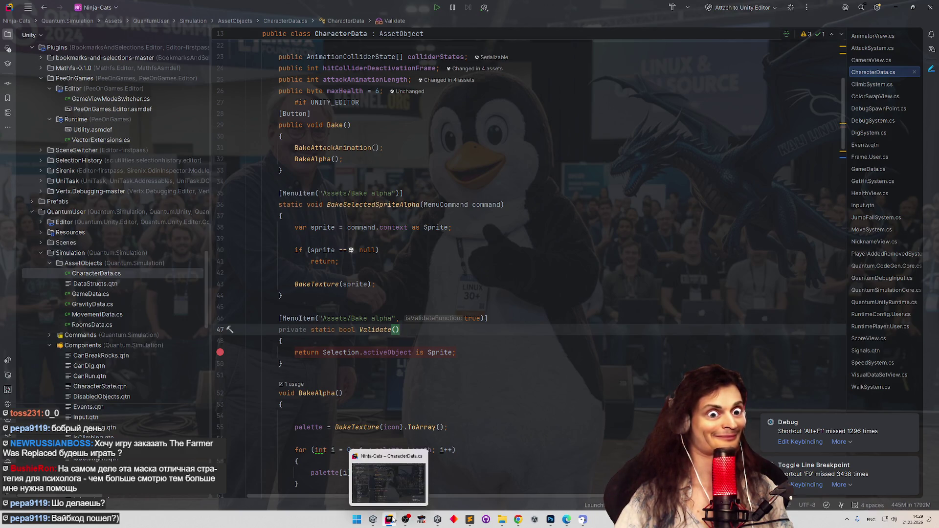
pyautogui.click(392, 519)
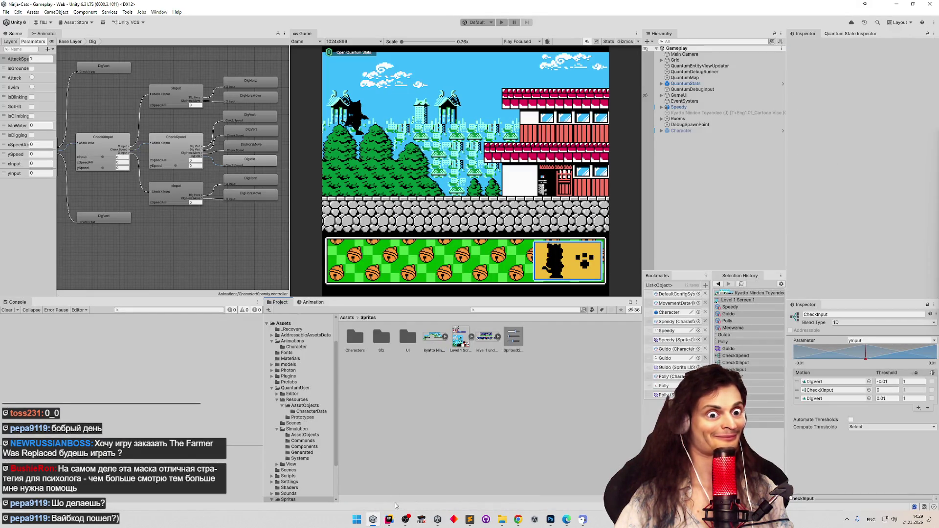
pyautogui.hotkey('alt', 'Tab')
pyautogui.scroll(-2, 446, 234)
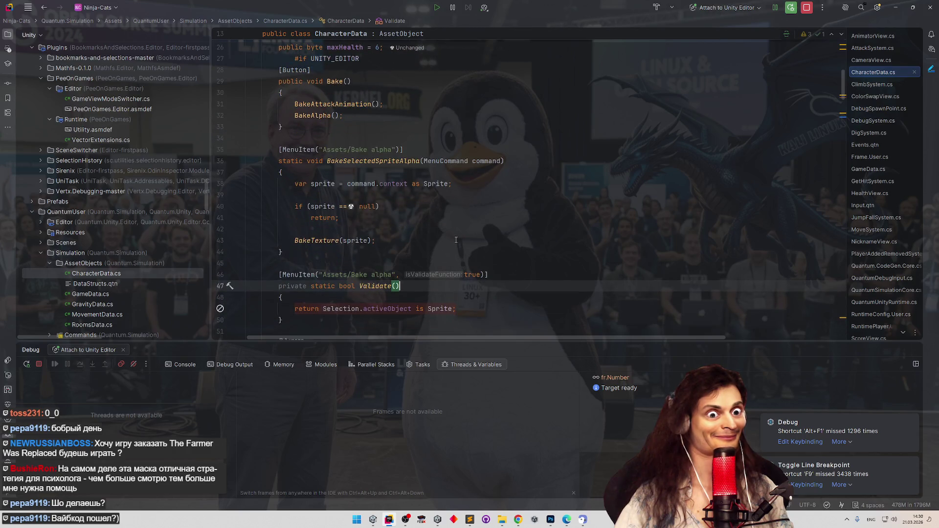
pyautogui.click(220, 309)
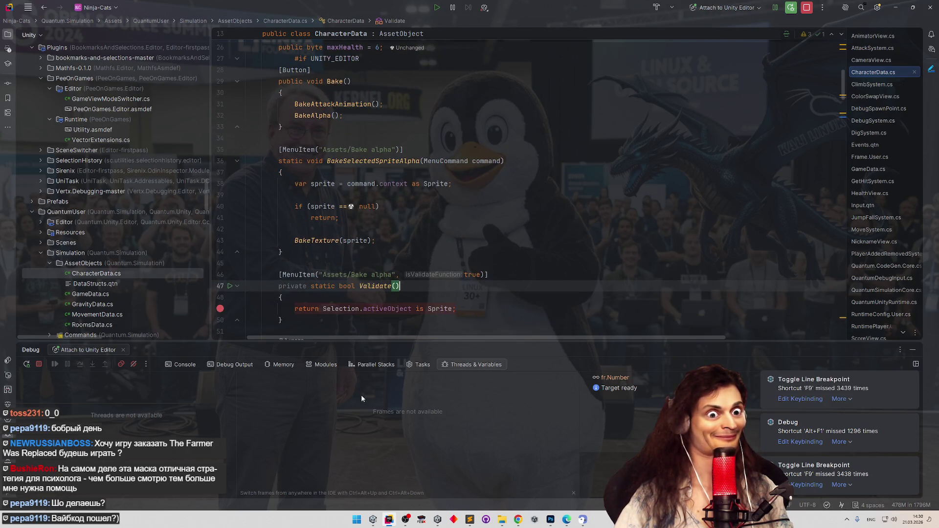
pyautogui.click(389, 520)
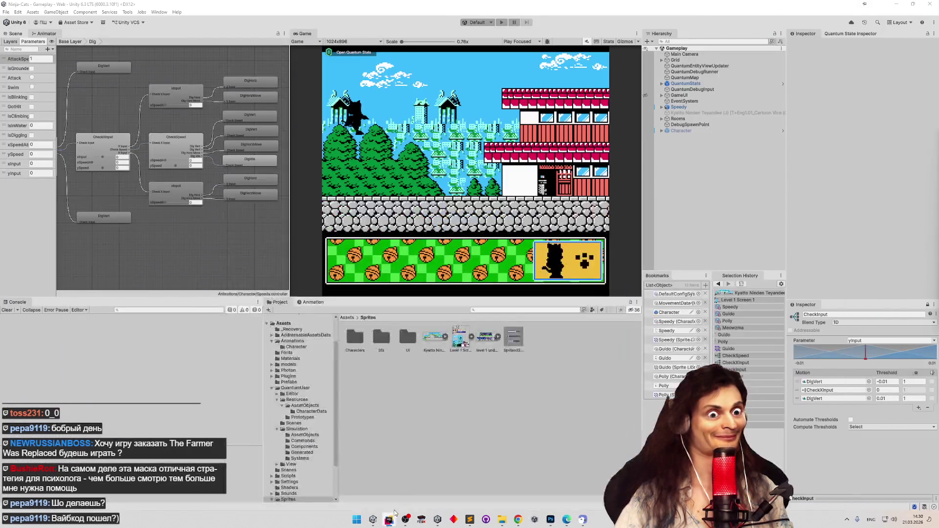
# Check the Kyatto sprite's asset menu, where Bake alpha is still unavailable
pyautogui.rightClick(429, 343)
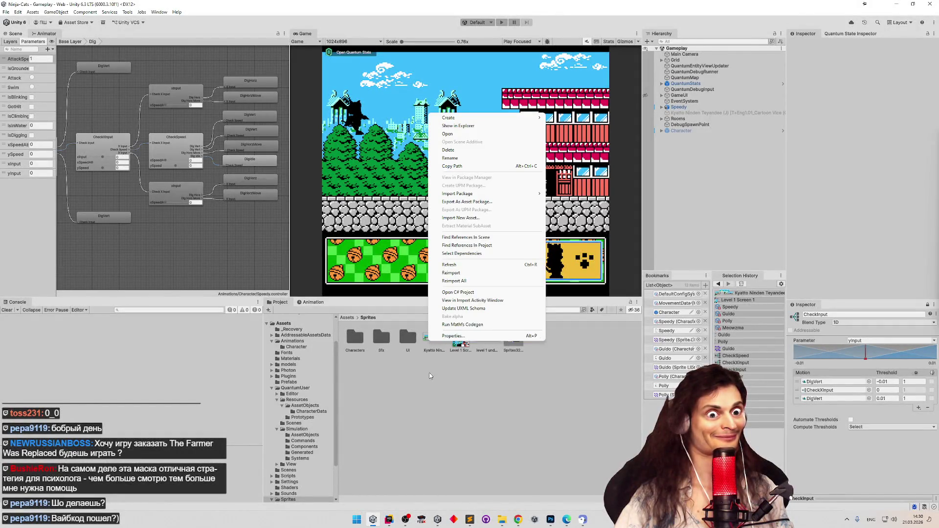
pyautogui.click(434, 348)
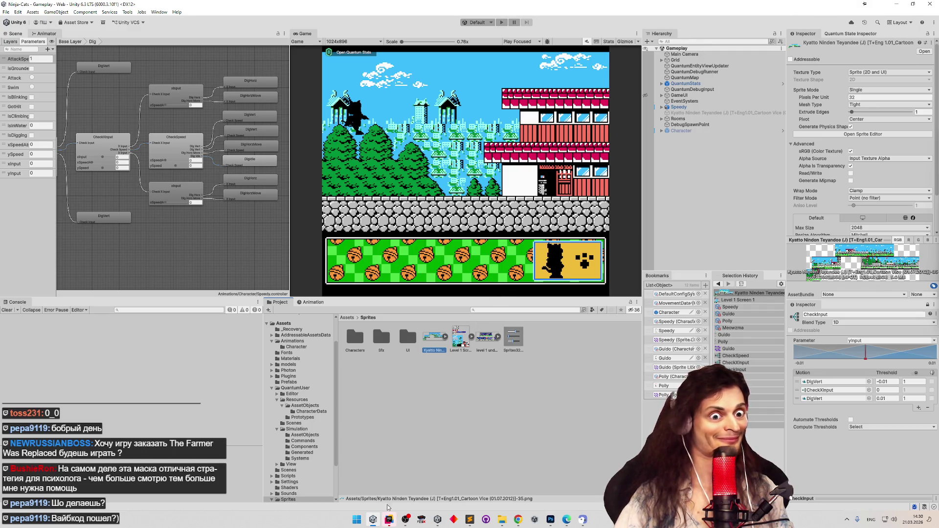
pyautogui.moveTo(387, 523)
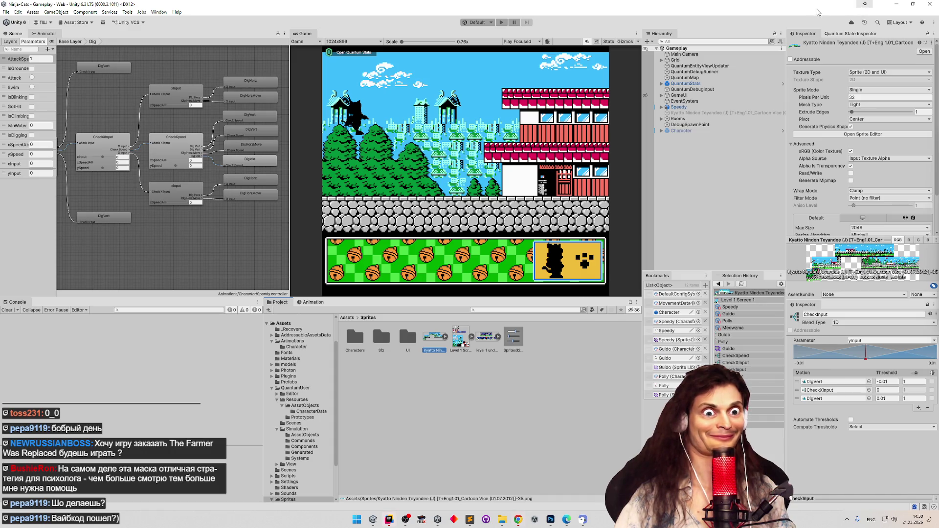
# End the Unity Editor task in Task Manager and minimize Rider to show ChatGPT
pyautogui.hotkey('ctrl', 'shift', 'Escape')
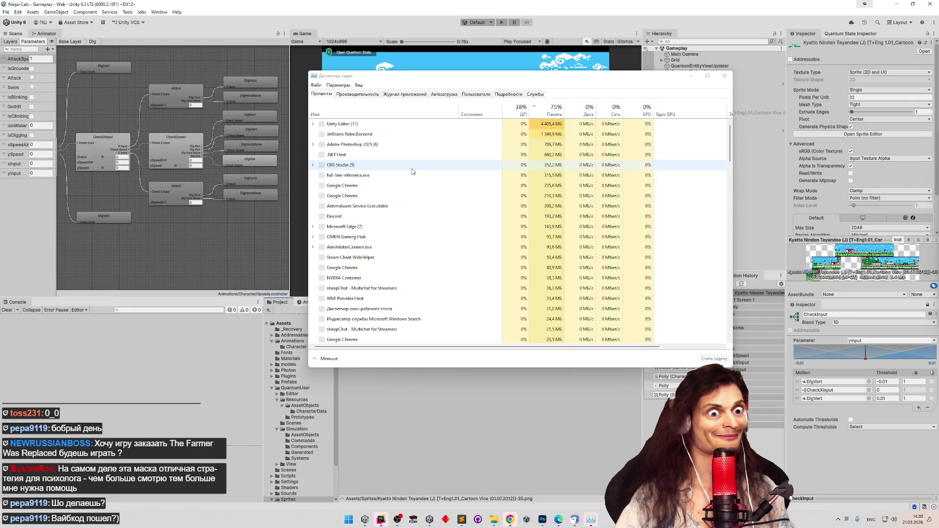
pyautogui.click(361, 125)
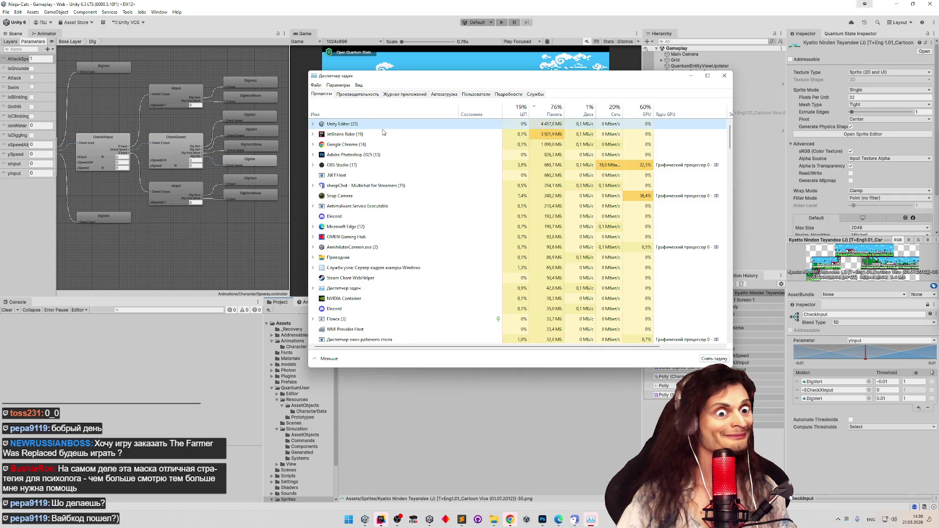
pyautogui.click(714, 359)
pyautogui.click(724, 75)
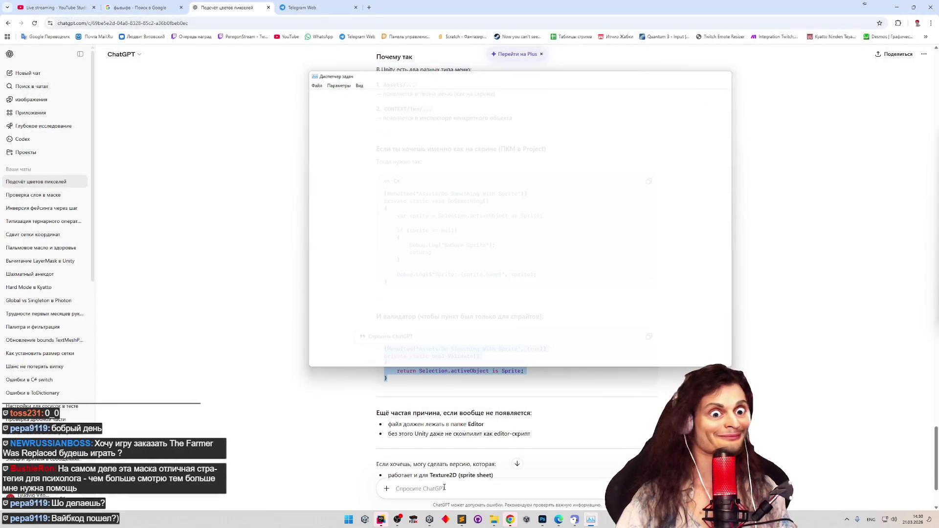
pyautogui.click(394, 518)
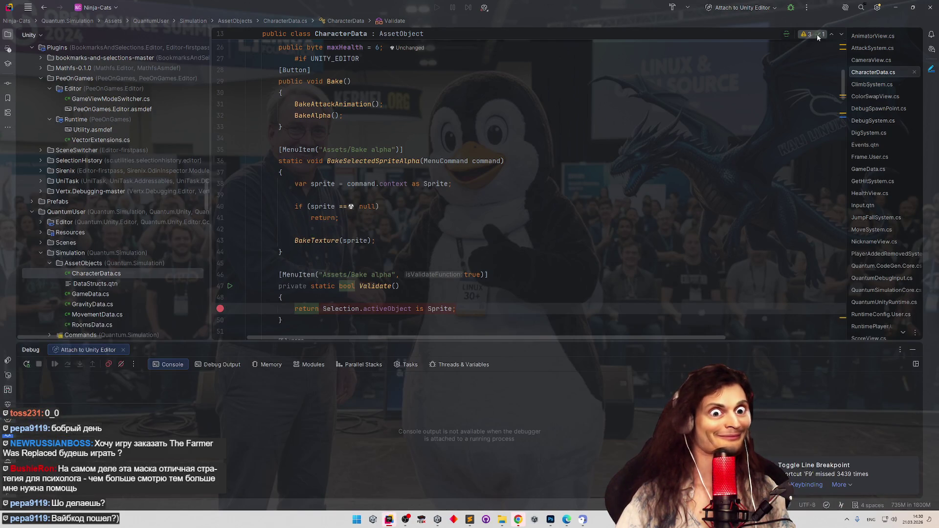
pyautogui.click(896, 8)
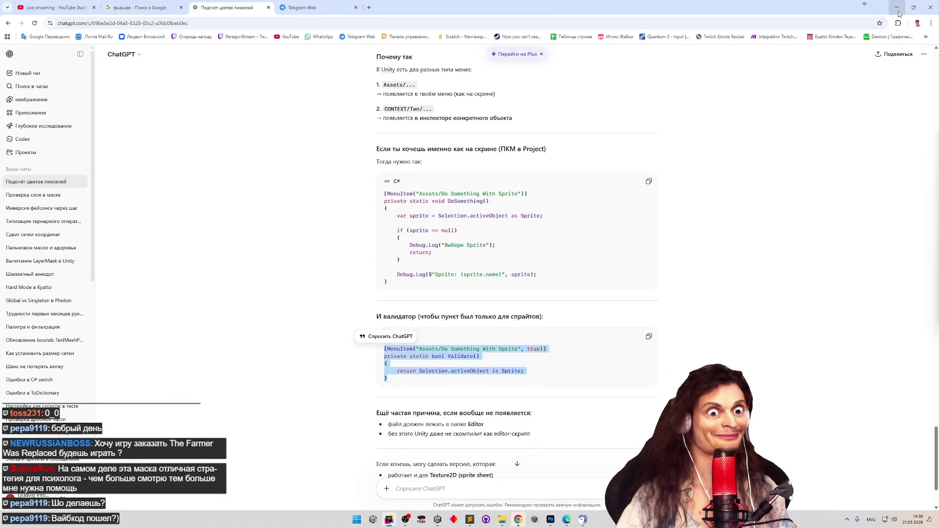
# Reply 'да, Texture2D' in ChatGPT to request a Texture2D version of the code
pyautogui.middleClick(694, 222)
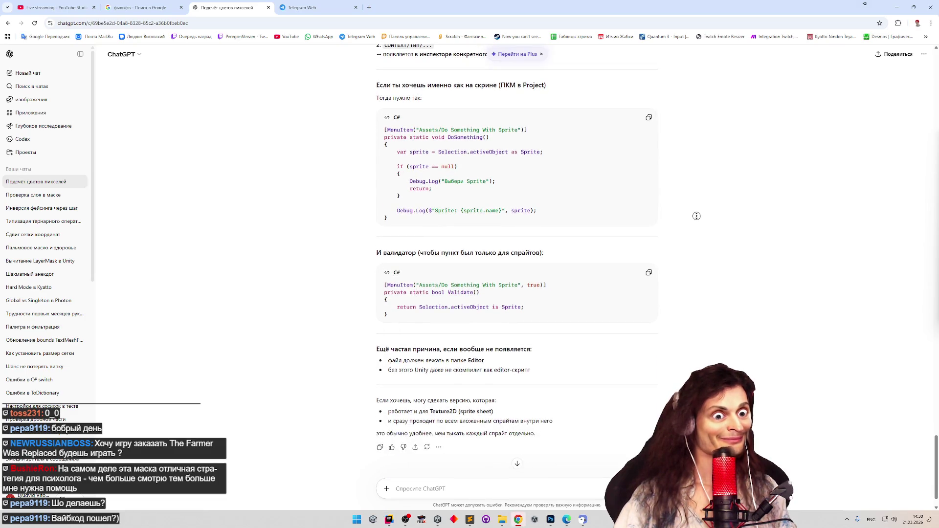
pyautogui.middleClick(696, 225)
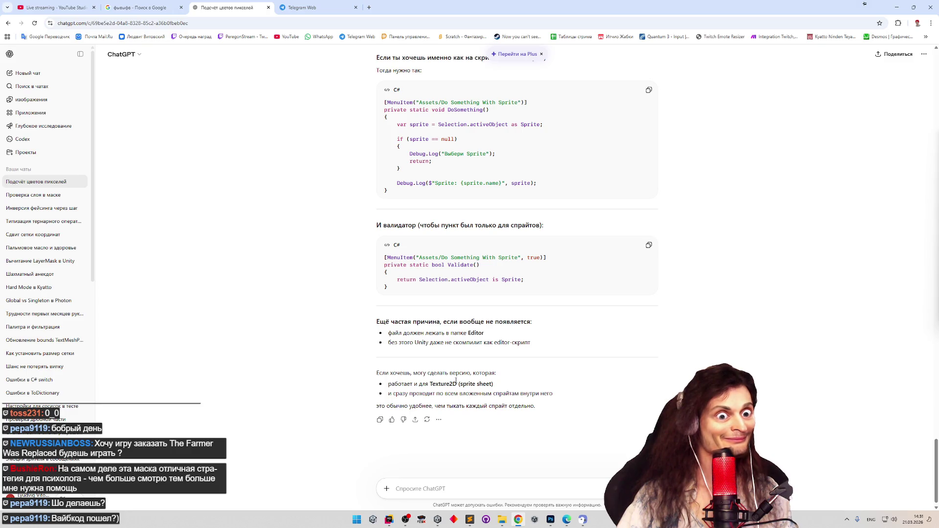
pyautogui.hotkey('alt', 'shift')
pyautogui.write('да, мне нужно получить в рез')
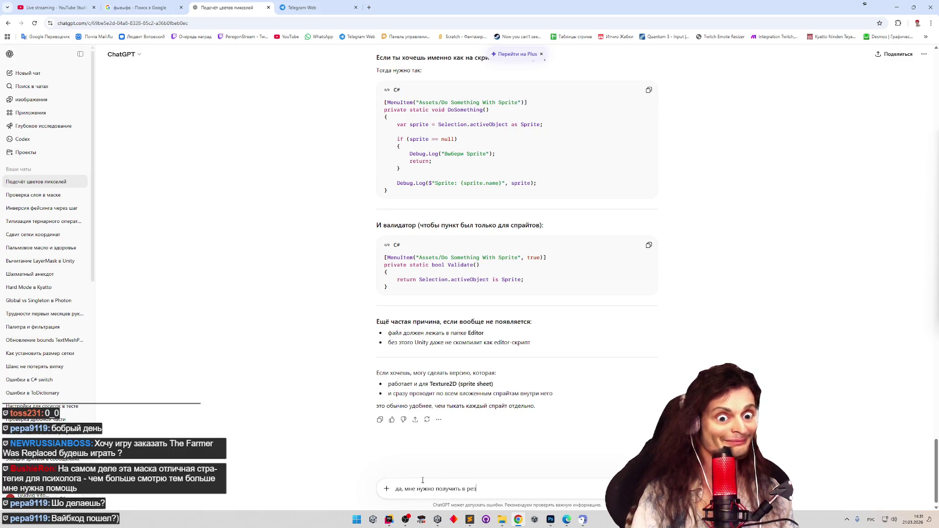
pyautogui.hotkey('ctrl', 'a')
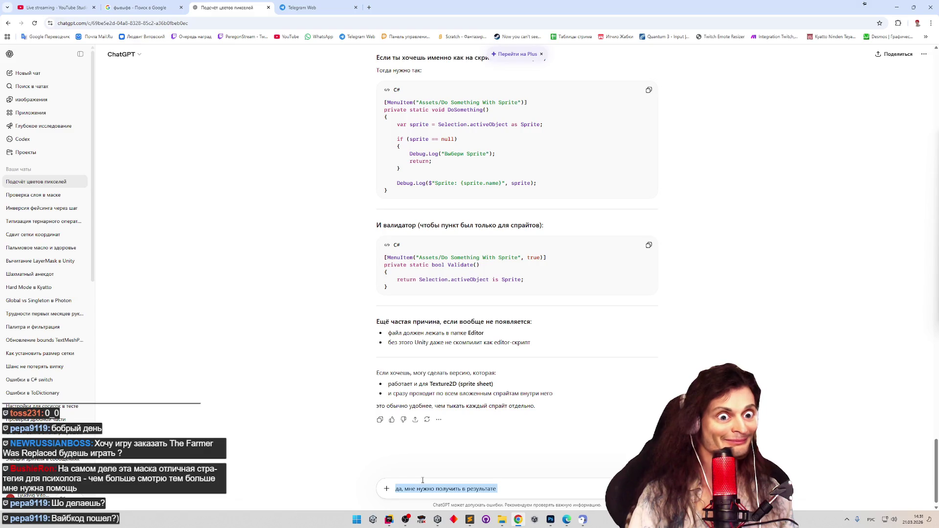
pyautogui.press('Right')
pyautogui.press('BackSpace')
pyautogui.press('BackSpace')
pyautogui.press('BackSpace')
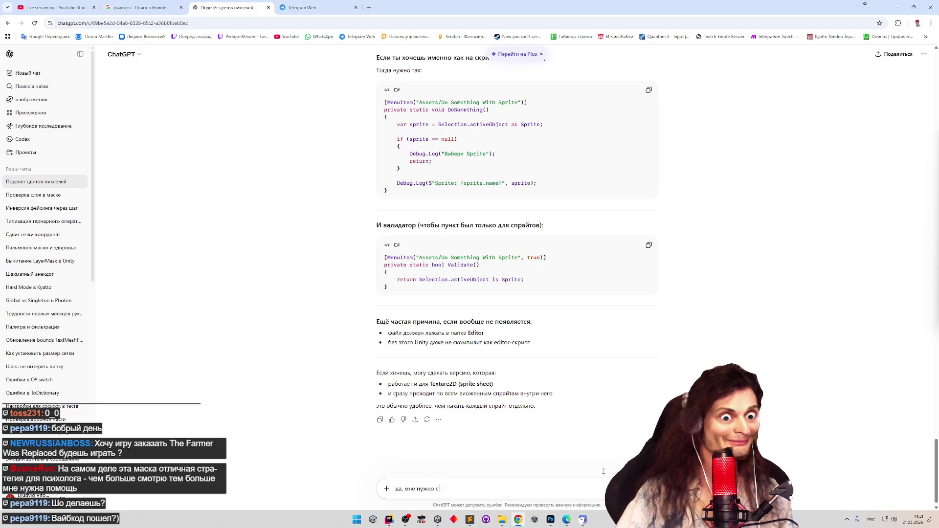
pyautogui.doubleClick(455, 385)
pyautogui.hotkey('ctrl', 'c')
pyautogui.hotkey('ctrl', 'v')
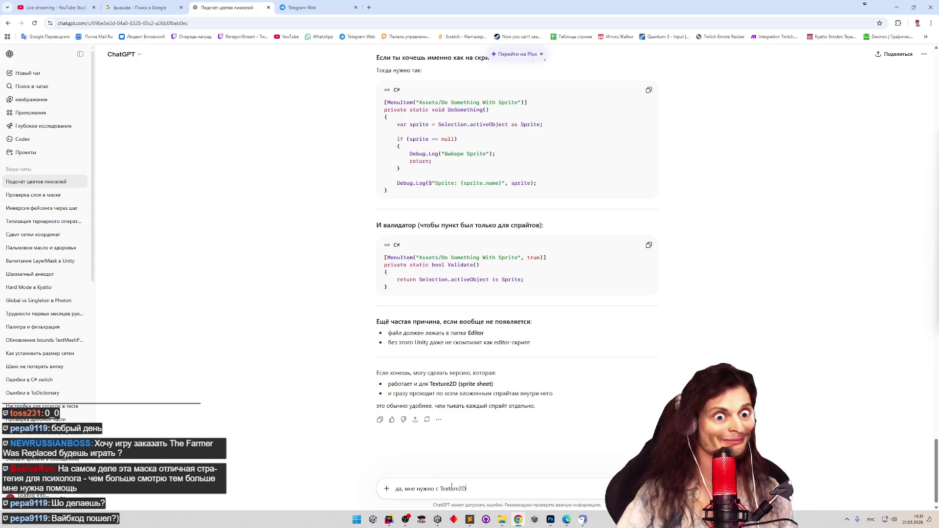
pyautogui.press('Return')
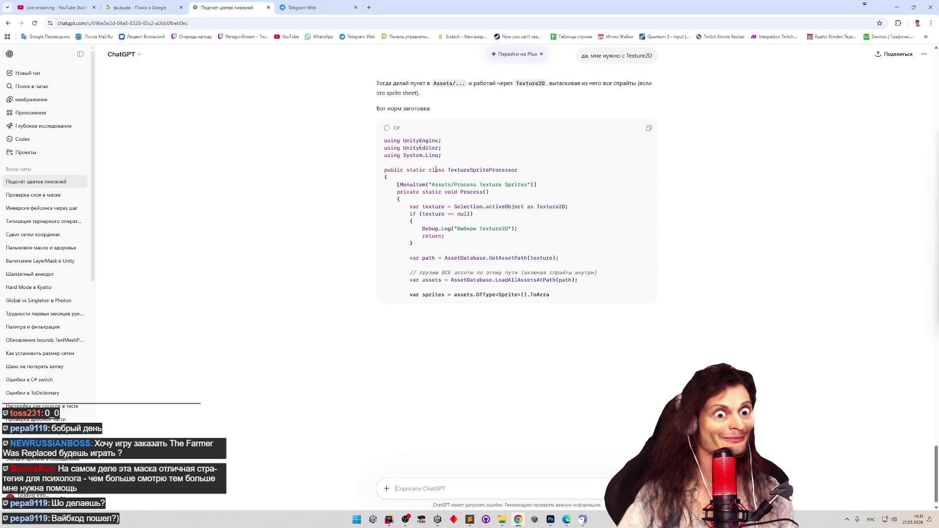
# Replace Sprite with Texture2D in the line 38 cast and the line 49 type check
pyautogui.doubleClick(551, 206)
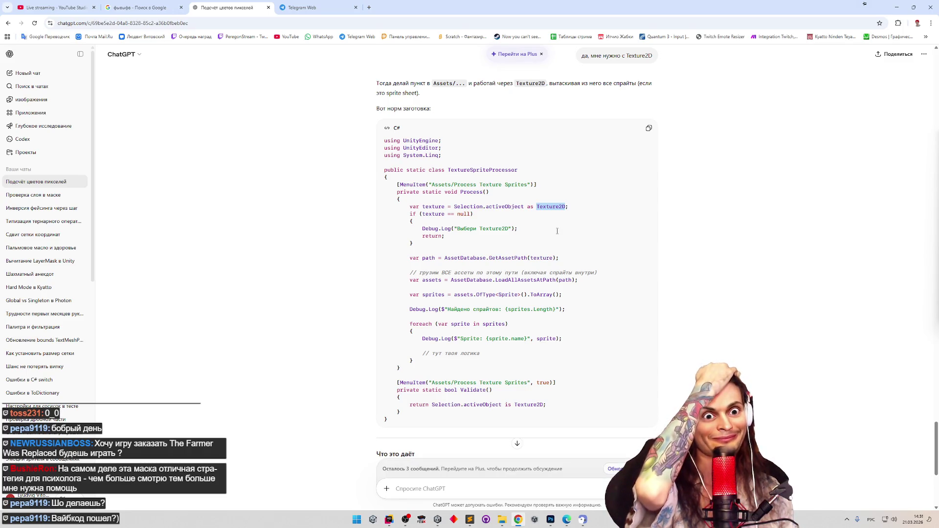
pyautogui.hotkey('alt', 'Tab')
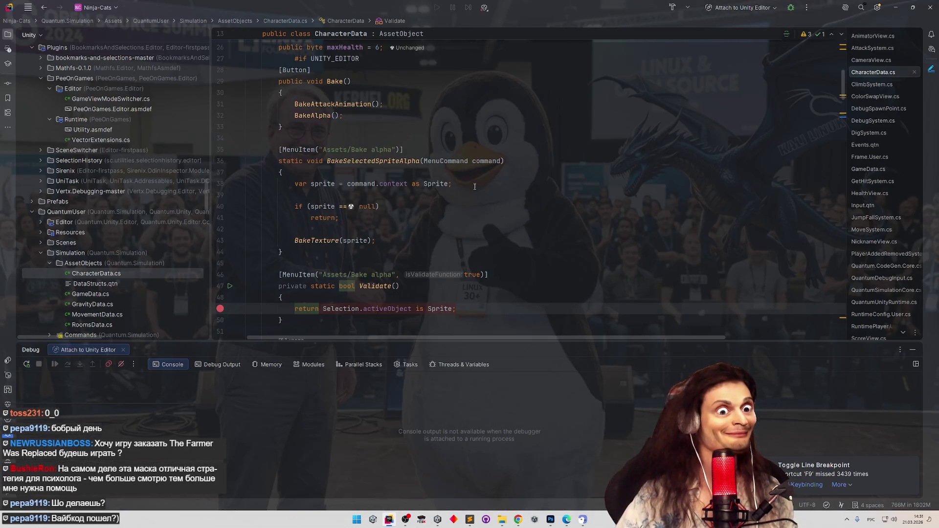
pyautogui.doubleClick(435, 184)
pyautogui.write('Texture2D')
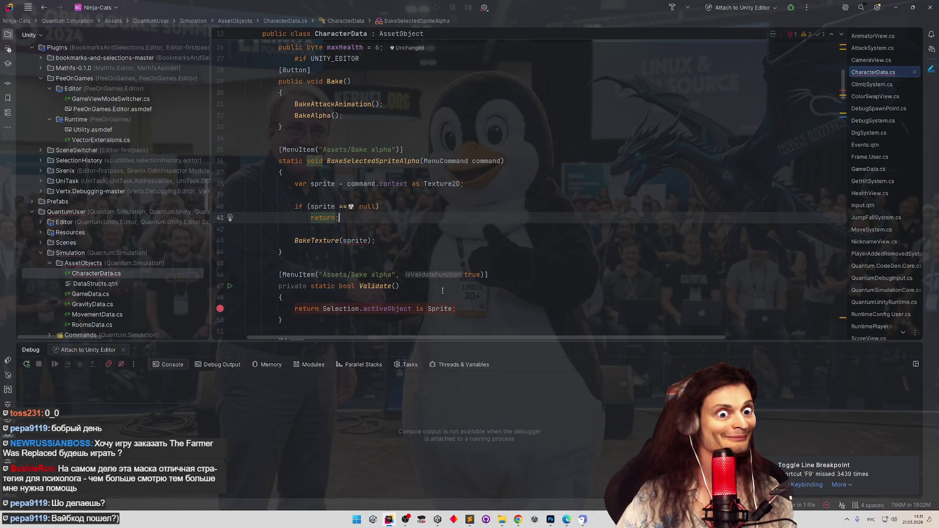
pyautogui.click(440, 308)
pyautogui.doubleClick(440, 308)
pyautogui.write('Texture2D')
pyautogui.click(424, 240)
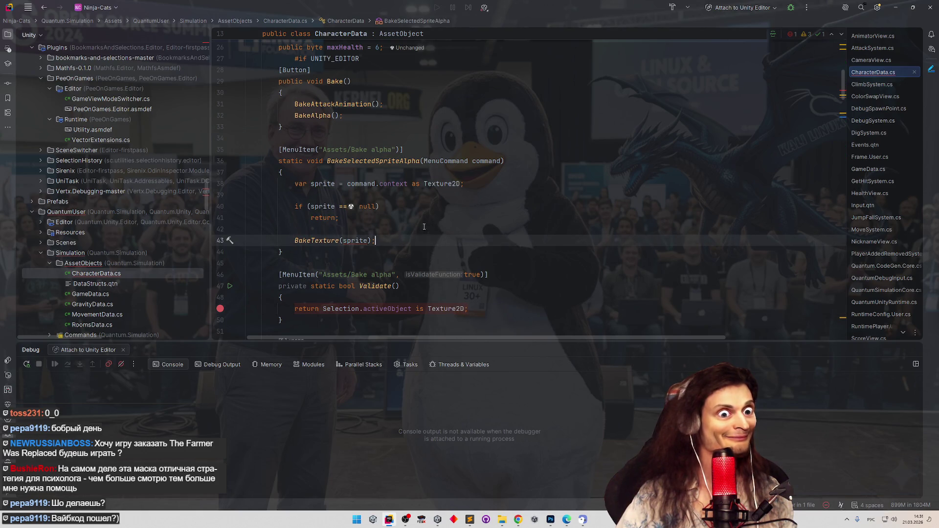
# Review the refactoring options for the sprite argument in the BakeTexture call
pyautogui.press('Left')
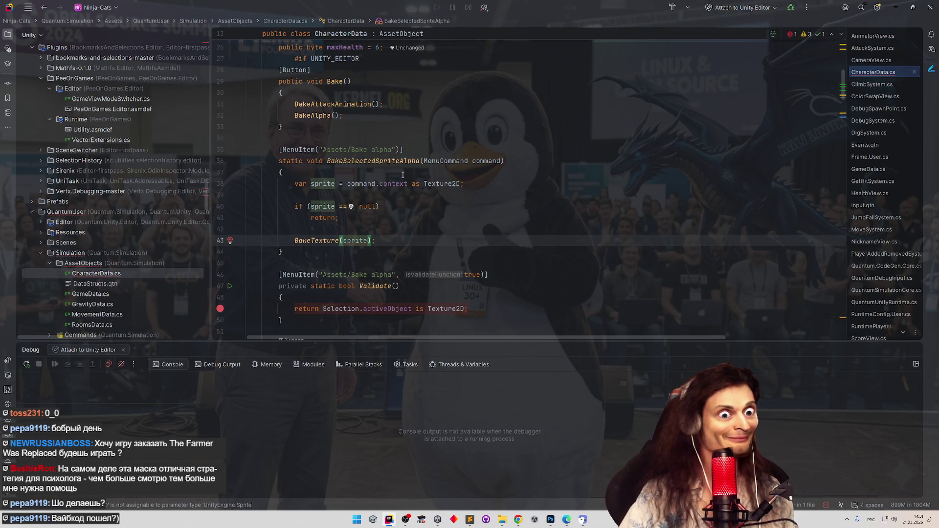
pyautogui.press('Left')
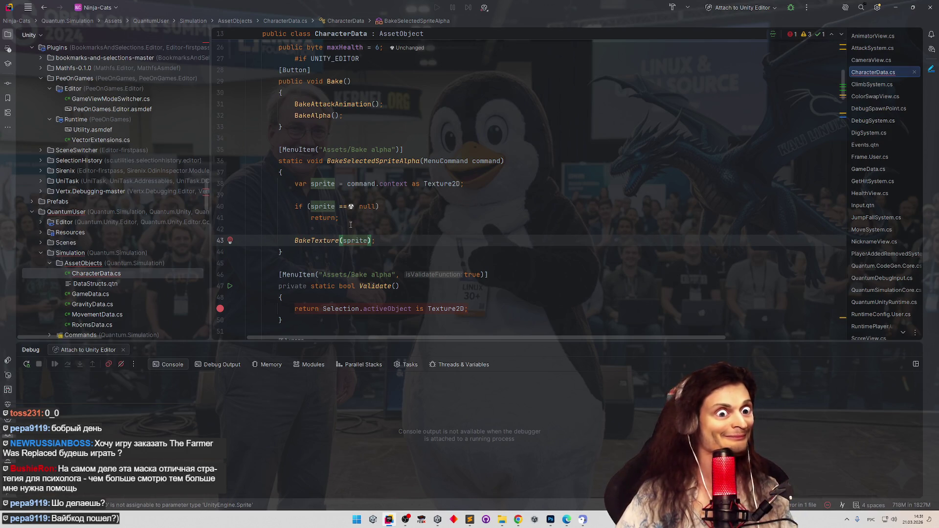
pyautogui.rightClick(357, 242)
pyautogui.moveTo(489, 419)
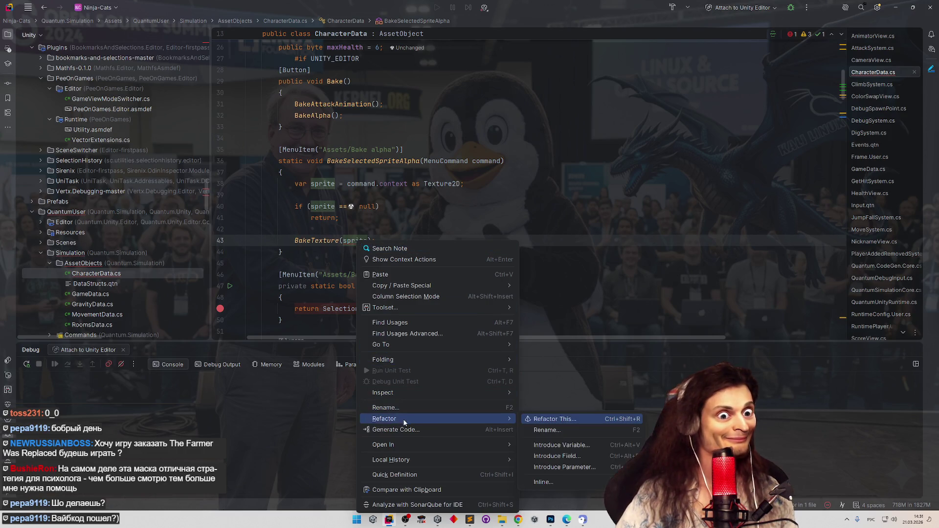
pyautogui.click(530, 419)
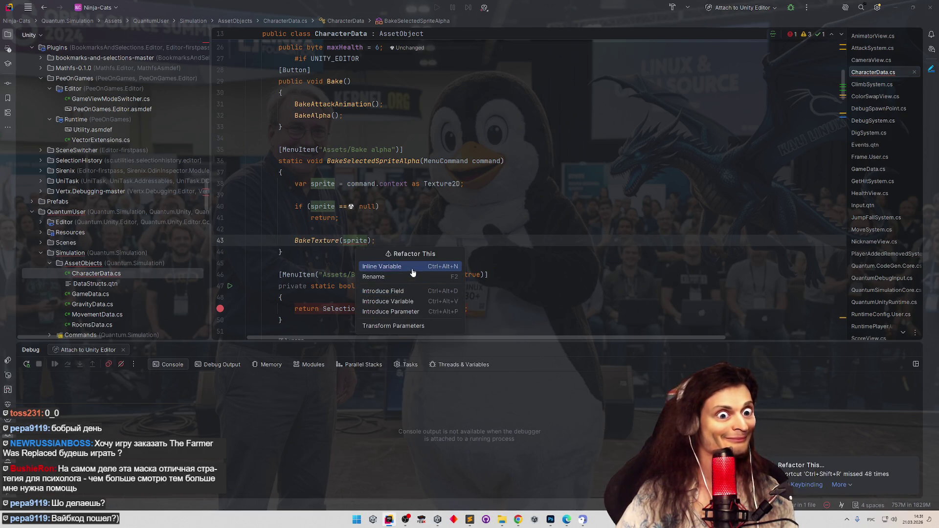
pyautogui.click(355, 240)
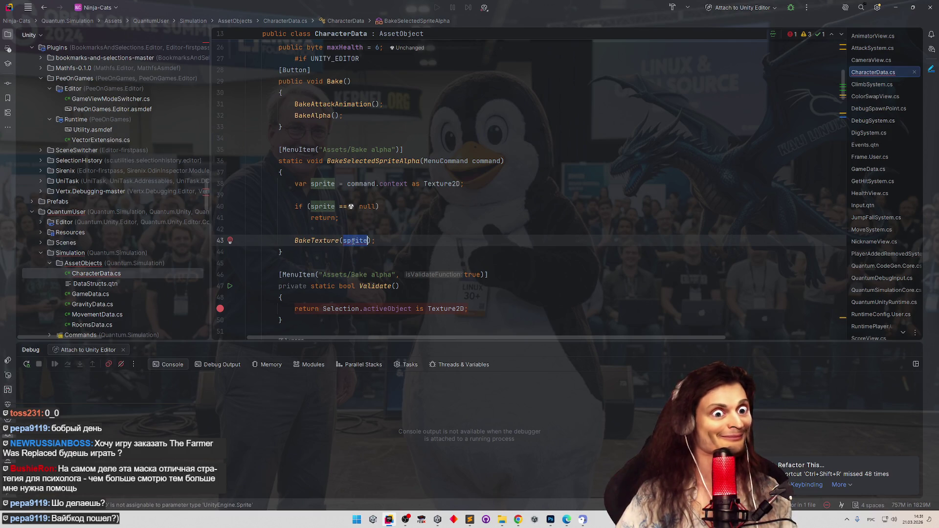
# Rename the sprite variable to texture across all its usages
pyautogui.hotkey('shift', 'F6')
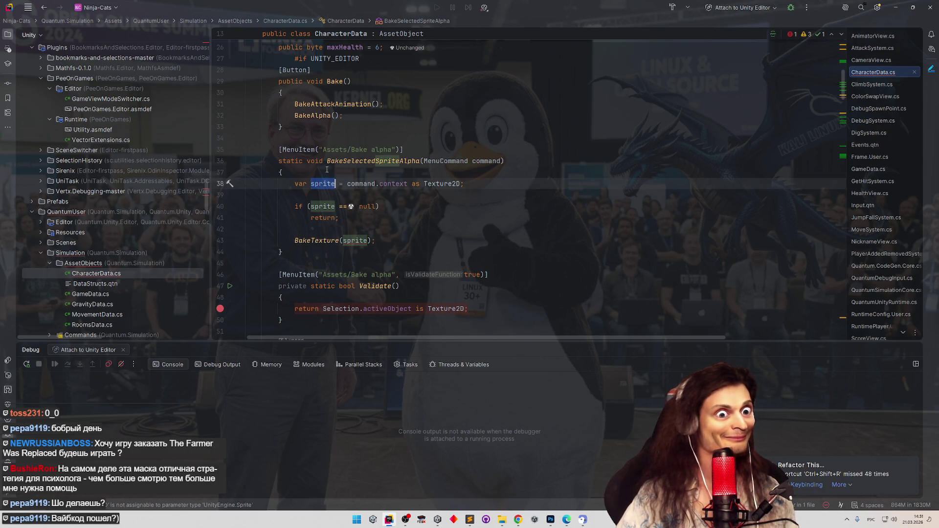
pyautogui.write('eyчегку')
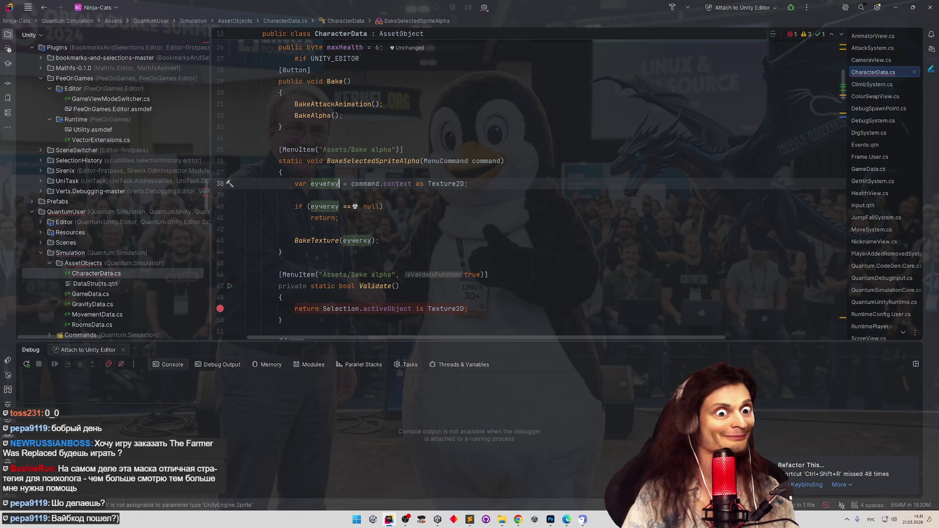
pyautogui.press('super+space')
pyautogui.click(323, 184)
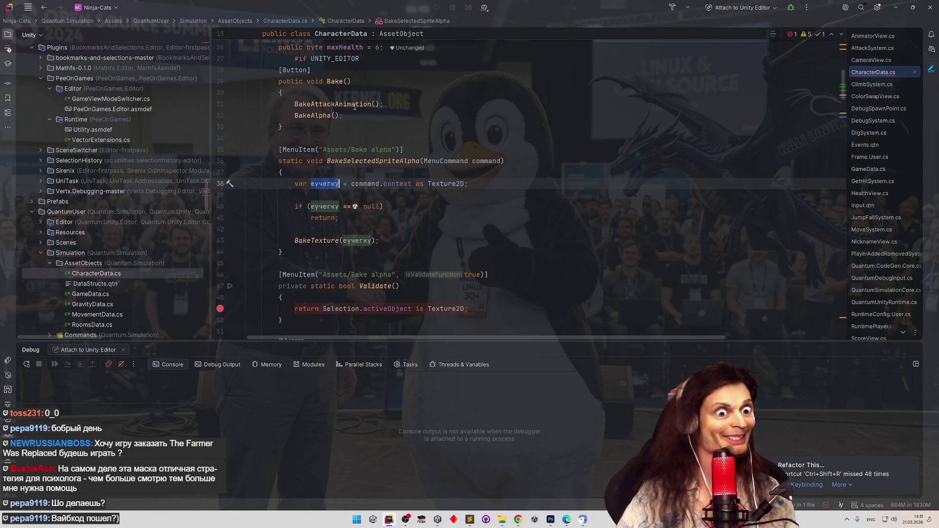
pyautogui.write('text')
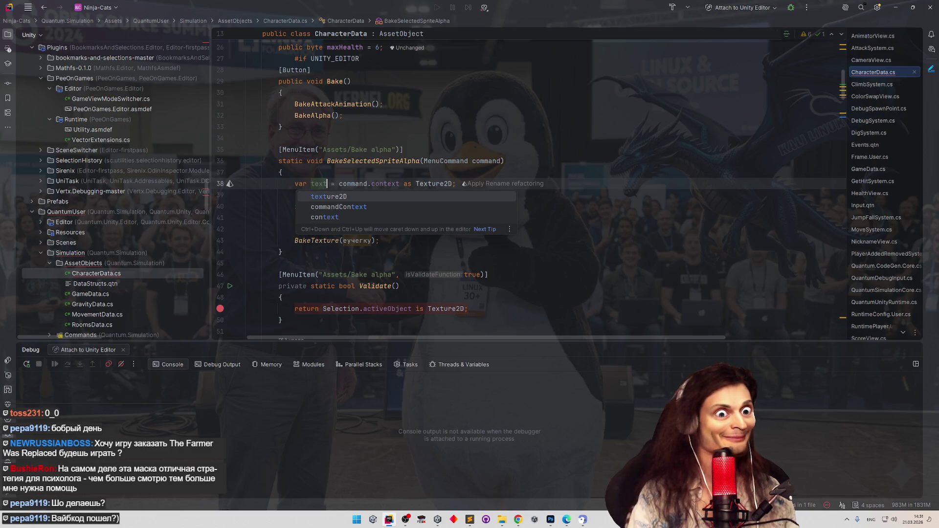
pyautogui.press('Escape')
pyautogui.write('ure')
pyautogui.hotkey('ctrl', 'alt', 'Left')
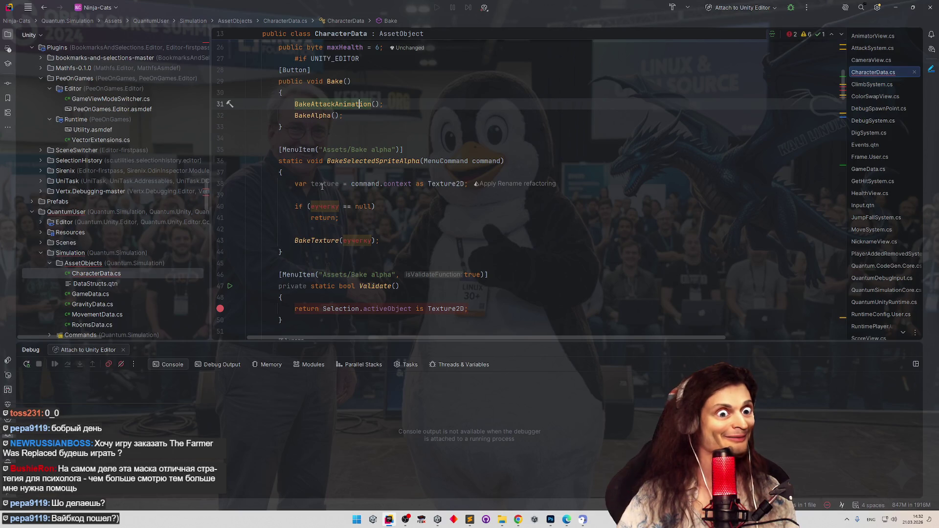
pyautogui.hotkey('alt', 'Return')
pyautogui.click(374, 230)
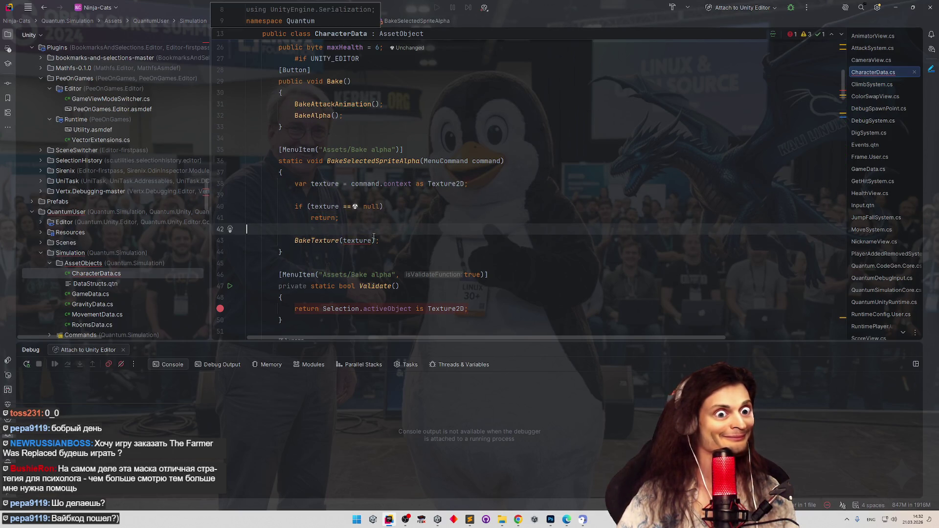
# Change BakeTexture's parameter type to Texture2D through the quick-fix
pyautogui.click(353, 242)
pyautogui.hotkey('alt', 'Return')
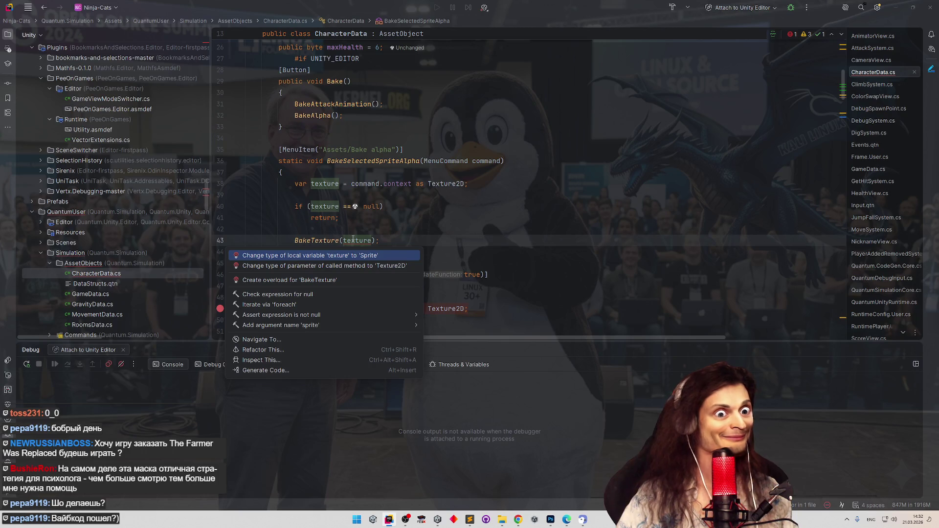
pyautogui.press('Down')
pyautogui.press('Return')
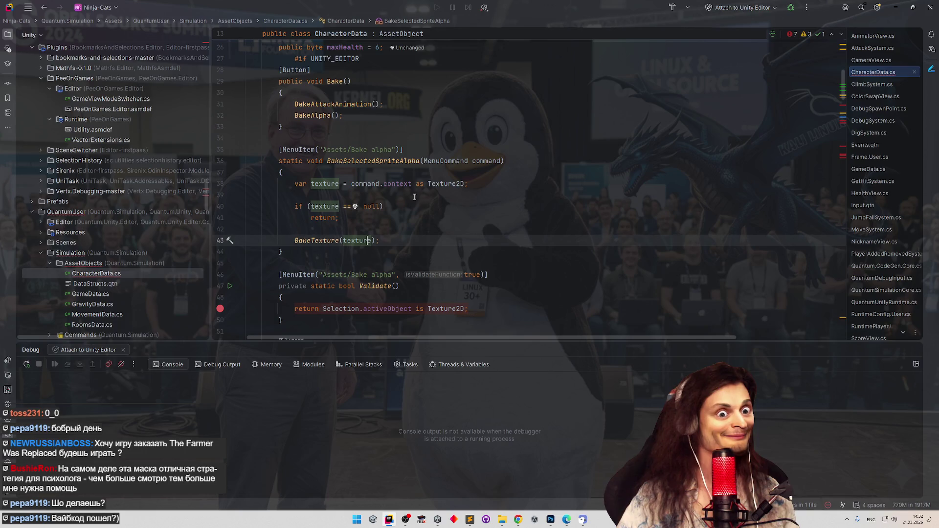
# Rename the command method from BakeSelectedSpriteAlpha to BakeSelectedTextureAlpha
pyautogui.click(345, 162)
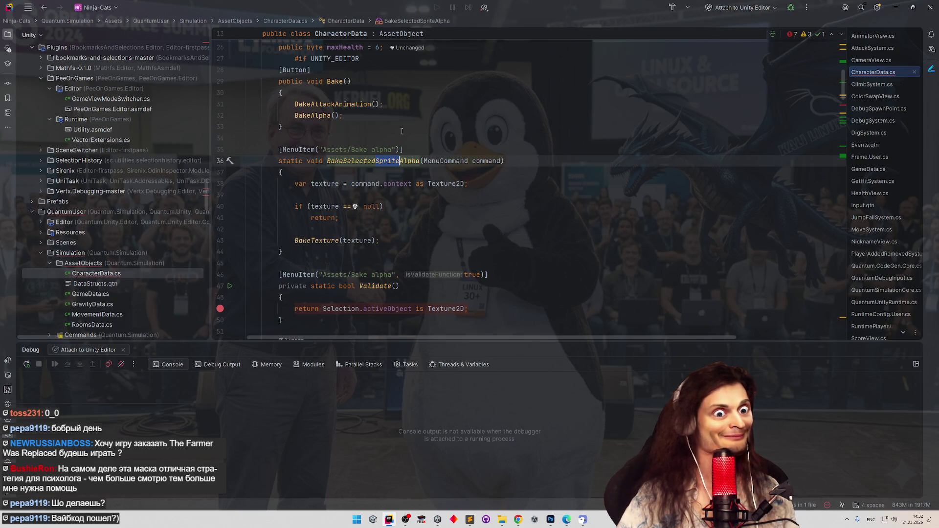
pyautogui.press('Down')
pyautogui.press('Down')
pyautogui.moveTo(327, 160); pyautogui.dragTo(400, 161)
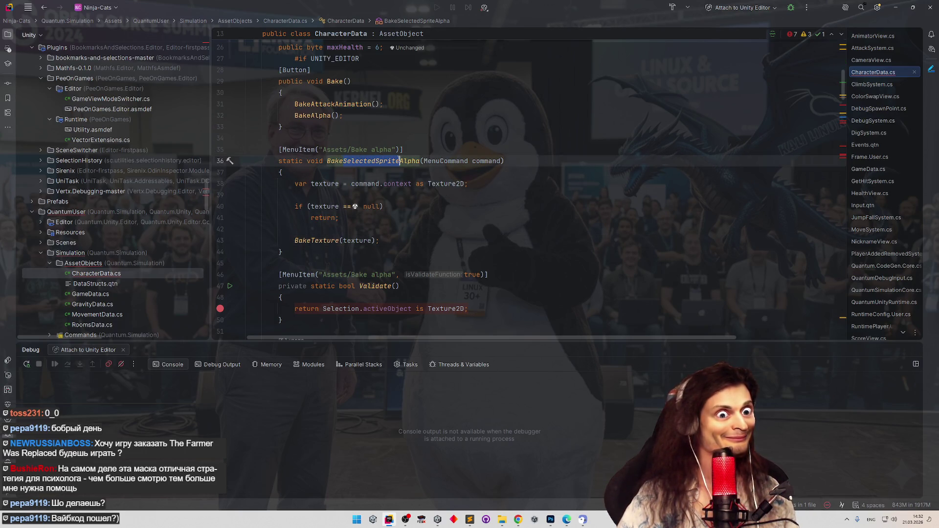
pyautogui.press('BackSpace')
pyautogui.press('BackSpace')
pyautogui.press('BackSpace')
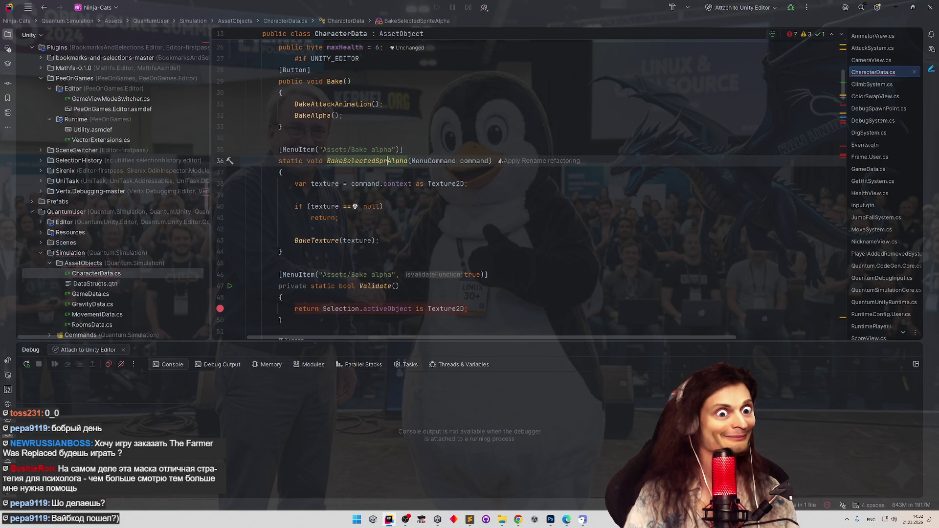
pyautogui.write('Texture')
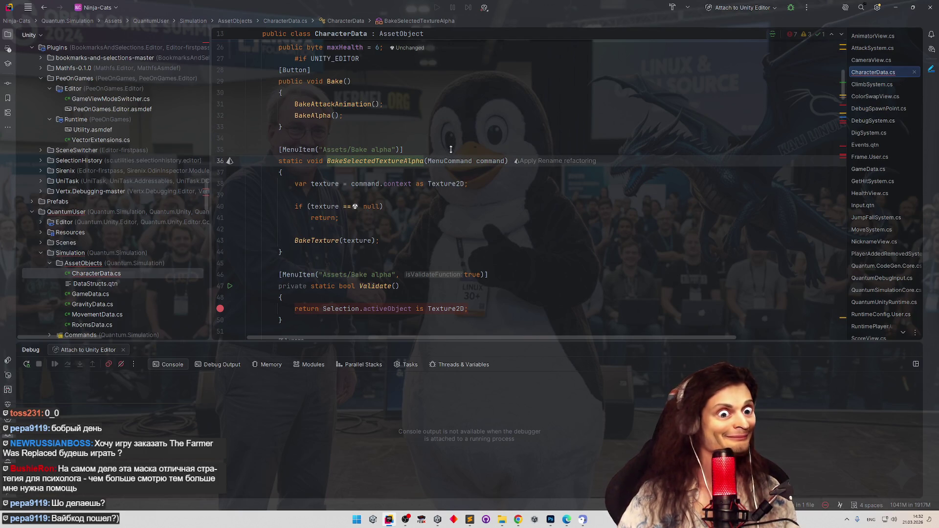
pyautogui.scroll(-3, 446, 142)
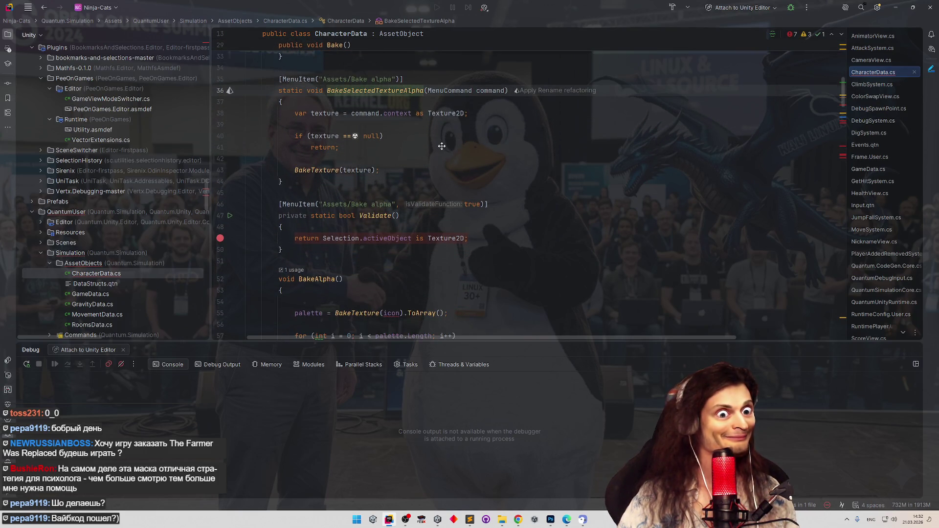
pyautogui.scroll(-1, 443, 152)
pyautogui.scroll(-1, 489, 166)
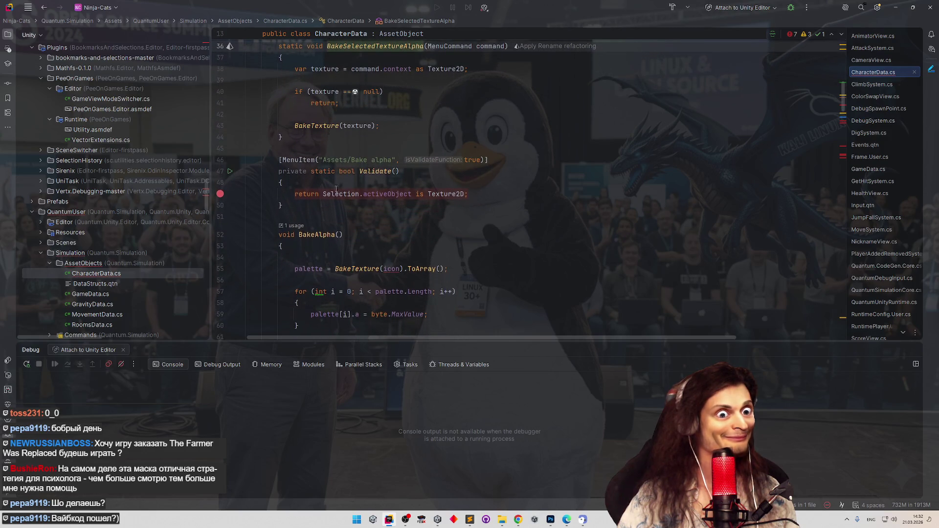
pyautogui.scroll(-1, 478, 205)
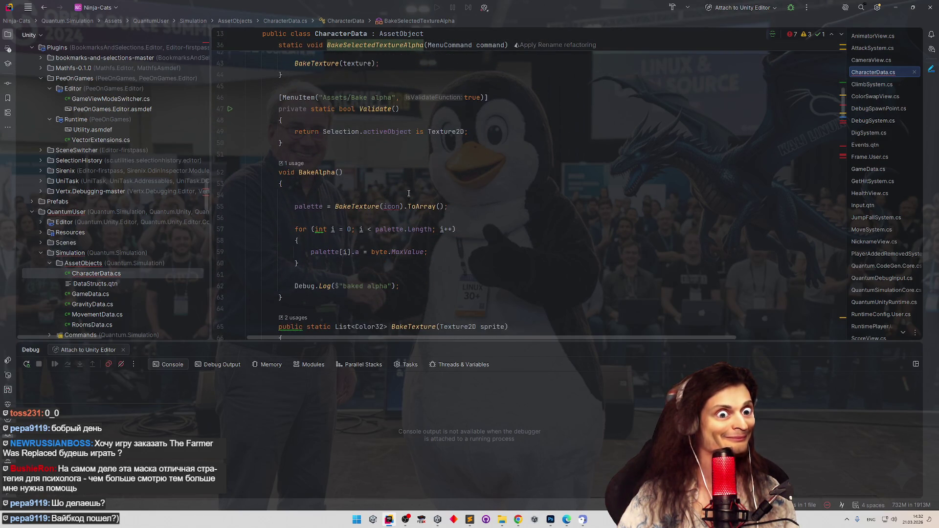
pyautogui.click(400, 206)
pyautogui.write('.')
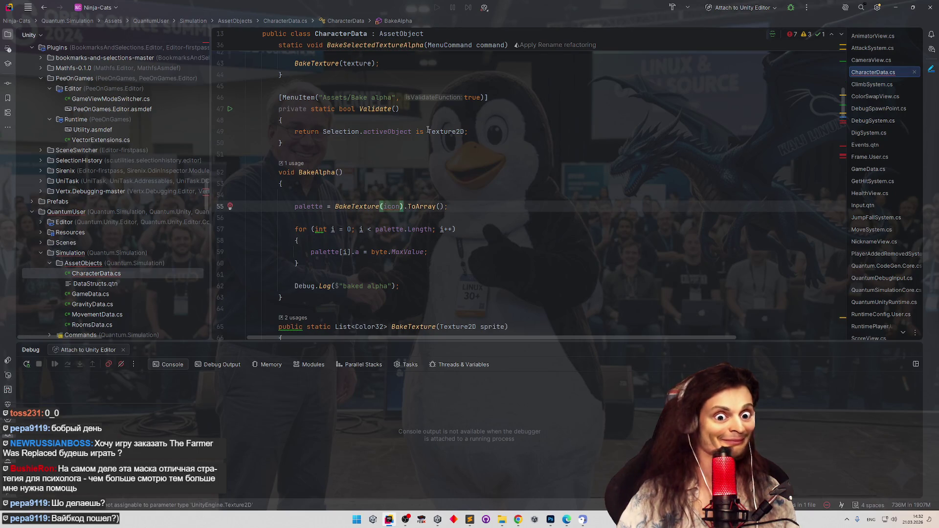
pyautogui.write('tex')
pyautogui.press('Return')
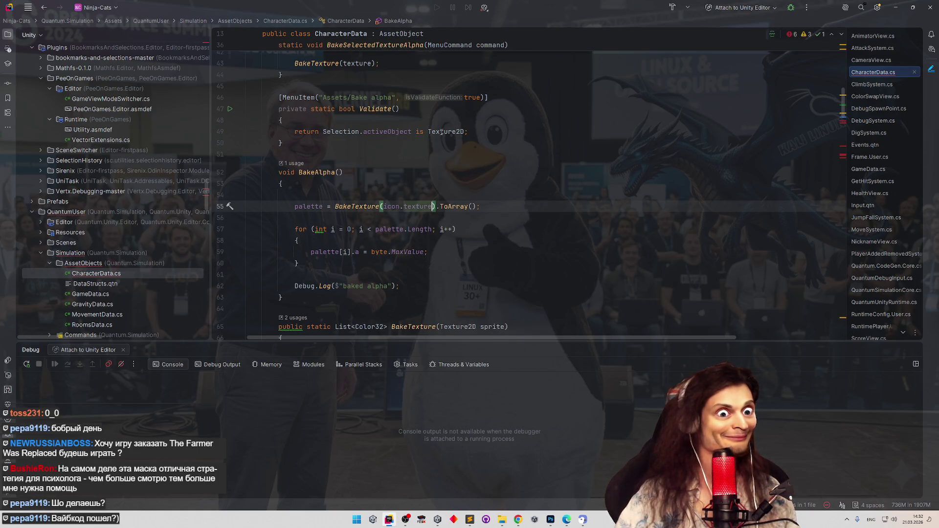
pyautogui.keyDown('ctrl'); pyautogui.click(356, 207); pyautogui.keyUp('ctrl')
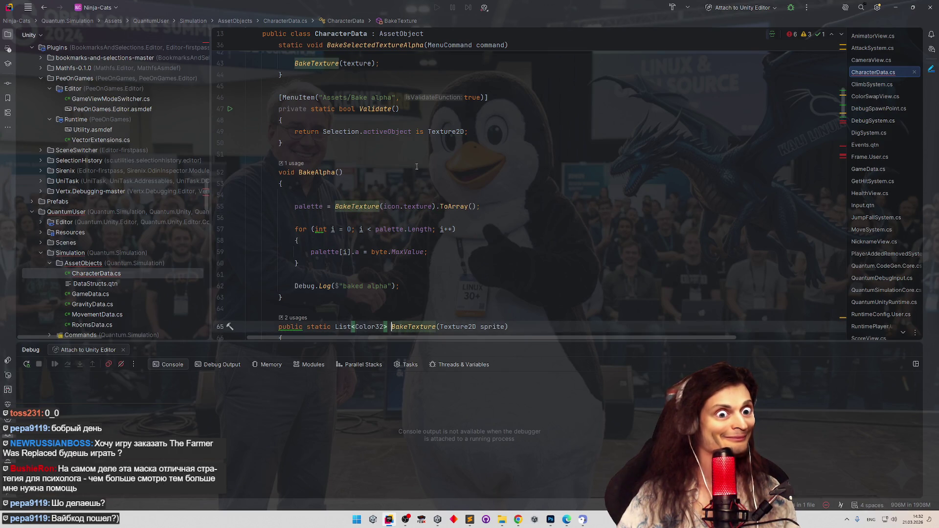
pyautogui.doubleClick(399, 196)
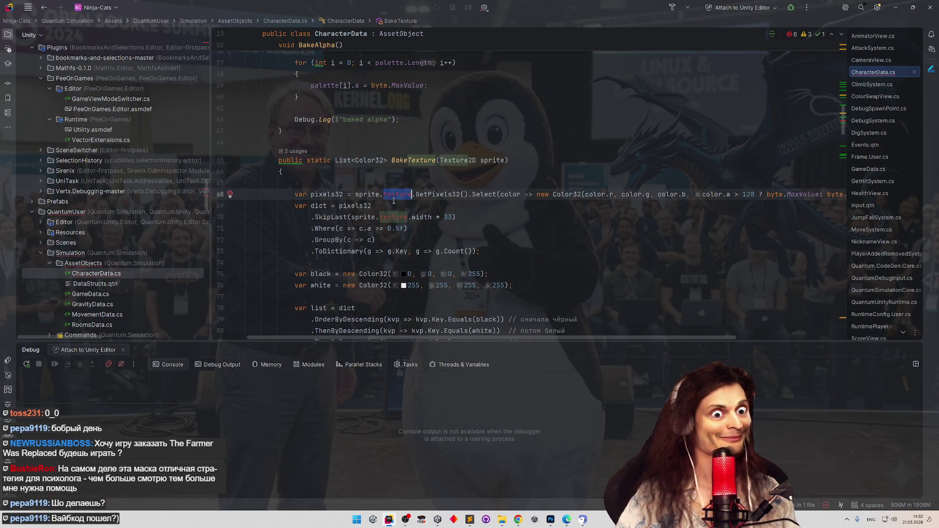
pyautogui.press('BackSpace')
pyautogui.press('BackSpace')
pyautogui.doubleClick(388, 219)
pyautogui.press('BackSpace')
pyautogui.press('BackSpace')
pyautogui.click(491, 160)
pyautogui.hotkey('shift', 'F6')
pyautogui.write('texture')
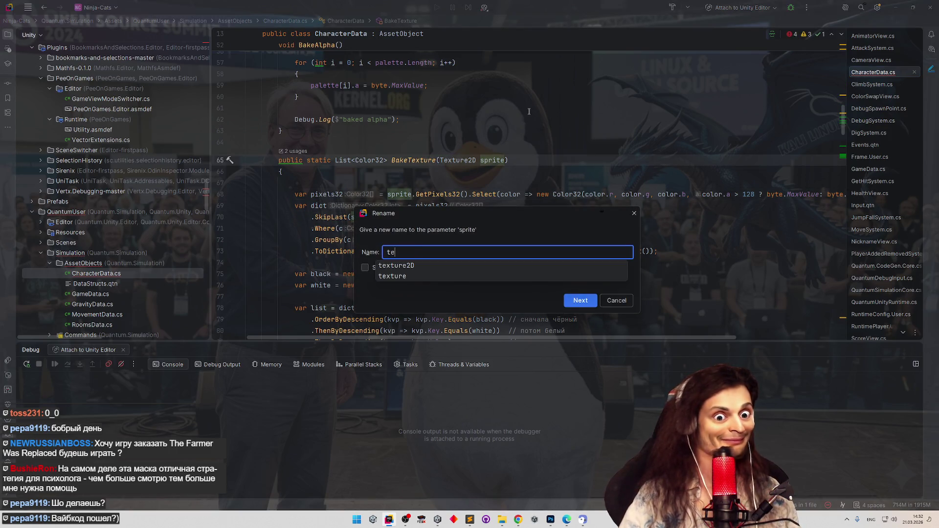
pyautogui.press('Return')
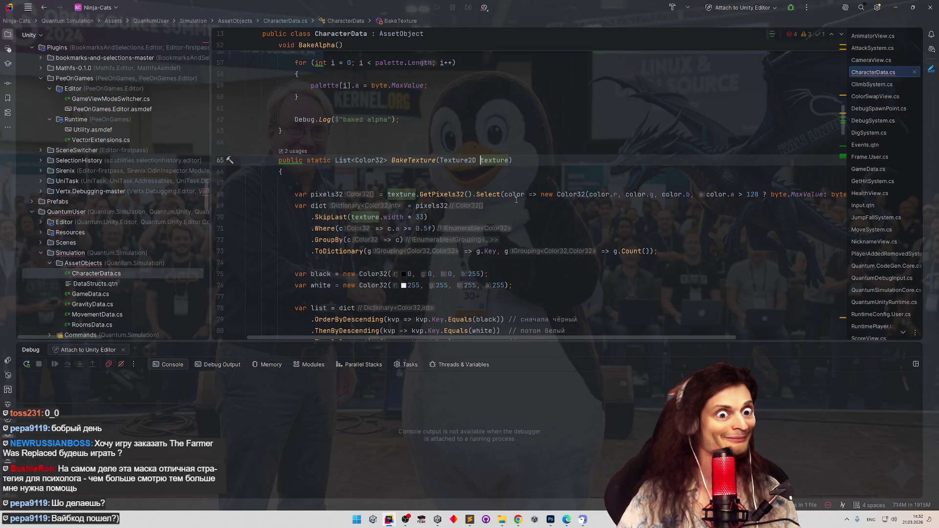
pyautogui.scroll(-5, 516, 220)
pyautogui.scroll(-5, 516, 221)
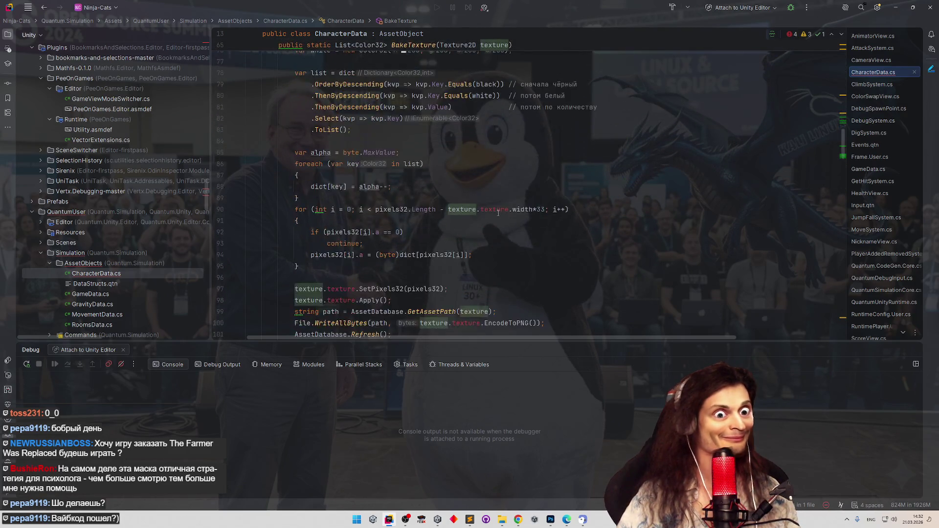
pyautogui.doubleClick(493, 210)
pyautogui.press('BackSpace')
pyautogui.press('BackSpace')
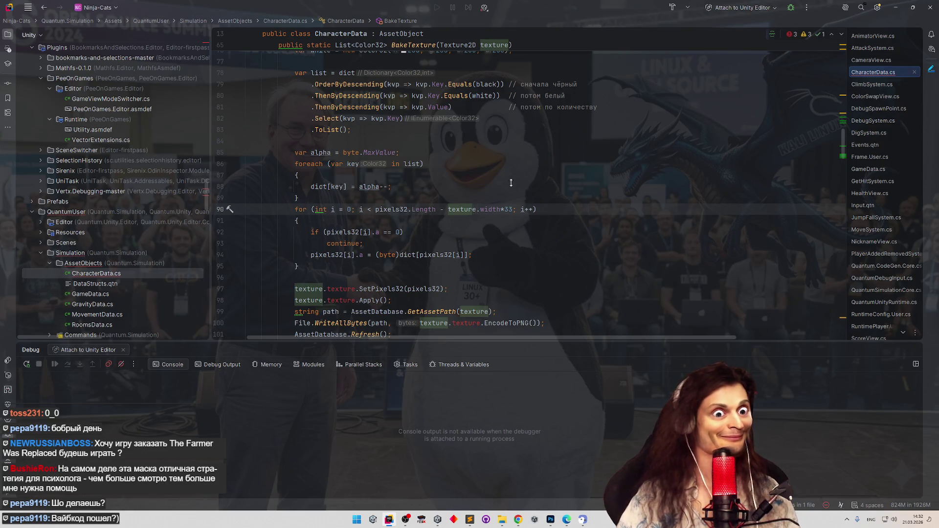
pyautogui.scroll(-2, 340, 241)
pyautogui.doubleClick(339, 237)
pyautogui.press('BackSpace')
pyautogui.press('BackSpace')
pyautogui.doubleClick(341, 248)
pyautogui.press('BackSpace')
pyautogui.press('BackSpace')
pyautogui.doubleClick(455, 270)
pyautogui.press('BackSpace')
pyautogui.press('BackSpace')
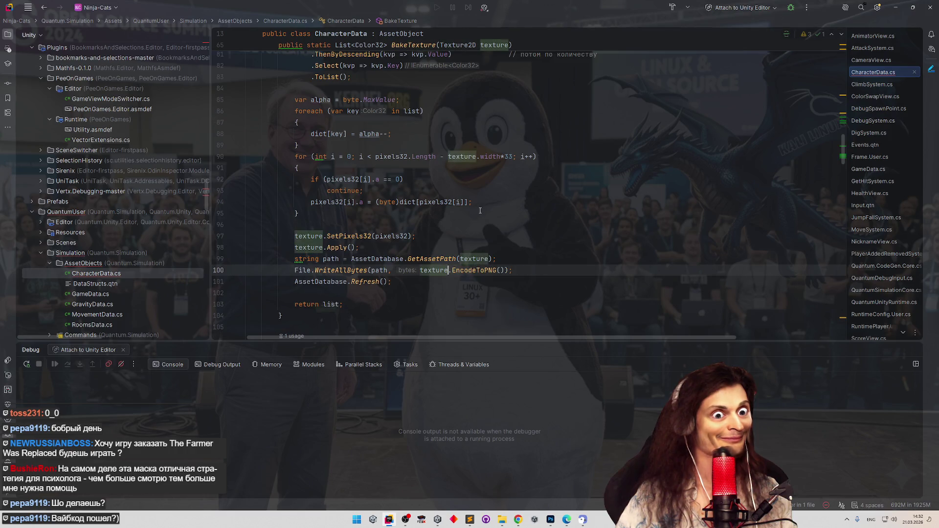
pyautogui.click(480, 211)
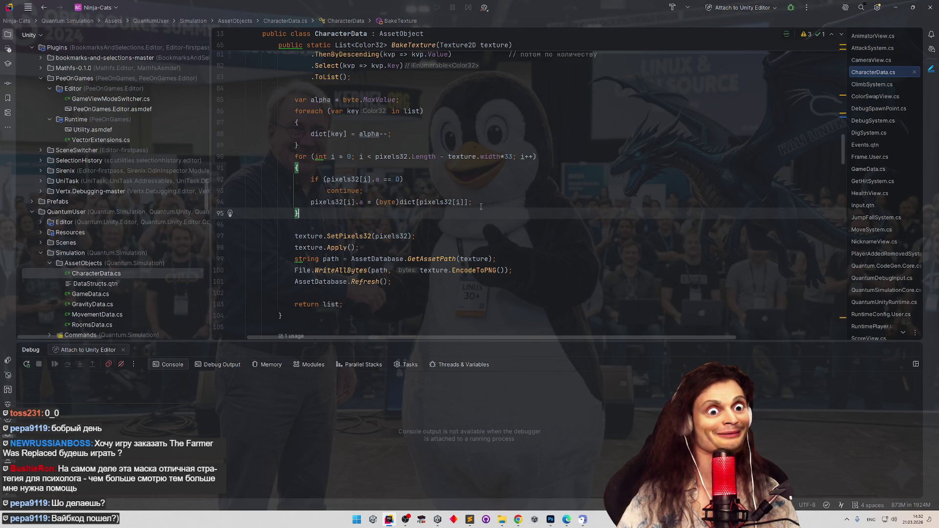
pyautogui.scroll(-4, 488, 209)
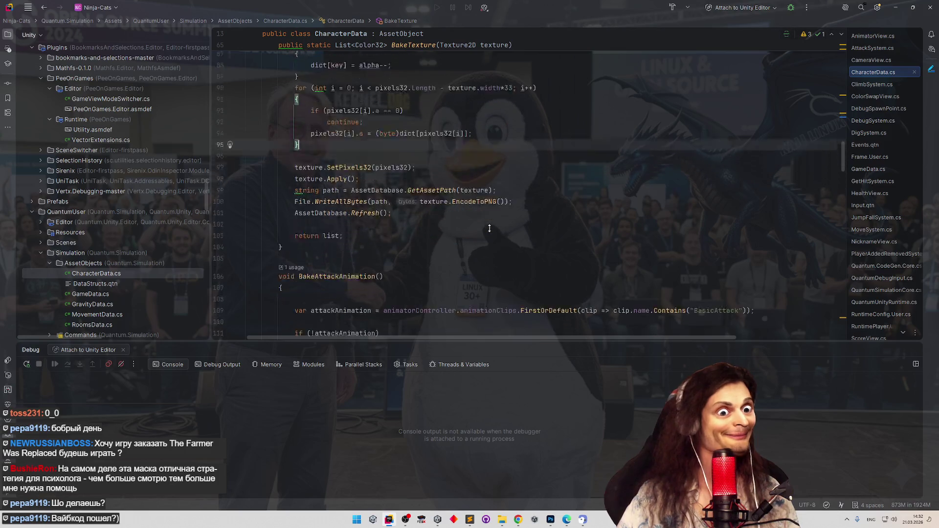
pyautogui.click(489, 211)
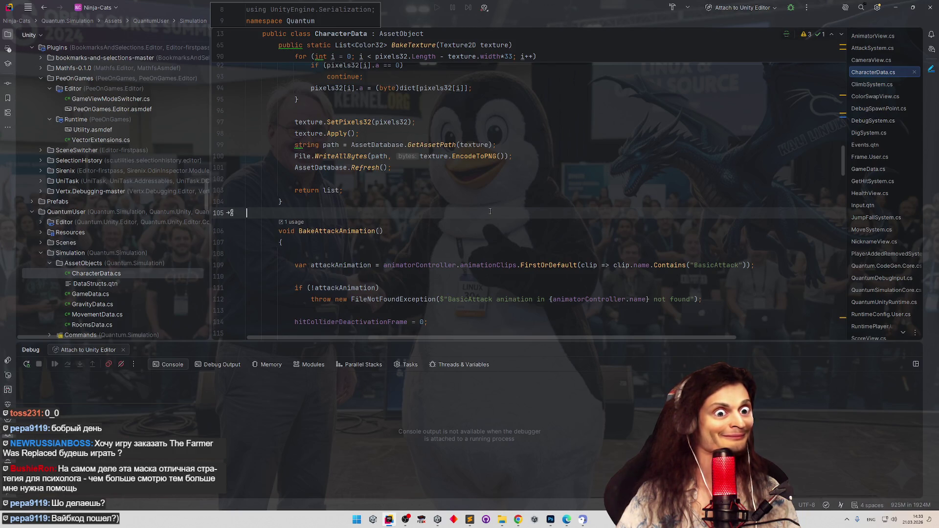
pyautogui.hotkey('alt', 'Tab')
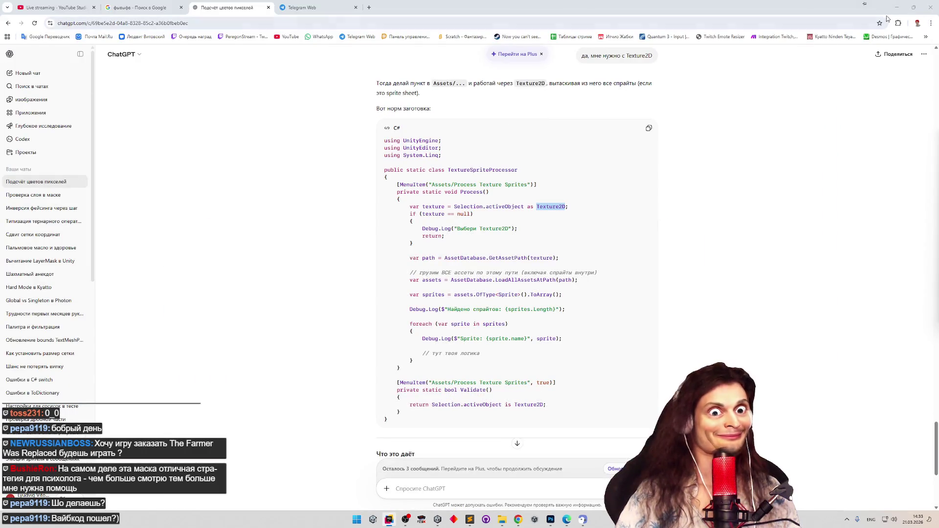
pyautogui.hotkey('alt', 'Tab')
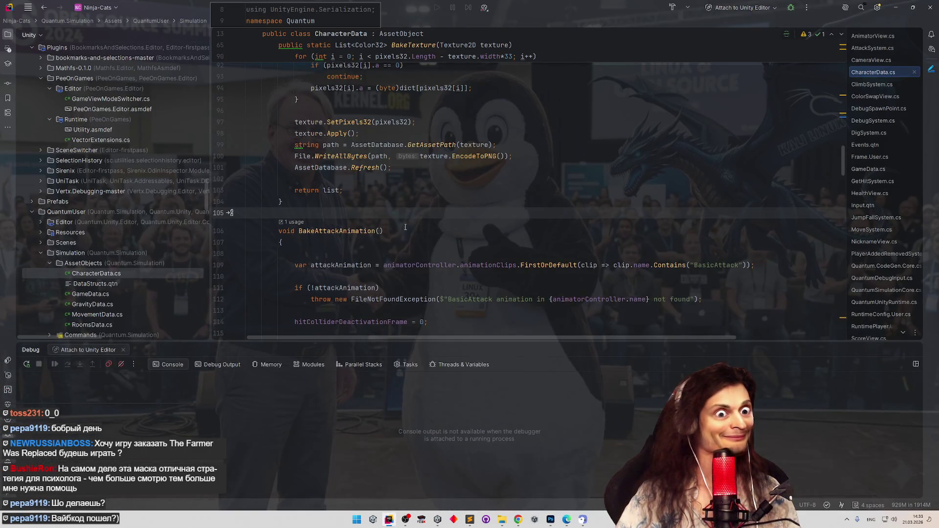
# Paste the baked alpha Debug.Log line just above 'return list;' in BakeTexture
pyautogui.scroll(7, 405, 227)
pyautogui.scroll(-5, 409, 217)
pyautogui.click(355, 203)
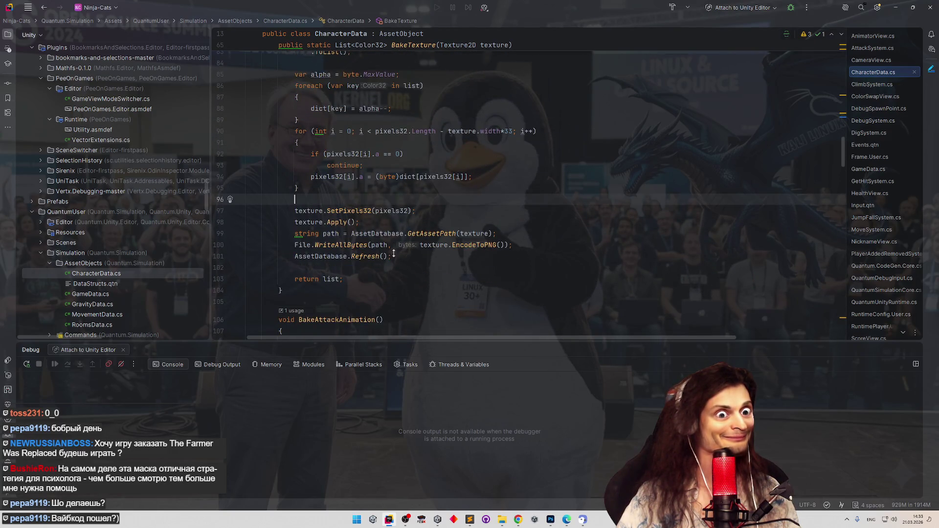
pyautogui.scroll(-5, 390, 248)
pyautogui.scroll(-6, 341, 260)
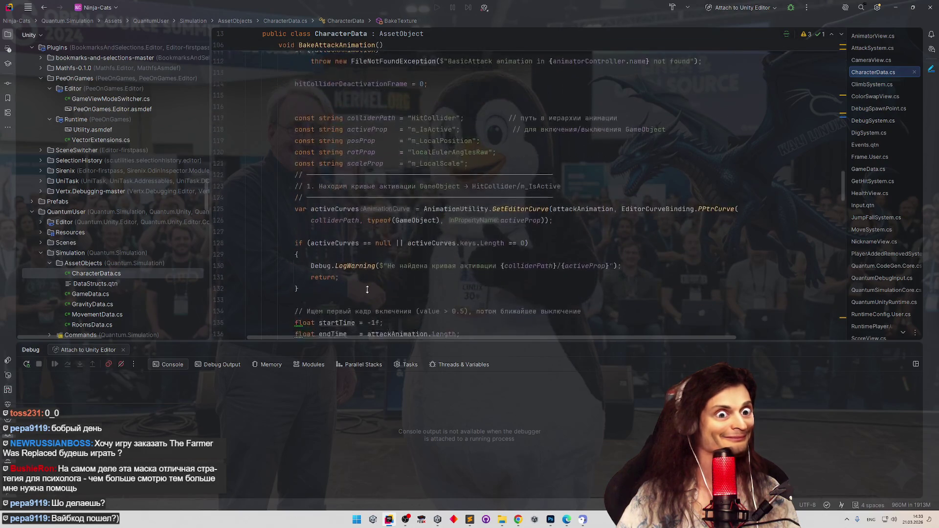
pyautogui.scroll(18, 389, 228)
pyautogui.scroll(6, 391, 228)
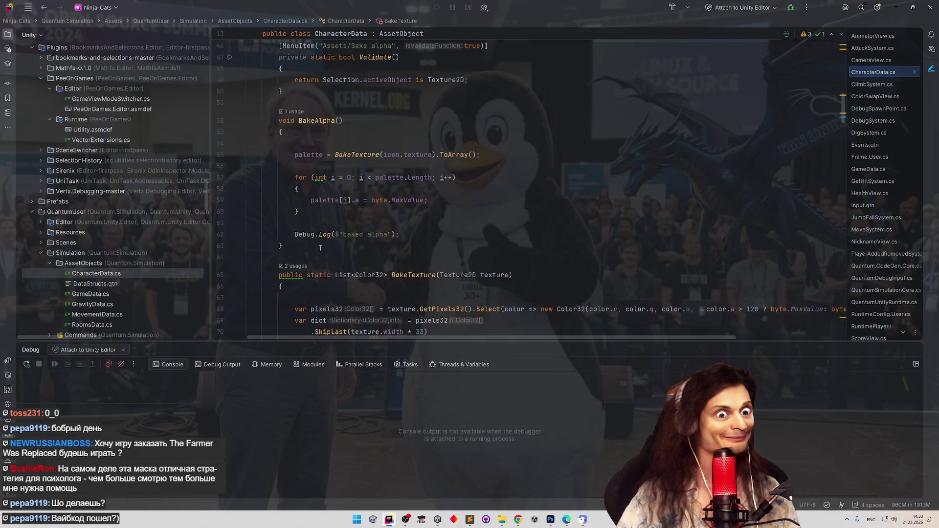
pyautogui.click(398, 231)
pyautogui.scroll(-12, 386, 247)
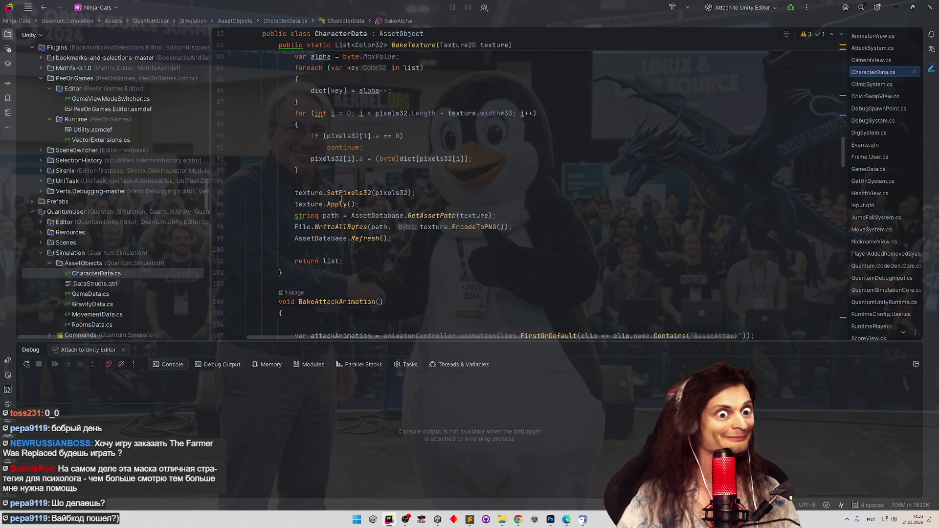
pyautogui.click(361, 251)
pyautogui.write('Debug.Log($"baked alpha");')
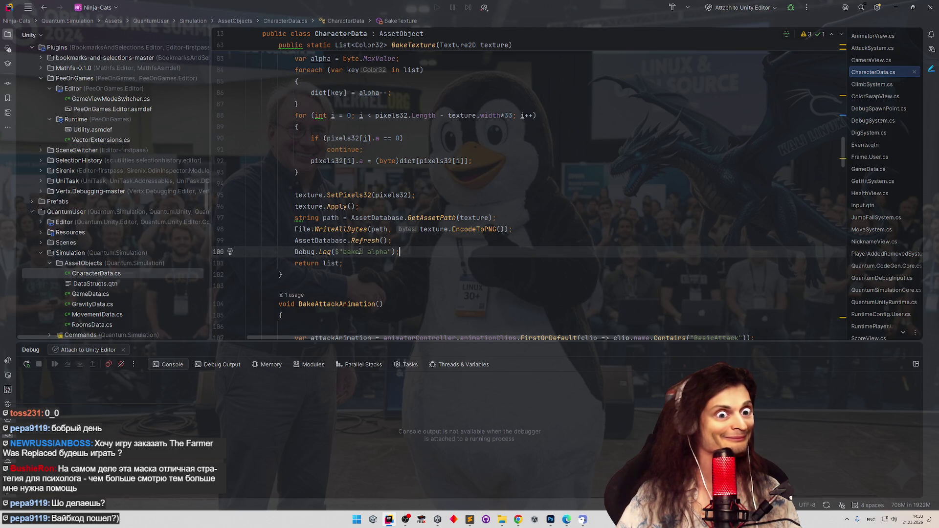
# Add 'with {' to the log message and review the pixels32 usages above
pyautogui.scroll(-1, 430, 250)
pyautogui.press('Left')
pyautogui.press('Left')
pyautogui.press('Left')
pyautogui.write('w')
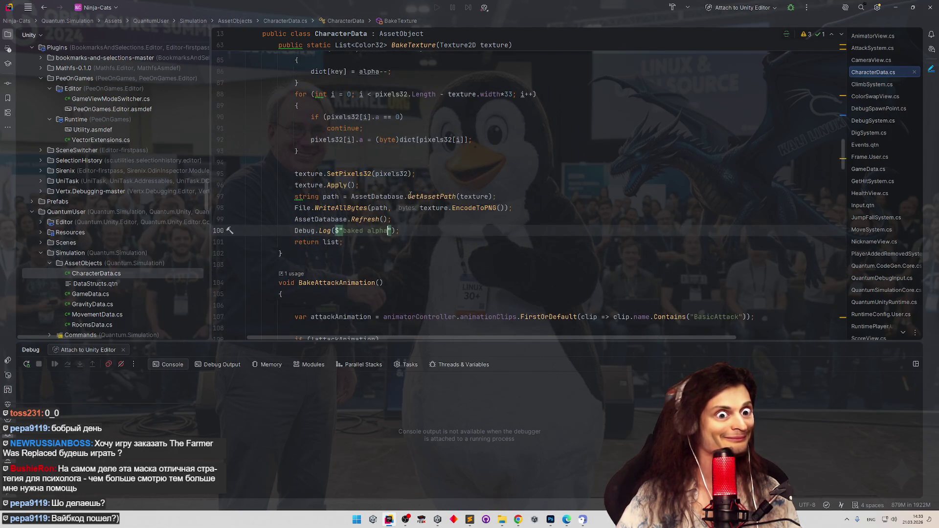
pyautogui.write('ith {')
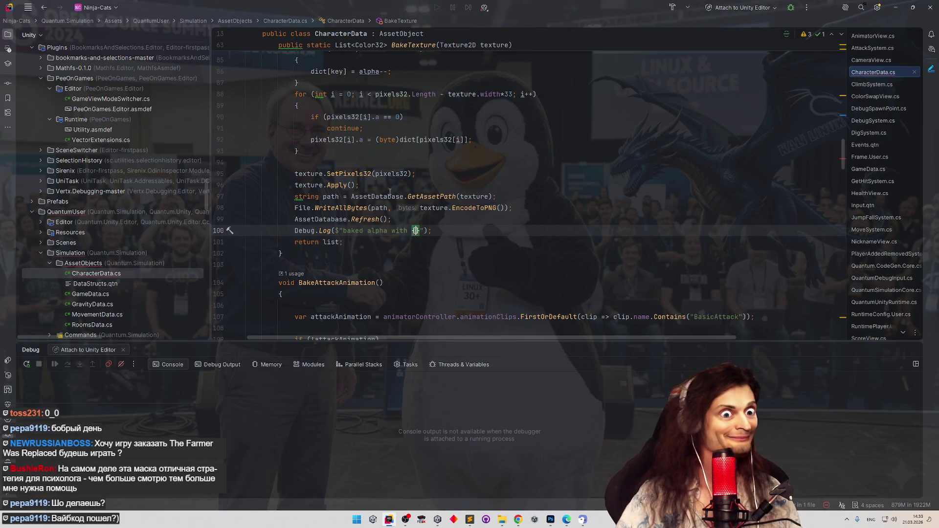
pyautogui.scroll(1, 374, 171)
pyautogui.scroll(1, 375, 171)
pyautogui.doubleClick(391, 144)
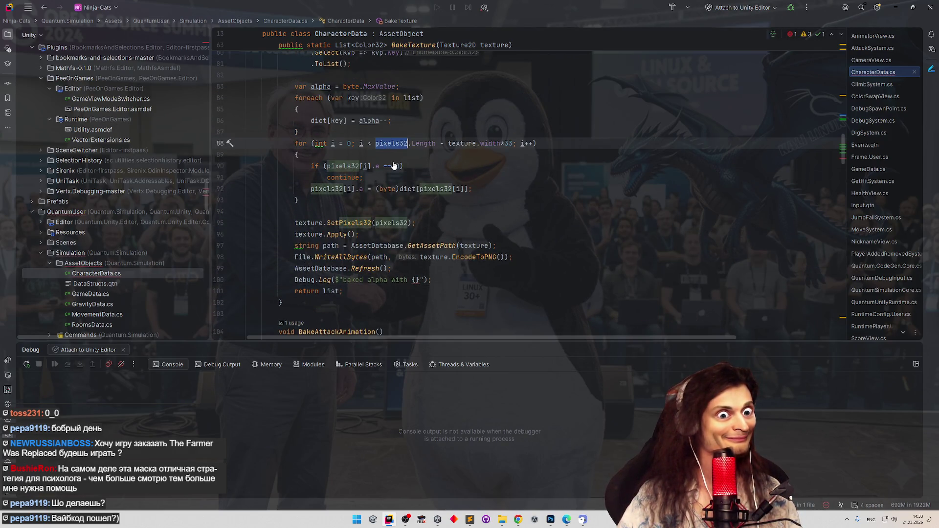
pyautogui.click(416, 167)
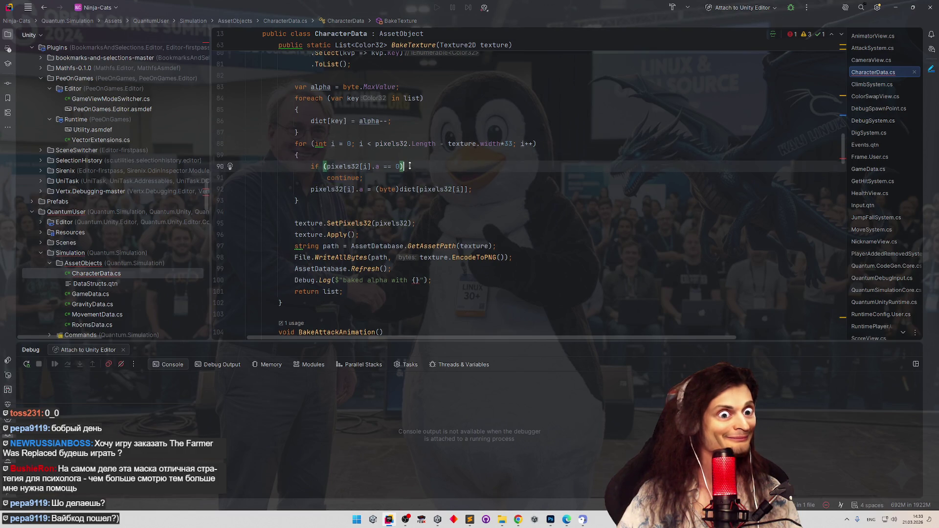
pyautogui.scroll(1, 413, 167)
pyautogui.click(410, 109)
# Finish the log as 'baked alpha with {list.Count} colors' and minimize Rider and the browser
pyautogui.click(415, 291)
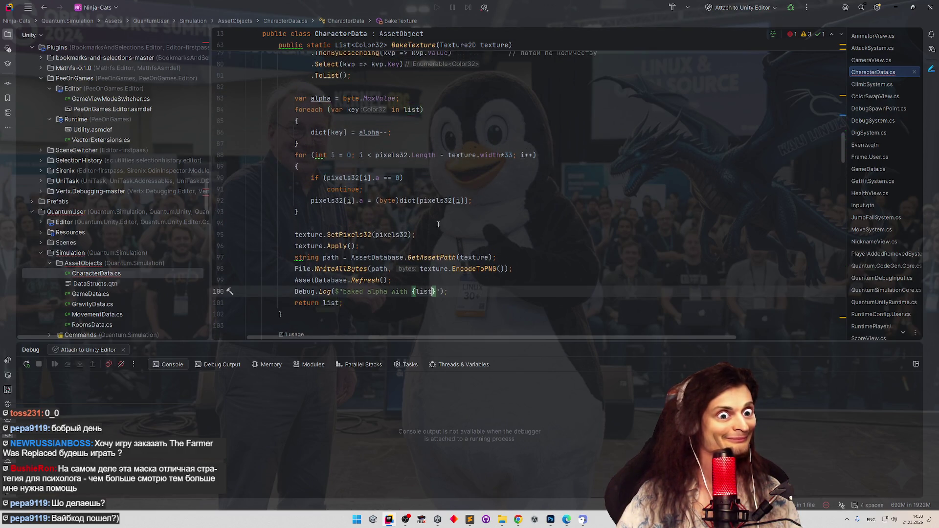
pyautogui.write('list.co')
pyautogui.press('Return')
pyautogui.write('} ci')
pyautogui.press('BackSpace')
pyautogui.write('olors')
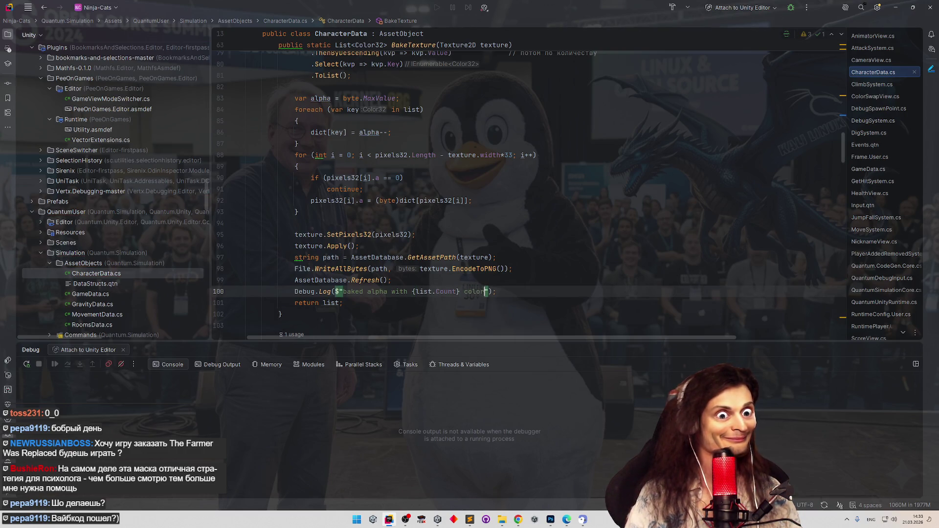
pyautogui.click(456, 215)
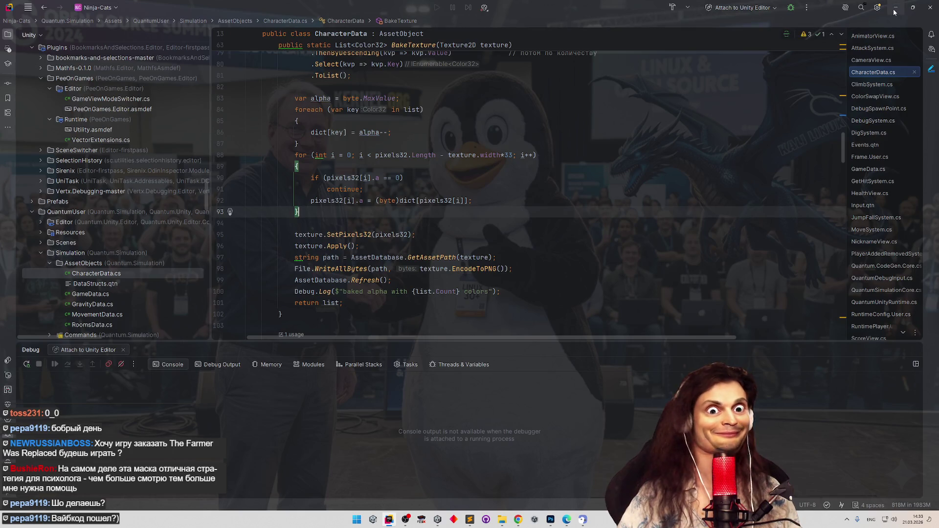
pyautogui.click(895, 8)
pyautogui.click(897, 7)
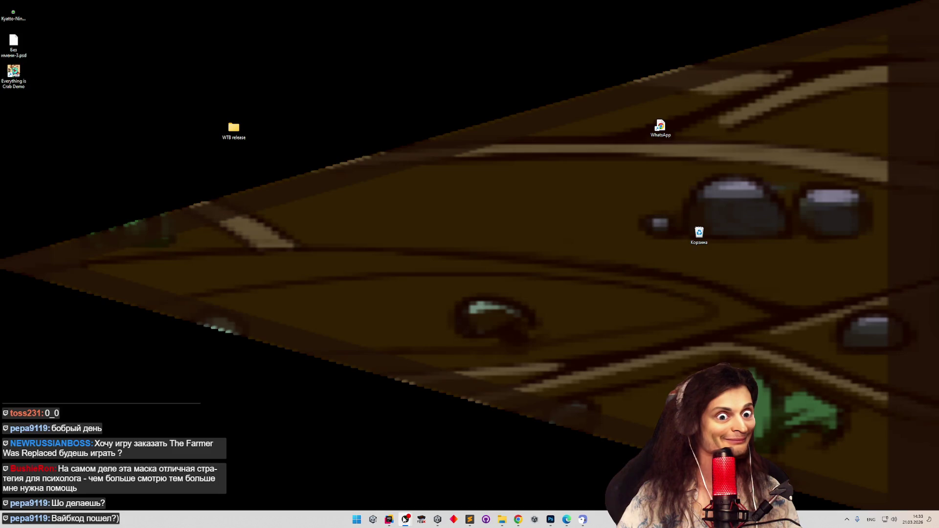
# Restore Rider from the taskbar
pyautogui.click(389, 518)
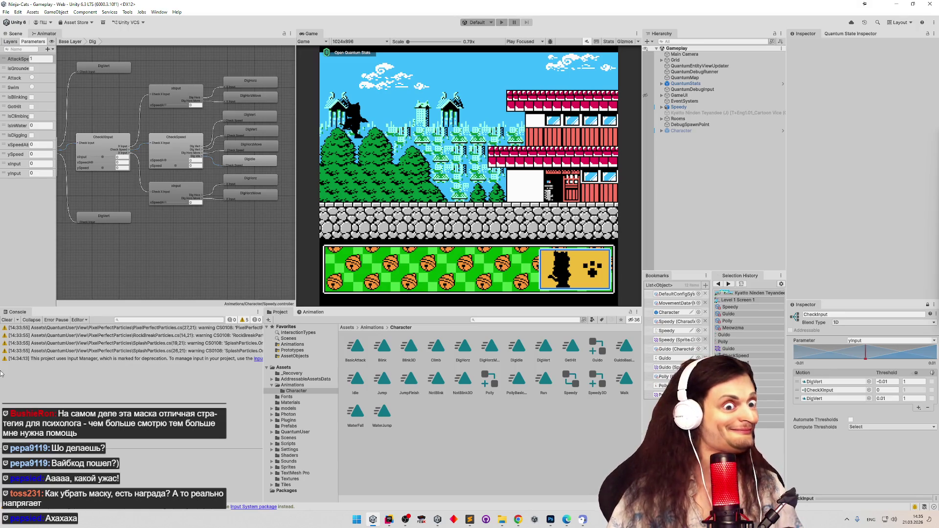
# Clear the Console and switch to the Scene view
pyautogui.click(7, 320)
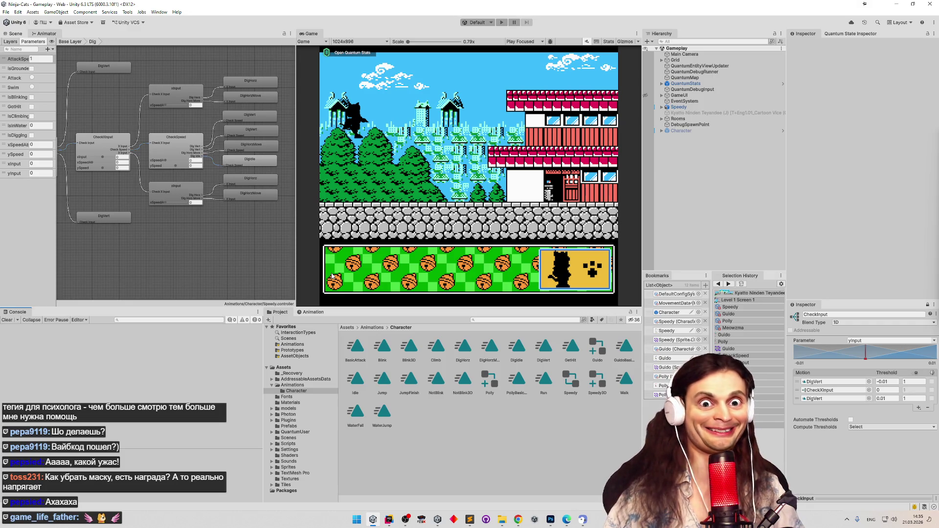
pyautogui.click(16, 33)
pyautogui.click(450, 159)
pyautogui.click(470, 520)
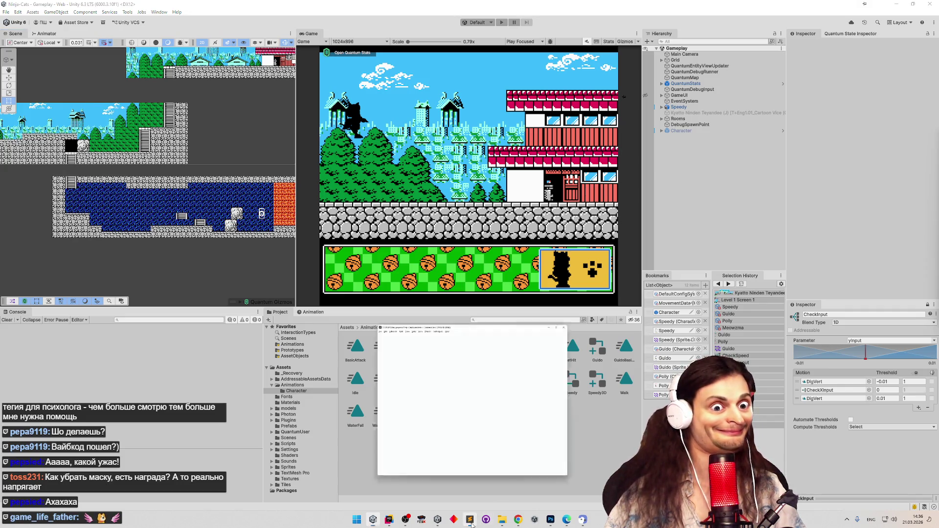
pyautogui.click(470, 519)
# Browse to Assets > Sprites > Sfx and run Bake alpha on the Drills texture
pyautogui.click(351, 328)
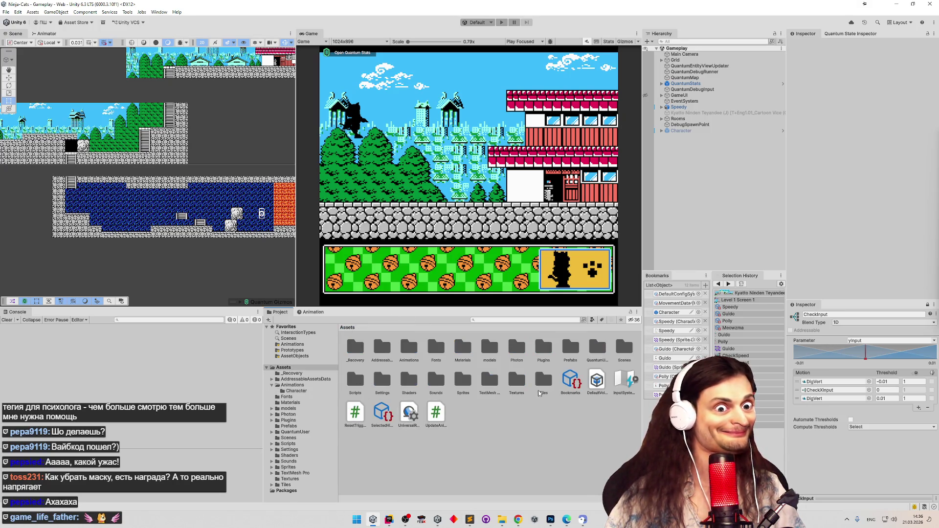
pyautogui.doubleClick(462, 381)
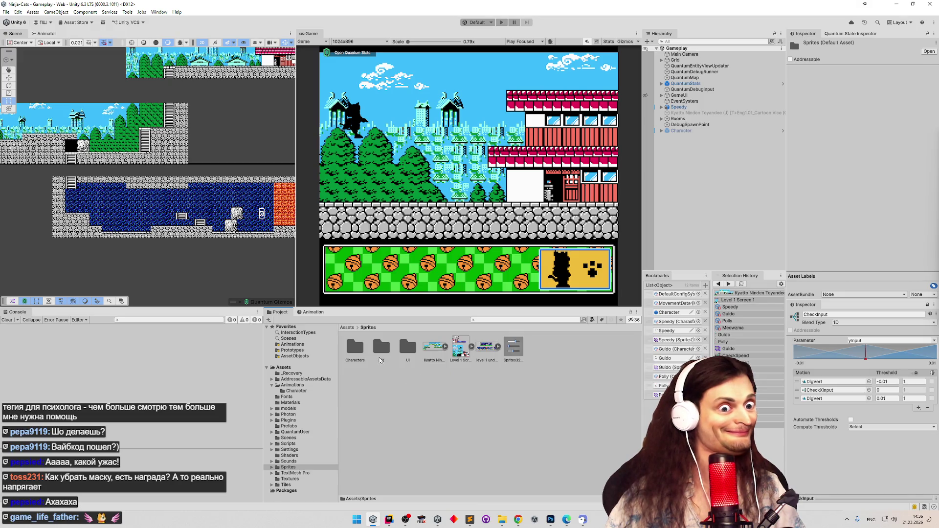
pyautogui.doubleClick(380, 348)
pyautogui.click(381, 352)
pyautogui.rightClick(381, 353)
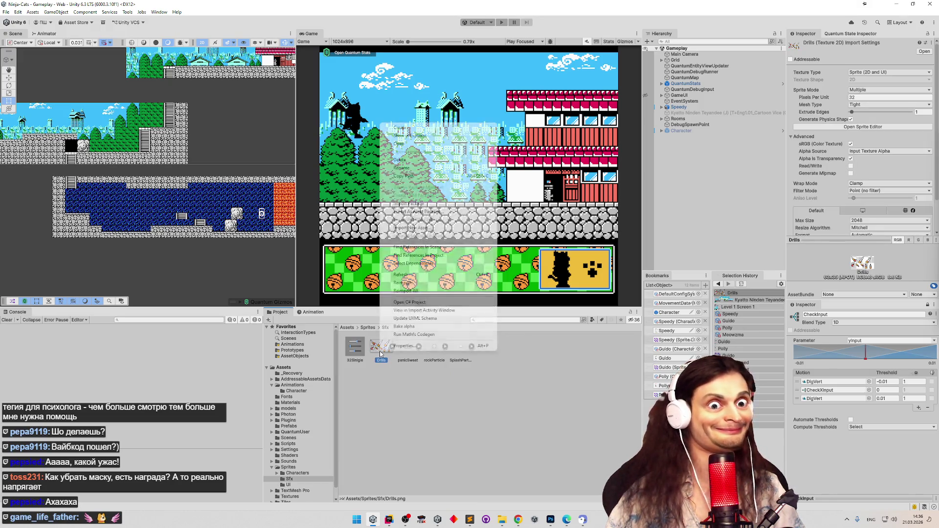
pyautogui.click(395, 332)
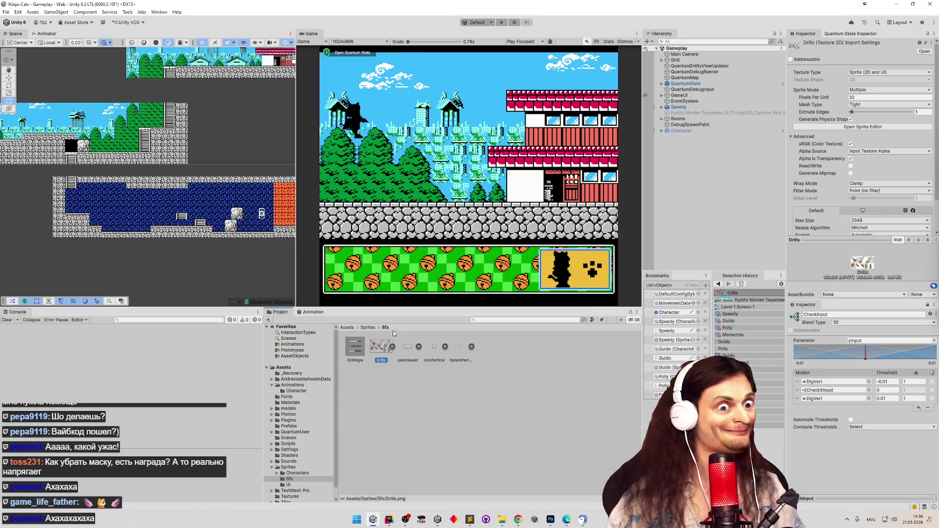
pyautogui.click(390, 357)
pyautogui.click(382, 355)
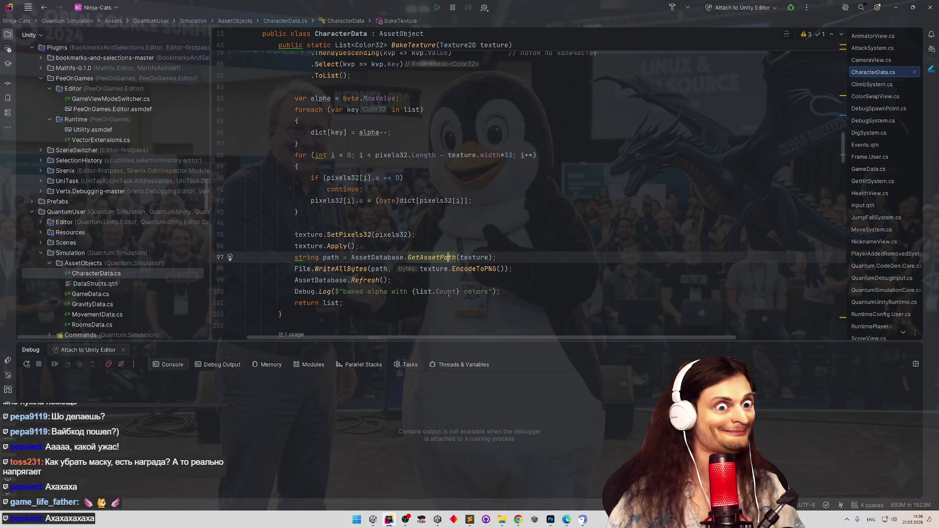
# Set a breakpoint on line 38, the texture-cast line of BakeSelectedTextureAlpha, then return to Unity
pyautogui.scroll(9, 381, 285)
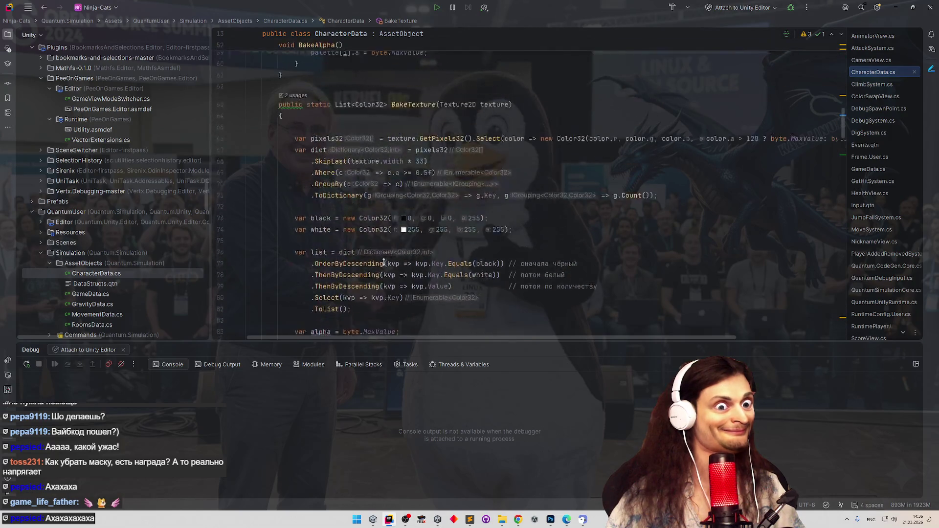
pyautogui.scroll(6, 379, 280)
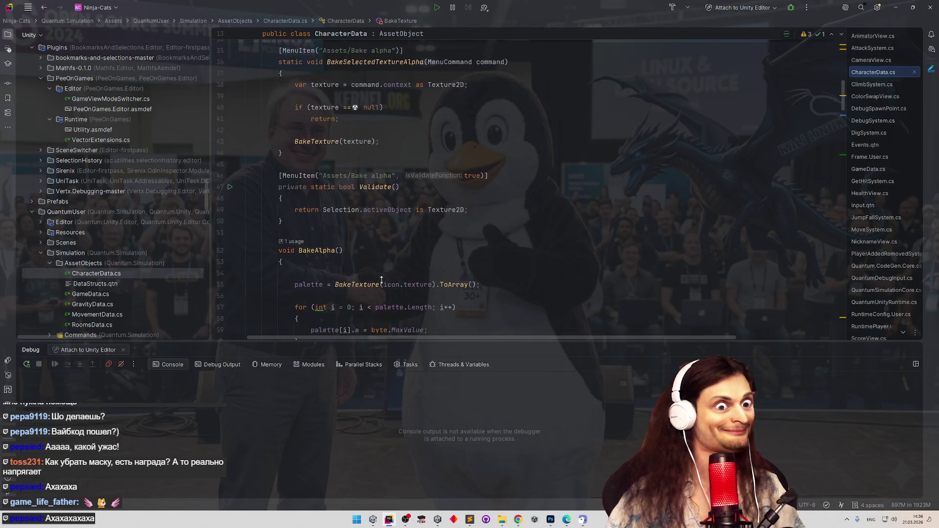
pyautogui.scroll(2, 382, 279)
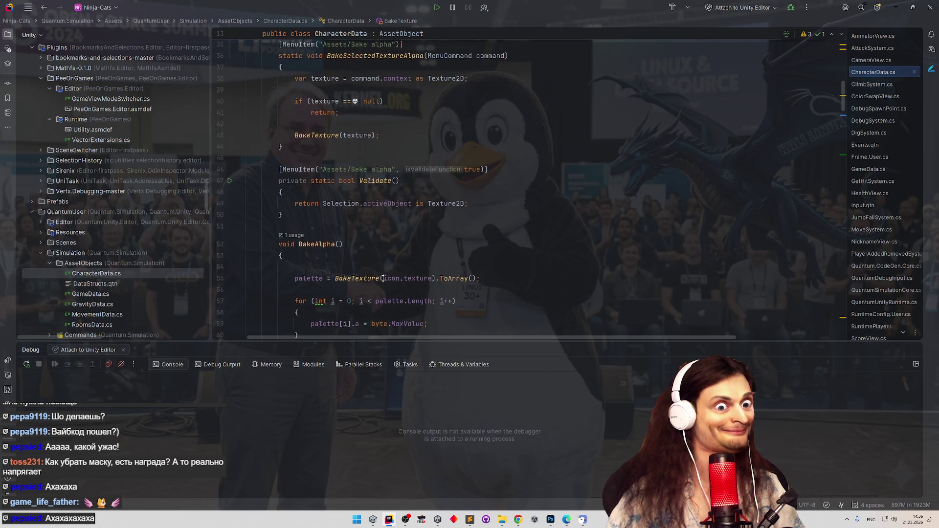
pyautogui.scroll(1, 382, 272)
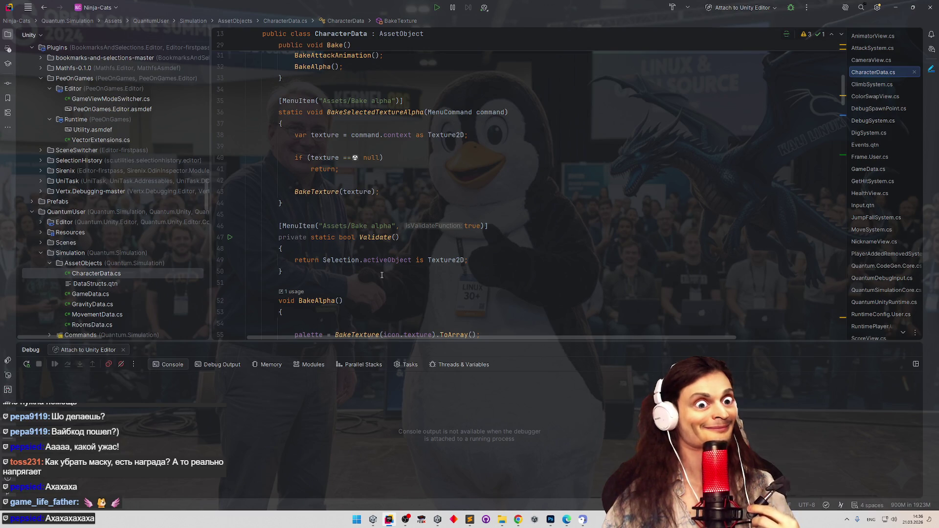
pyautogui.moveTo(355, 157)
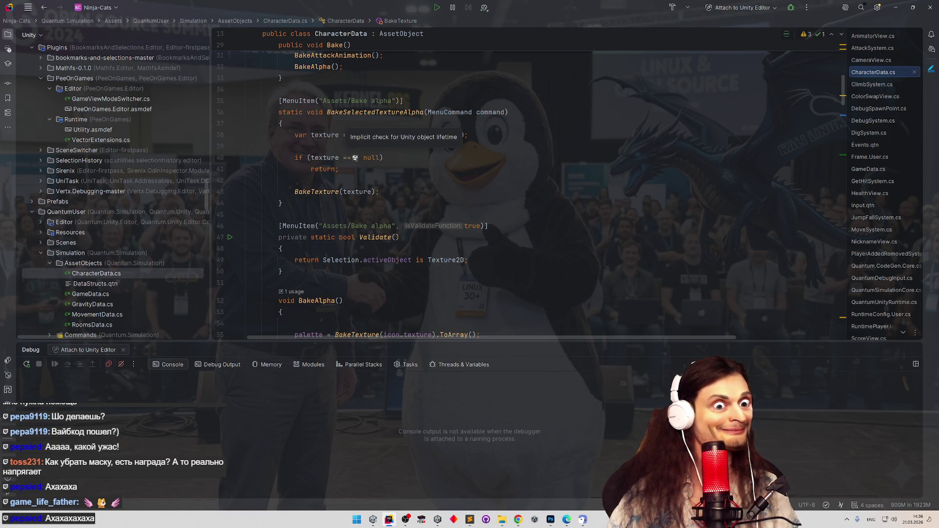
pyautogui.click(224, 140)
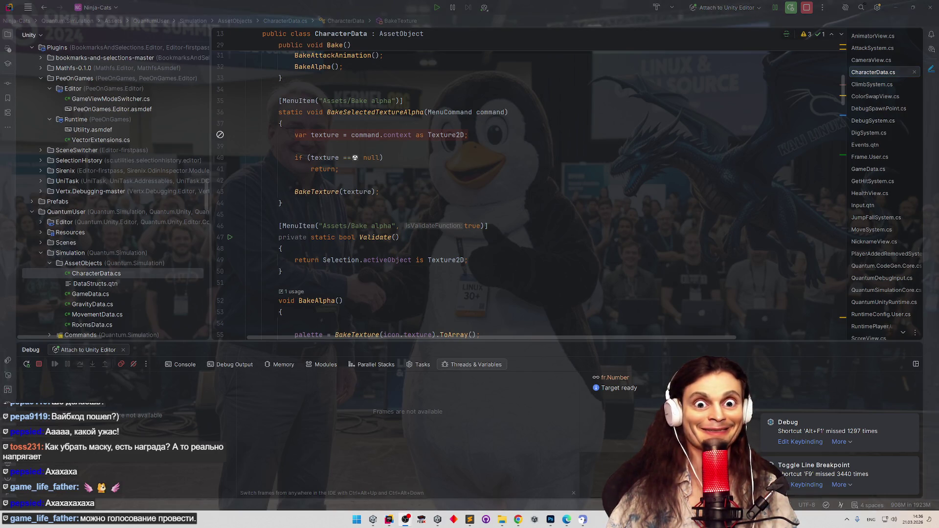
pyautogui.press('super+space')
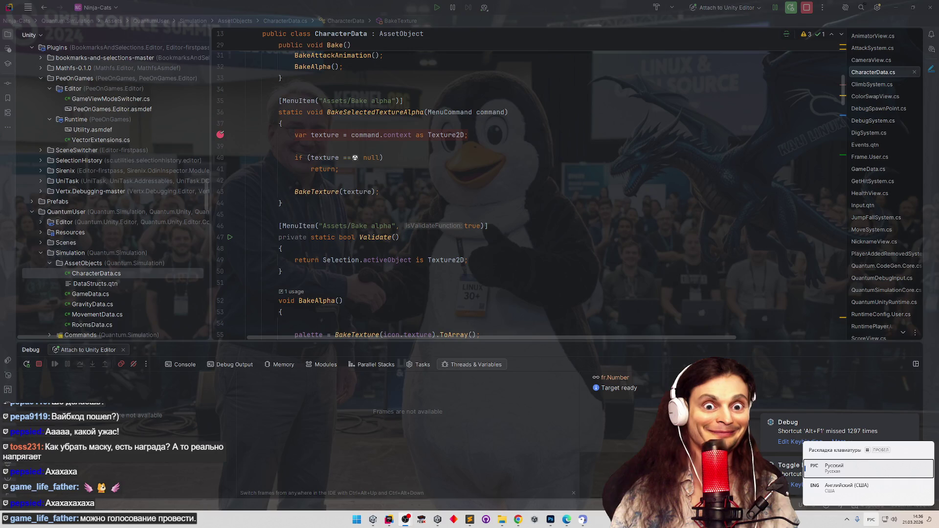
pyautogui.press('super+space')
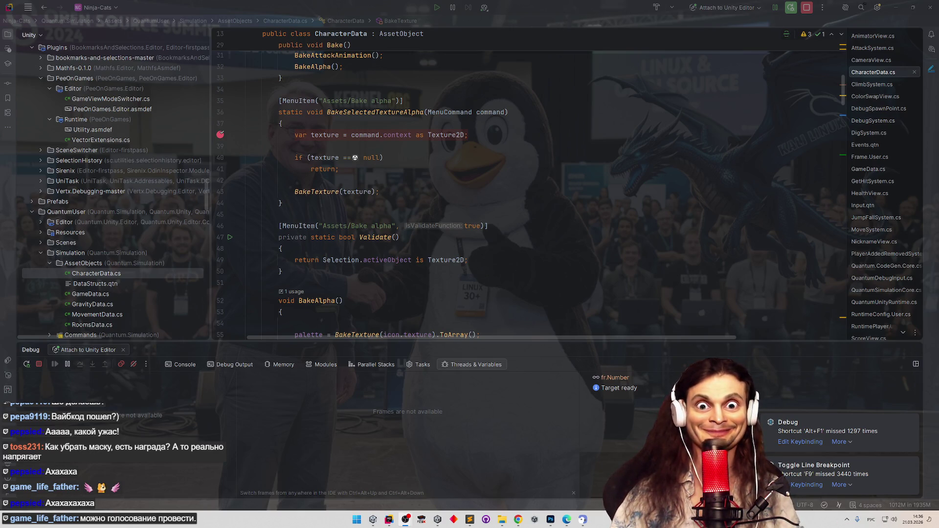
pyautogui.click(491, 248)
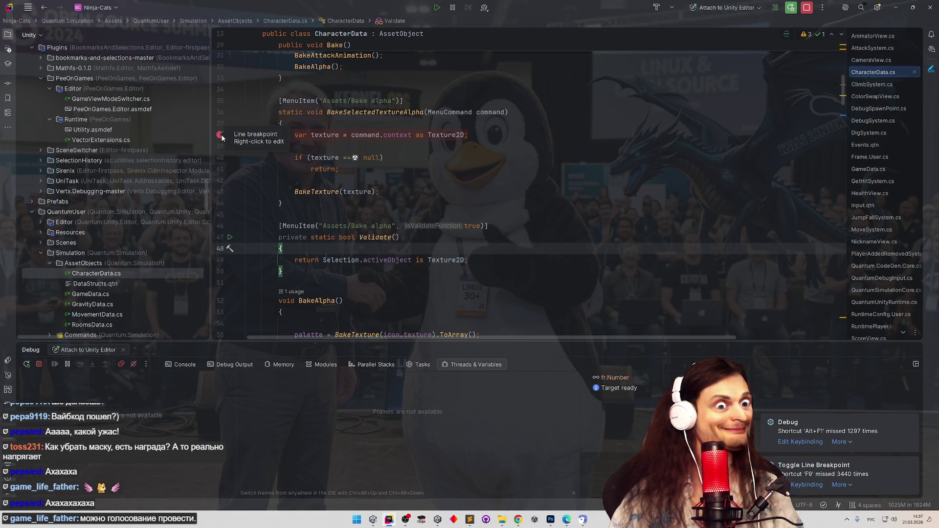
pyautogui.hotkey('alt', 'Tab')
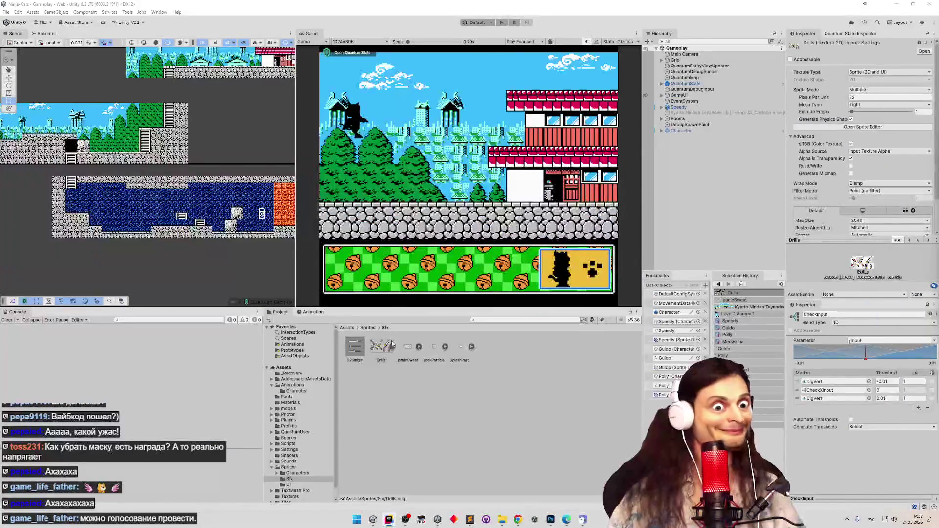
# Run Bake alpha on Drills and step to the early return to find command.context is null
pyautogui.rightClick(379, 352)
pyautogui.click(436, 344)
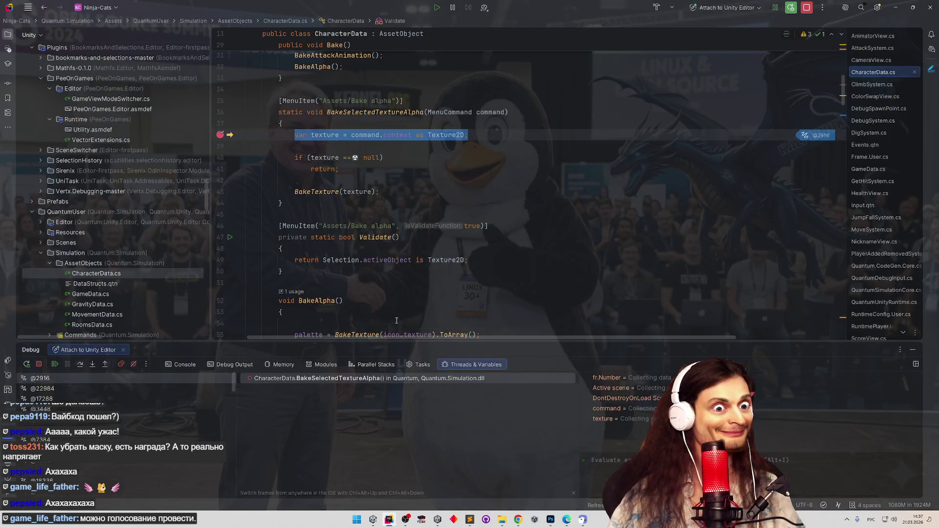
pyautogui.press('F10')
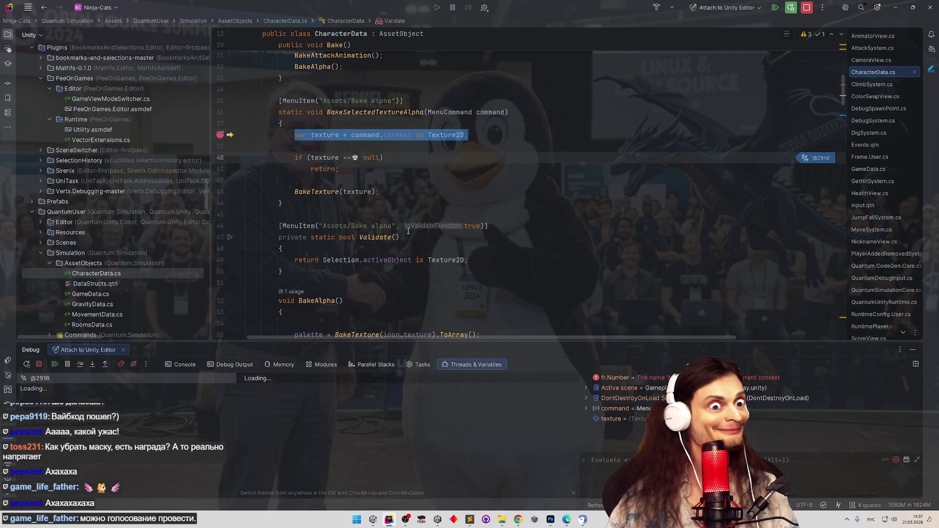
pyautogui.press('F10')
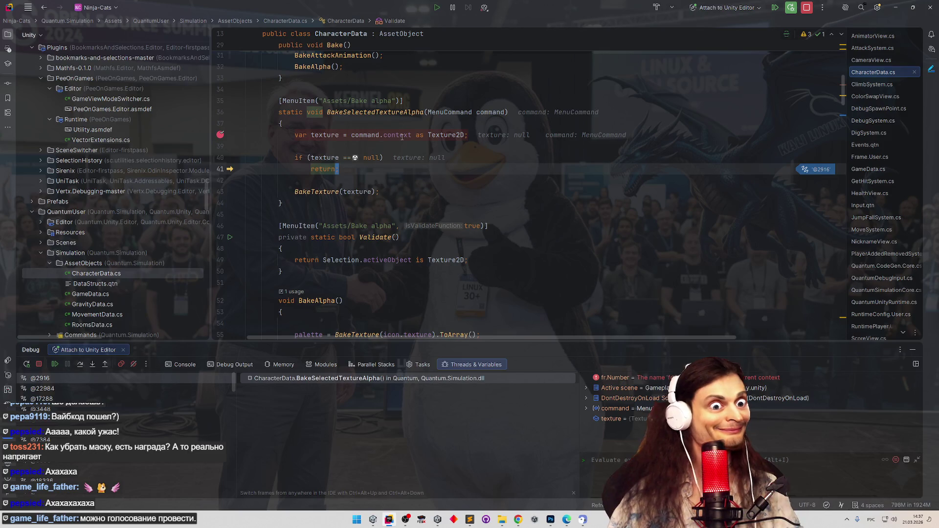
pyautogui.moveTo(402, 137)
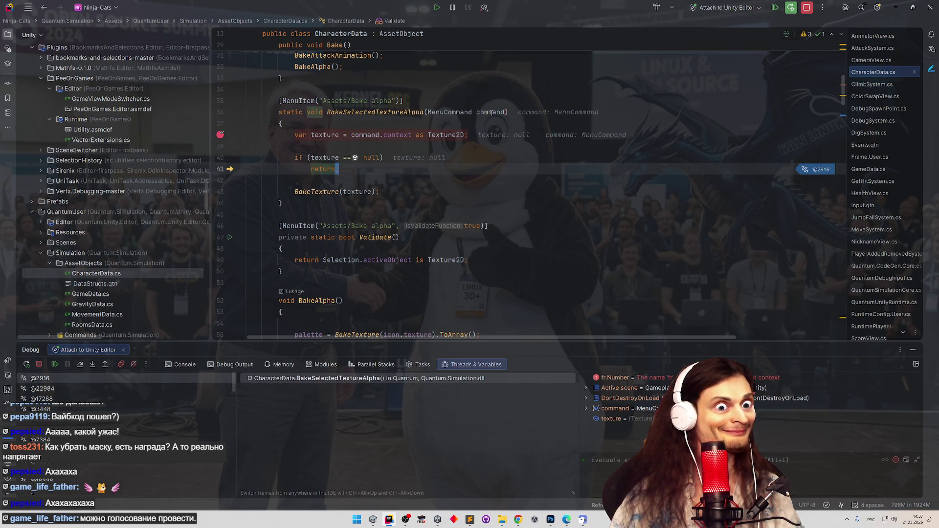
pyautogui.click(498, 128)
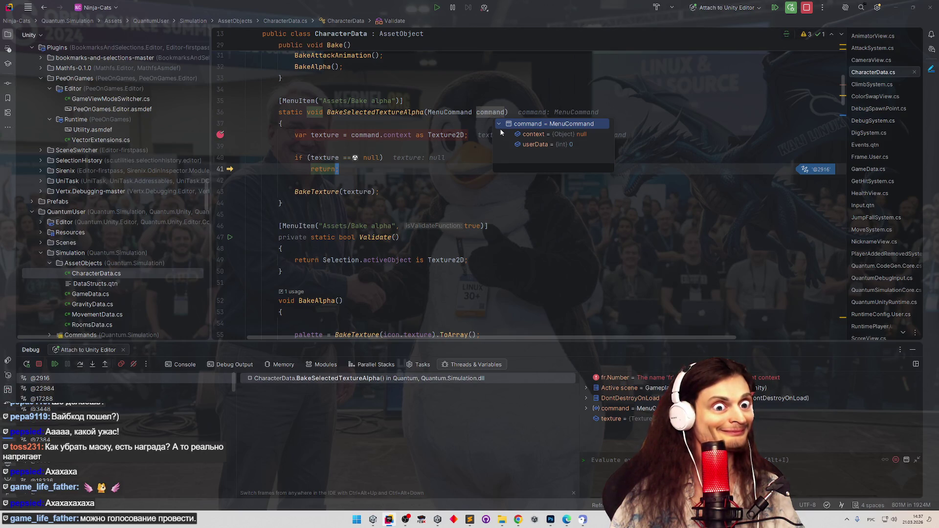
# Remove the line 38 breakpoint and resume Unity Editor execution
pyautogui.click(465, 135)
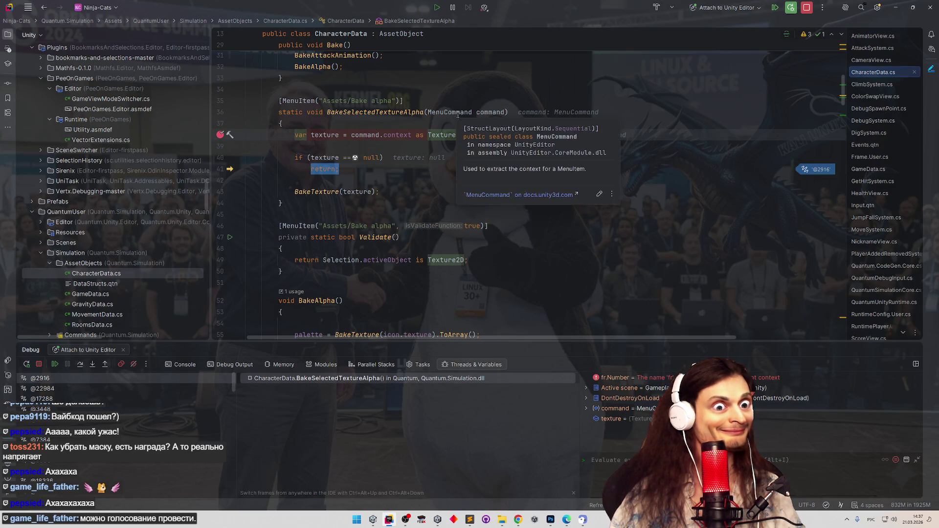
pyautogui.click(220, 135)
pyautogui.click(55, 364)
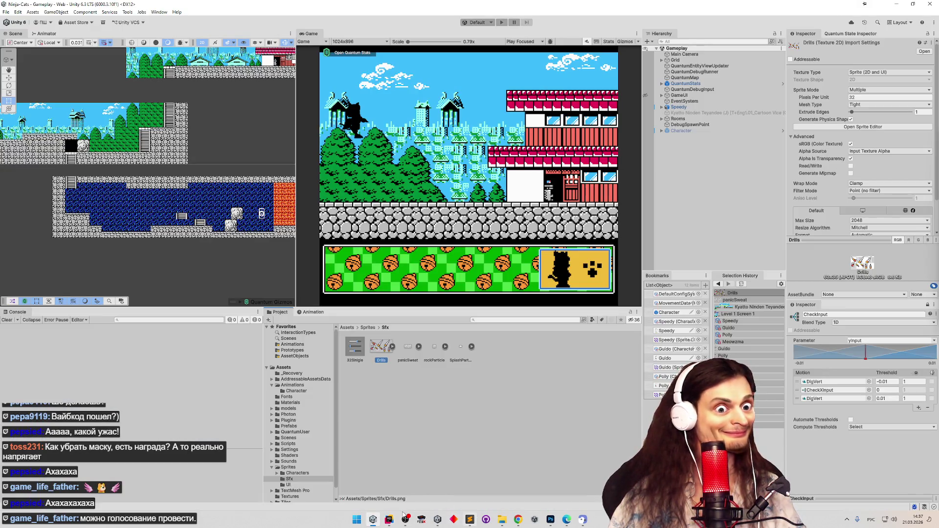
pyautogui.click(389, 519)
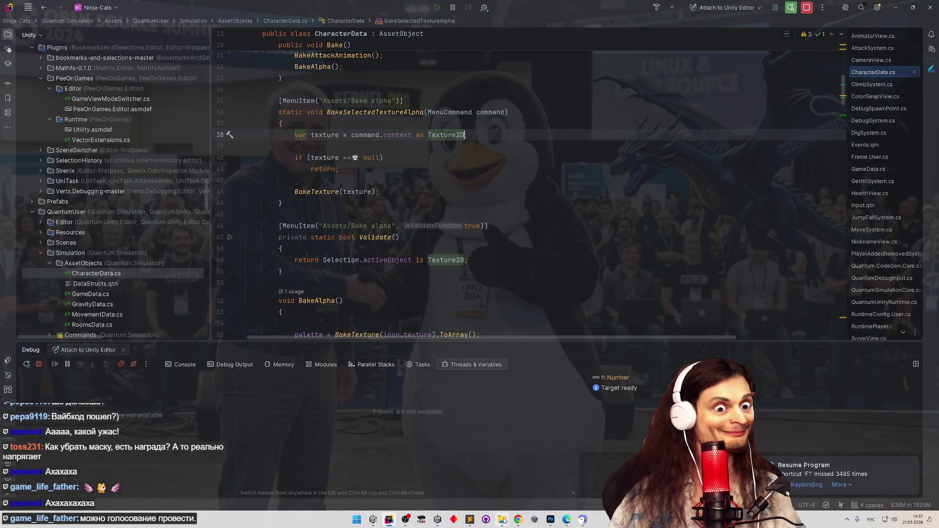
# Copy 'Selection.activeObject as Sprite' from ChatGPT's sprite menu-item example for line 38
pyautogui.click(518, 519)
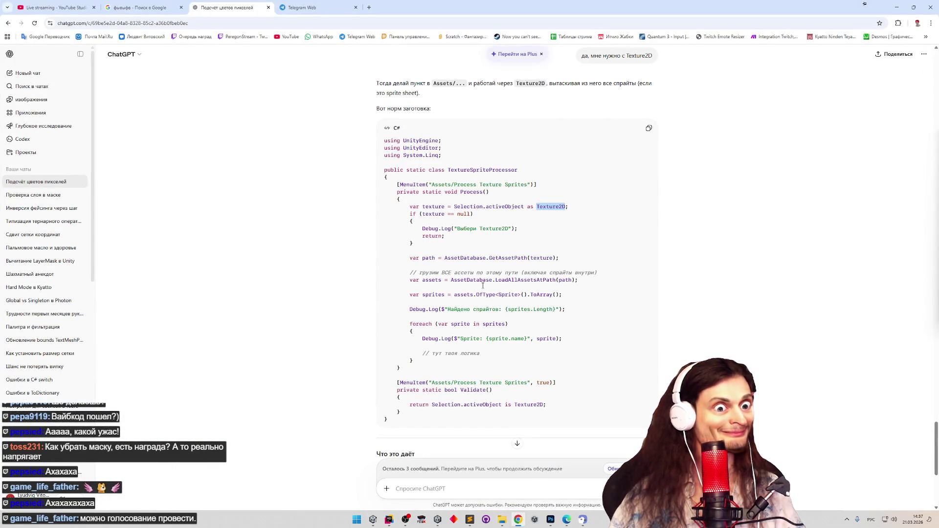
pyautogui.click(484, 249)
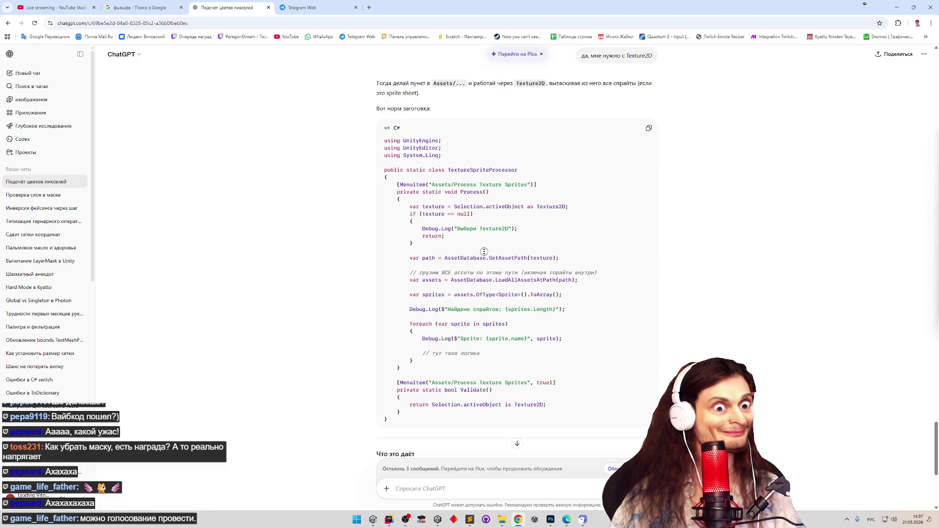
pyautogui.doubleClick(477, 207)
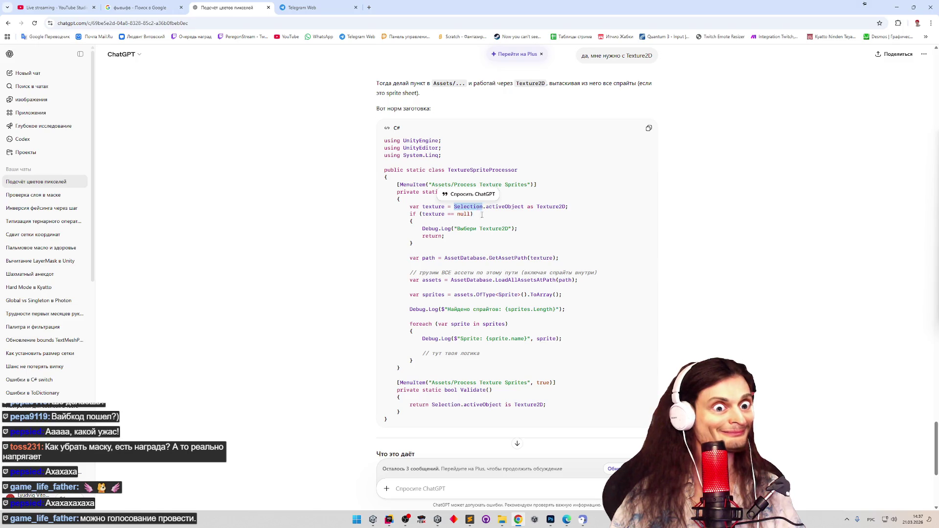
pyautogui.scroll(10, 502, 232)
pyautogui.scroll(2, 528, 264)
pyautogui.scroll(-1, 555, 279)
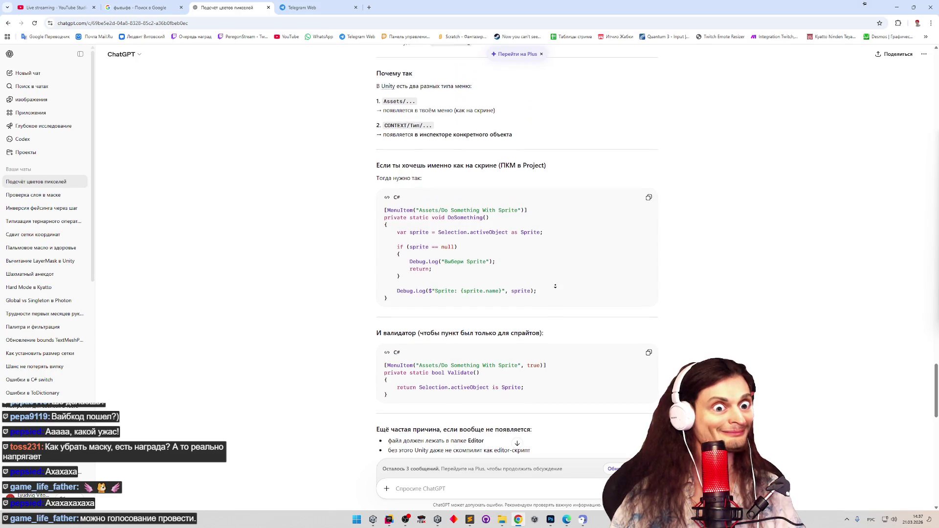
pyautogui.moveTo(450, 230); pyautogui.dragTo(540, 226)
pyautogui.hotkey('ctrl', 'c')
pyautogui.hotkey('alt', 'Tab')
pyautogui.click(445, 135)
# Replace line 38's command.context with Selection.activeObject as Texture2D
pyautogui.hotkey('ctrl', 'w')
pyautogui.hotkey('ctrl', 'w')
pyautogui.hotkey('ctrl', 'v')
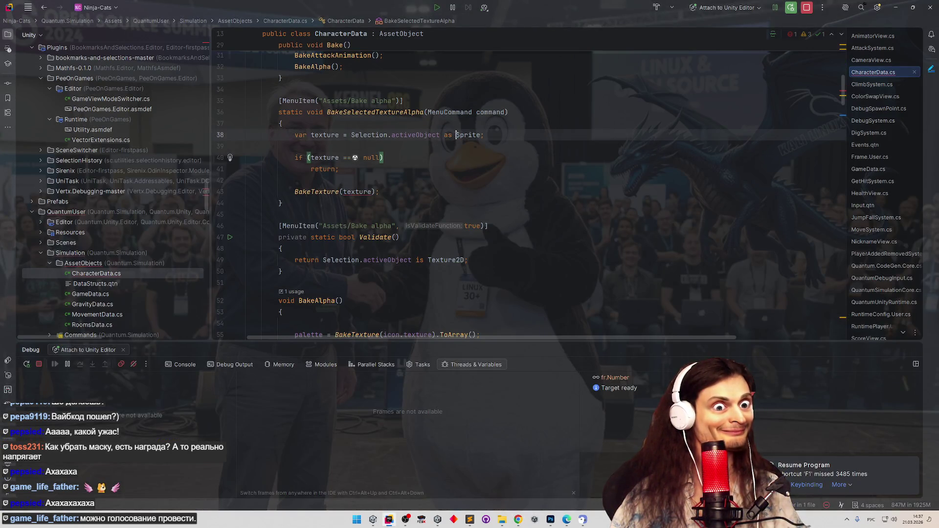
pyautogui.doubleClick(446, 259)
pyautogui.hotkey('ctrl', 'c')
pyautogui.doubleClick(468, 135)
pyautogui.hotkey('ctrl', 'v')
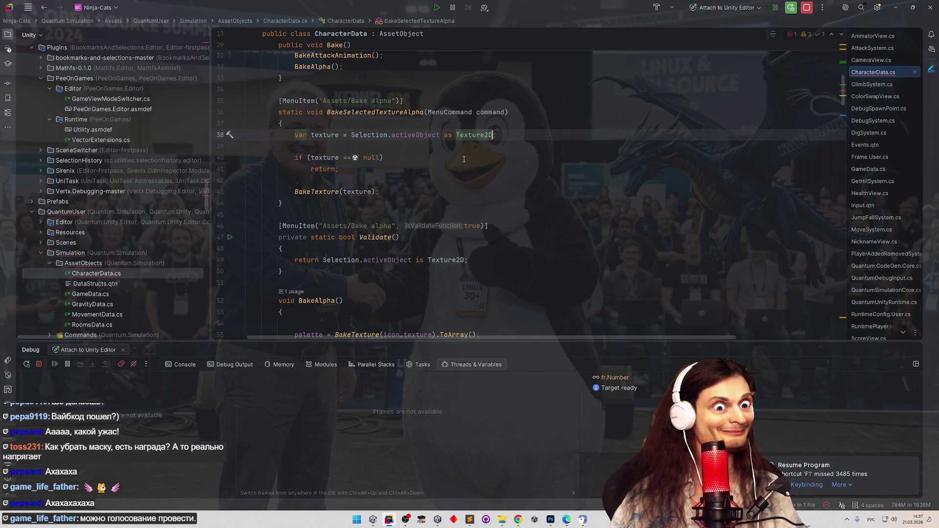
# Delete the MenuCommand parameter from BakeSelectedTextureAlpha
pyautogui.doubleClick(491, 112)
pyautogui.hotkey('ctrl', 'w')
pyautogui.press('Delete')
pyautogui.press('Down')
pyautogui.press('Down')
pyautogui.press('Down')
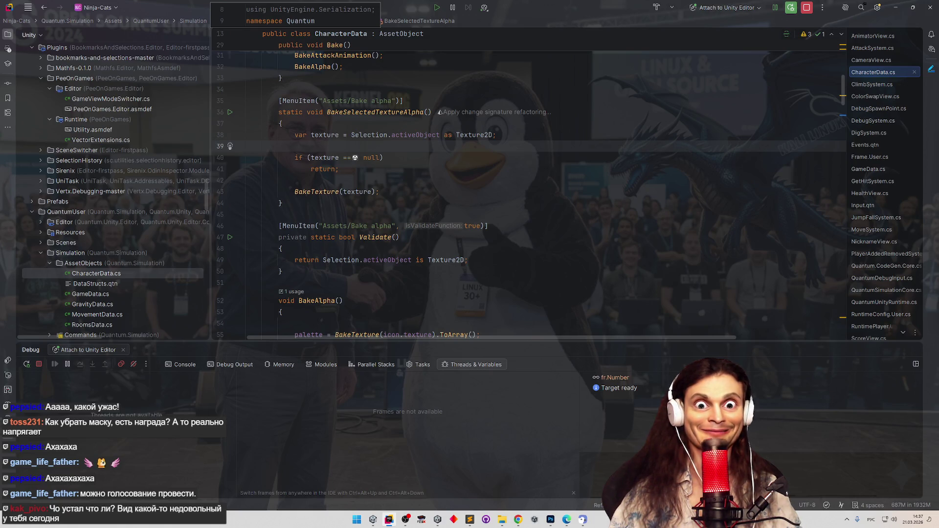
pyautogui.click(731, 180)
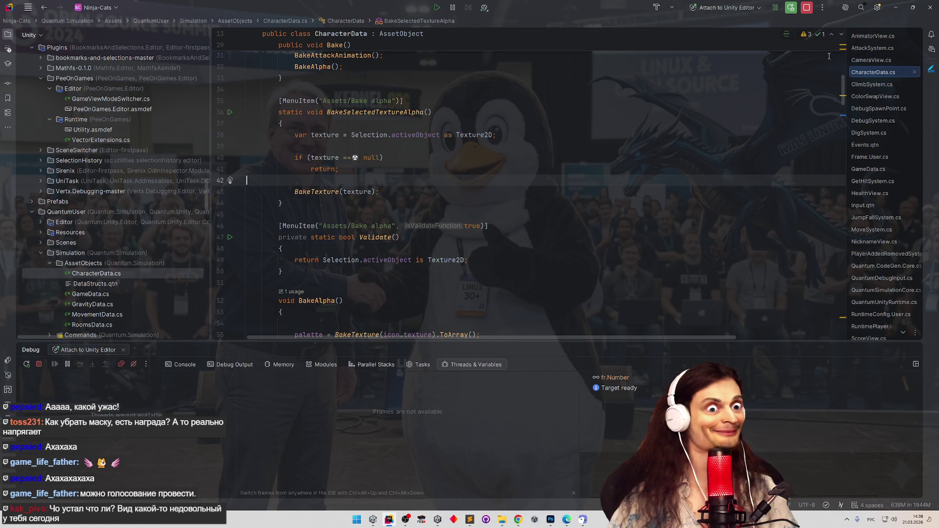
# Minimize the ChatGPT browser so Unity Editor is back in front
pyautogui.click(895, 7)
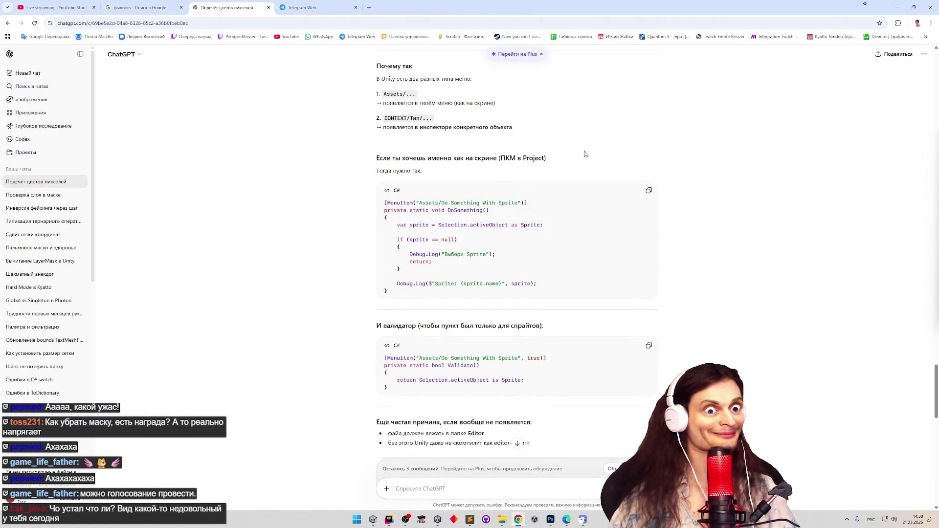
pyautogui.click(900, 9)
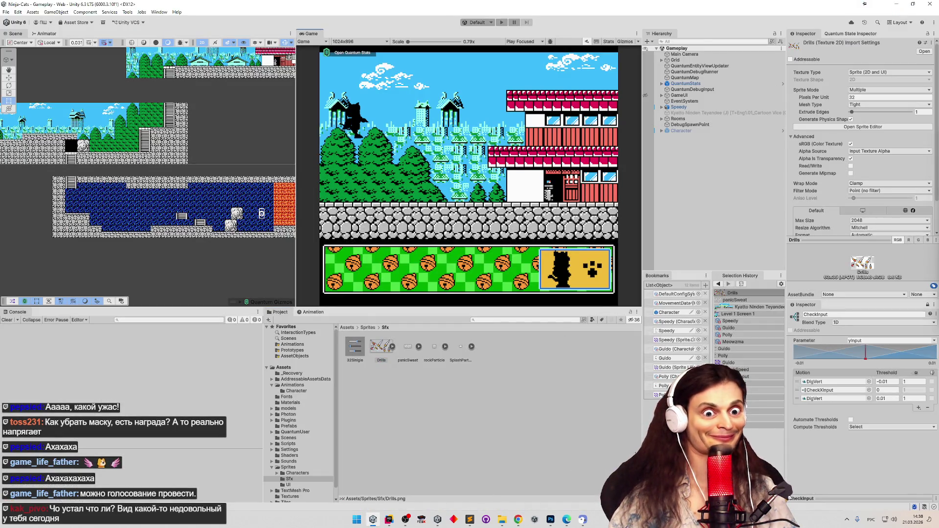
pyautogui.click(846, 519)
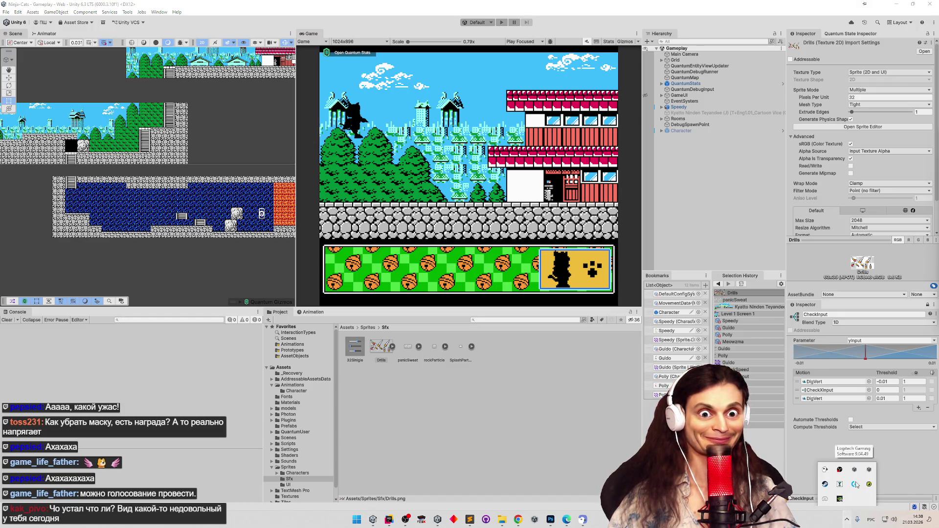
# In Task Manager, end the Adobe Photoshop process, sort by GPU and CPU usage, then close it
pyautogui.rightClick(806, 517)
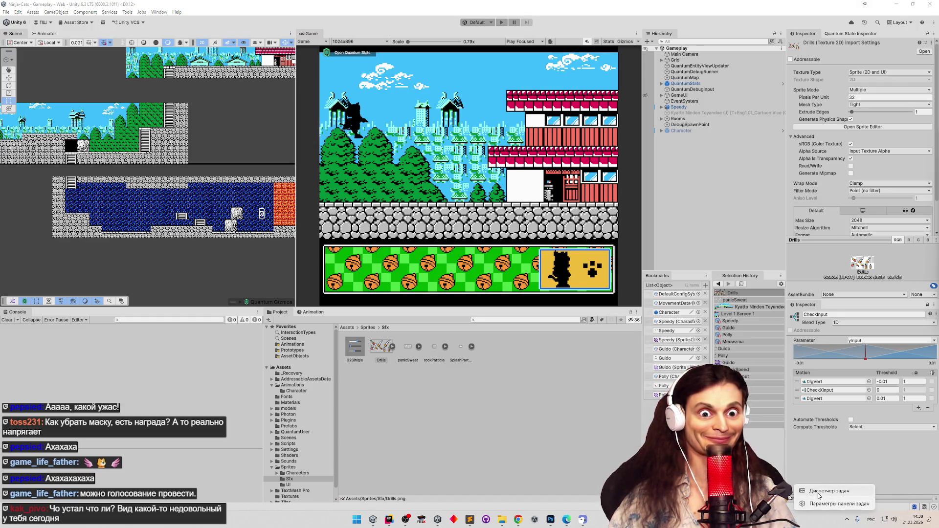
pyautogui.click(829, 491)
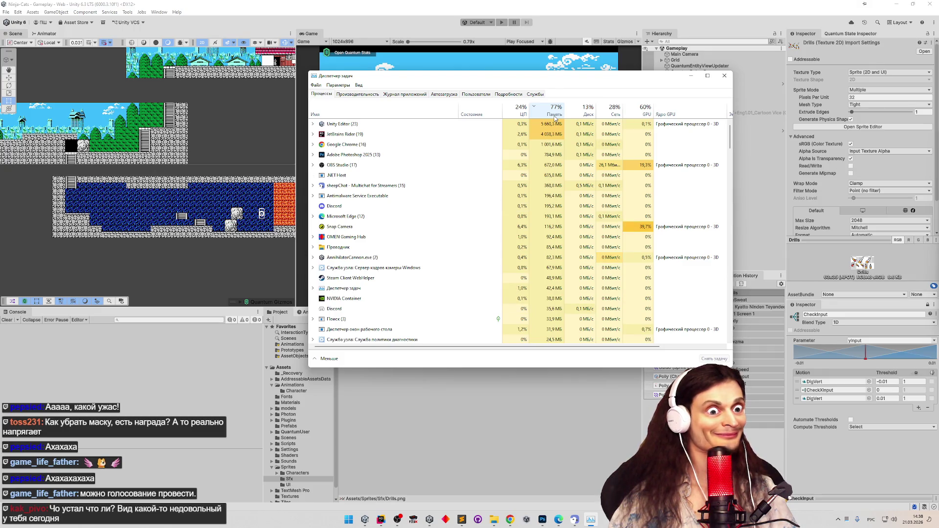
pyautogui.rightClick(510, 520)
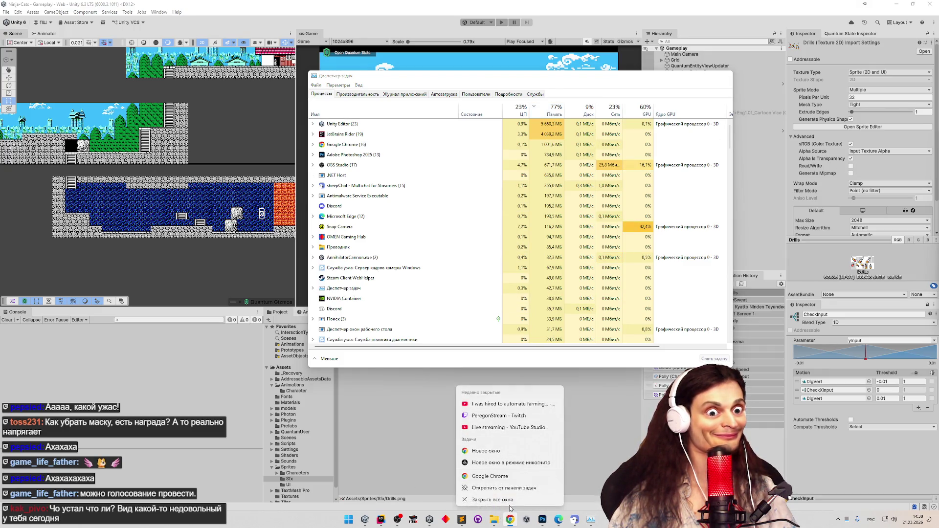
pyautogui.click(560, 148)
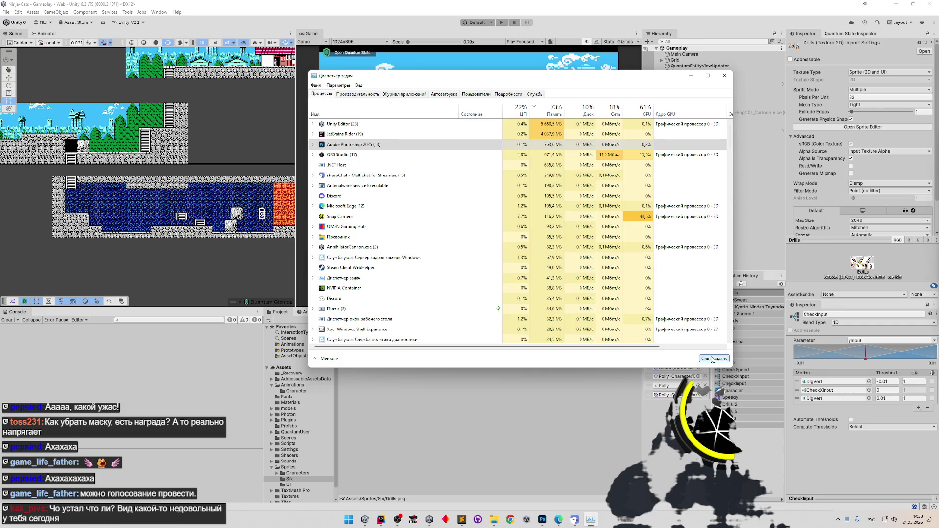
pyautogui.click(712, 359)
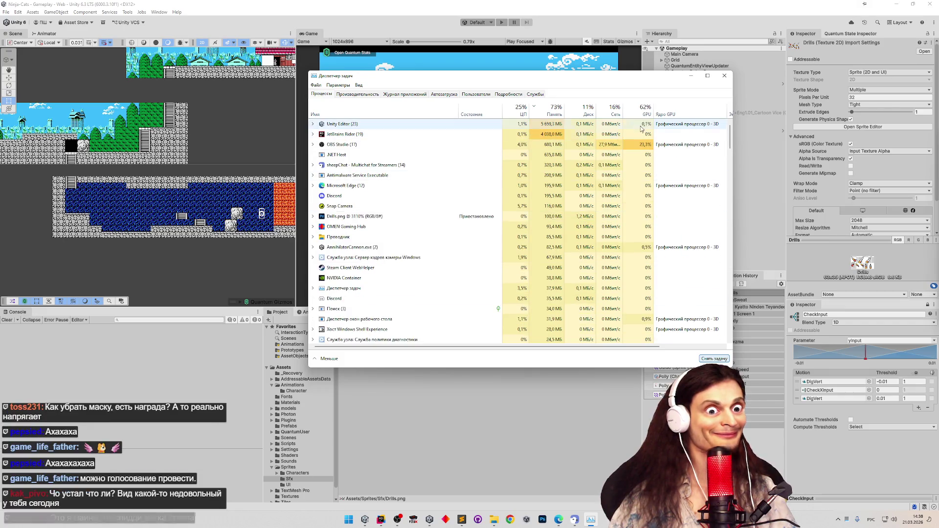
pyautogui.click(644, 113)
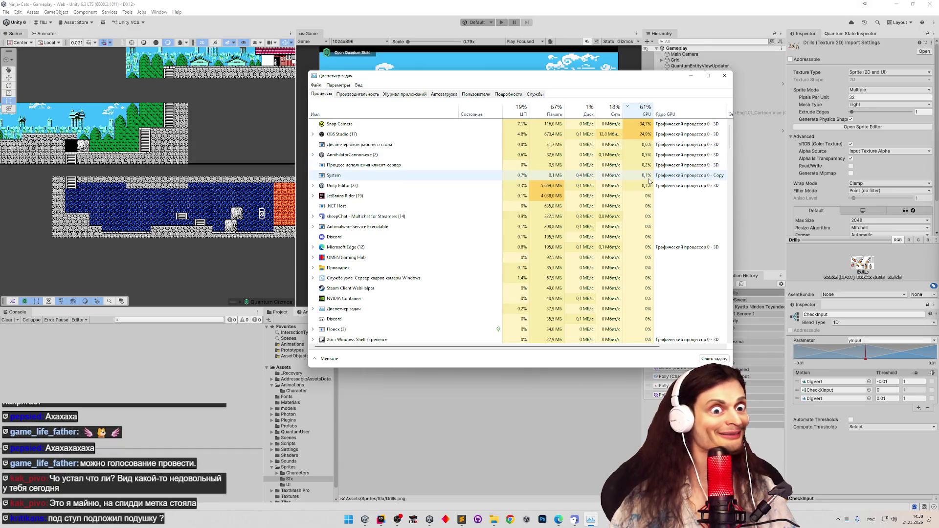
pyautogui.click(522, 112)
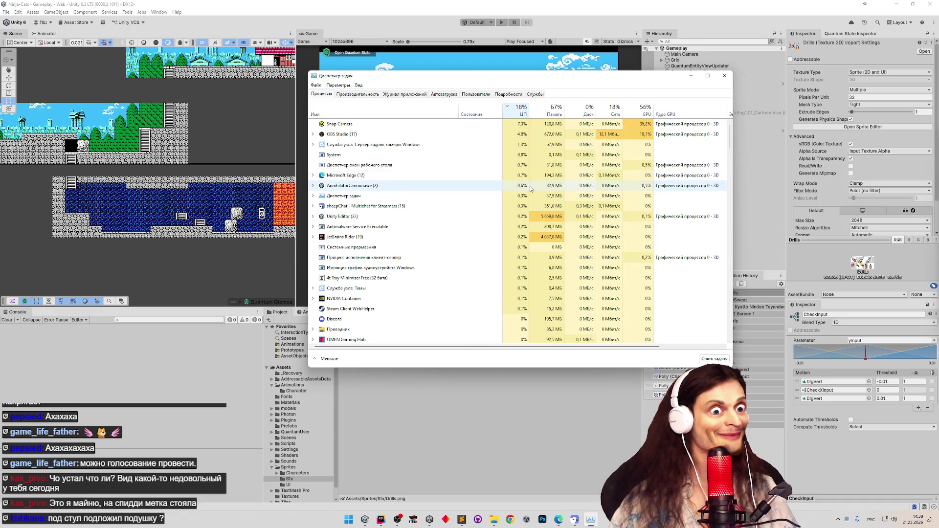
pyautogui.click(724, 75)
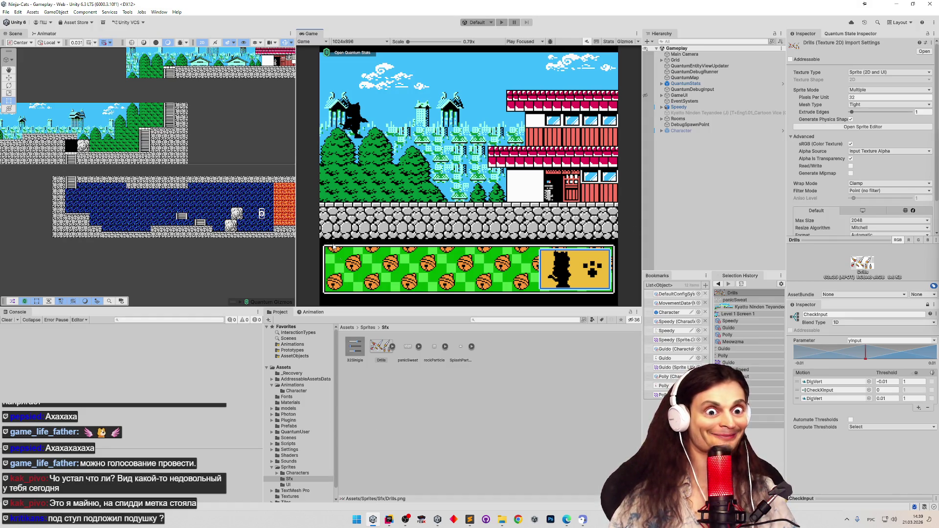
# Open the microphone privacy settings from the hidden notification-area icons
pyautogui.press('super')
pyautogui.click(848, 524)
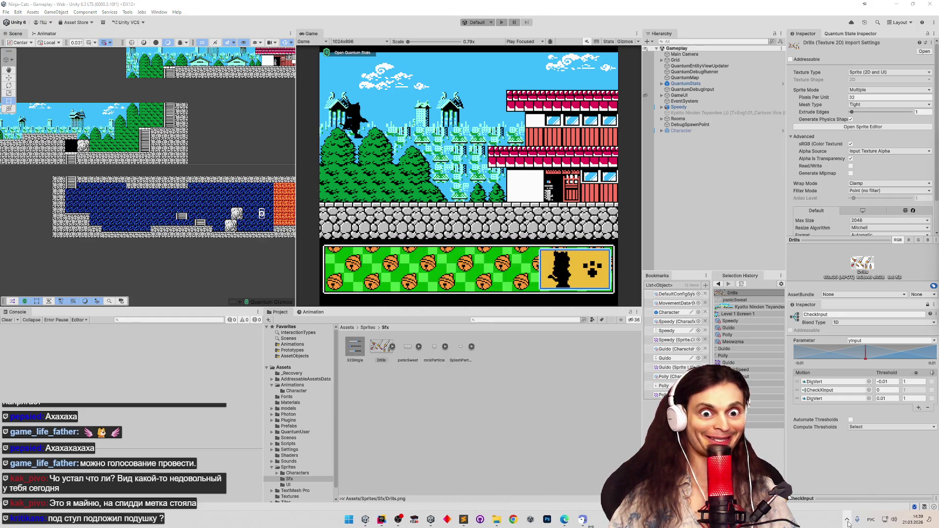
pyautogui.click(857, 519)
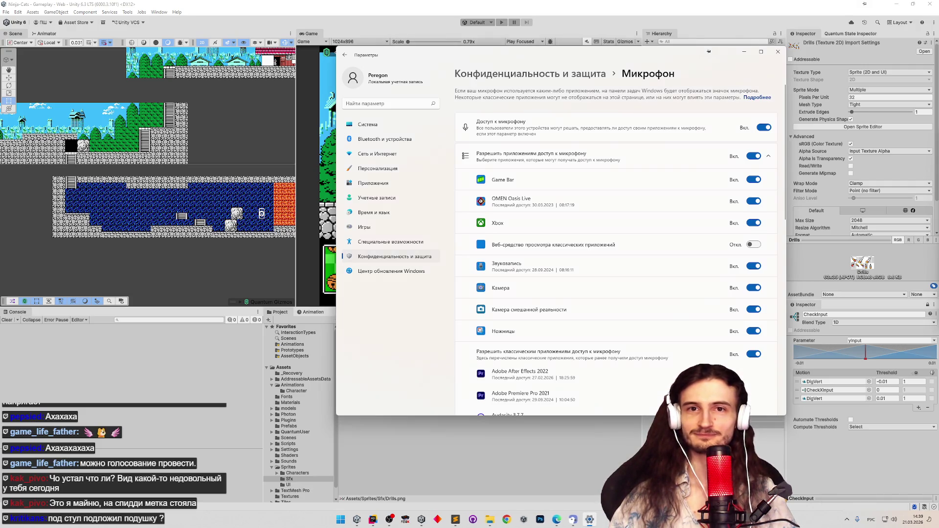
# Close the microphone privacy settings window with Alt+F4
pyautogui.hotkey('alt', 'F4')
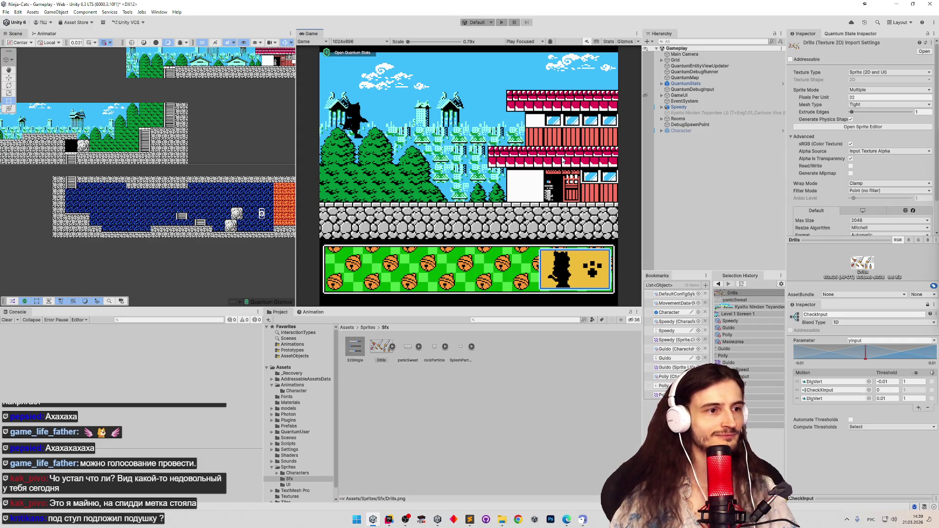
# Briefly play-test the Gameplay scene, then run Bake alpha on the Drills texture
pyautogui.hotkey('ctrl', 'p')
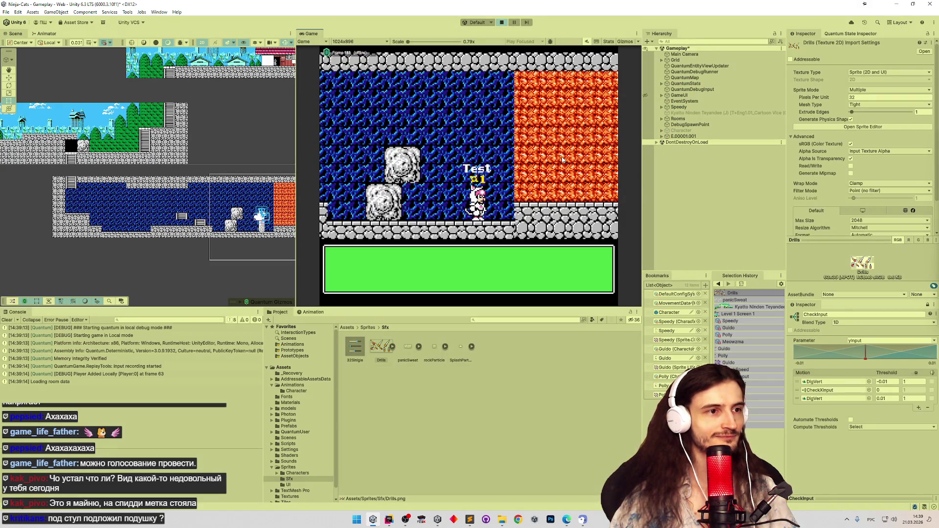
pyautogui.hotkey('ctrl', 'p')
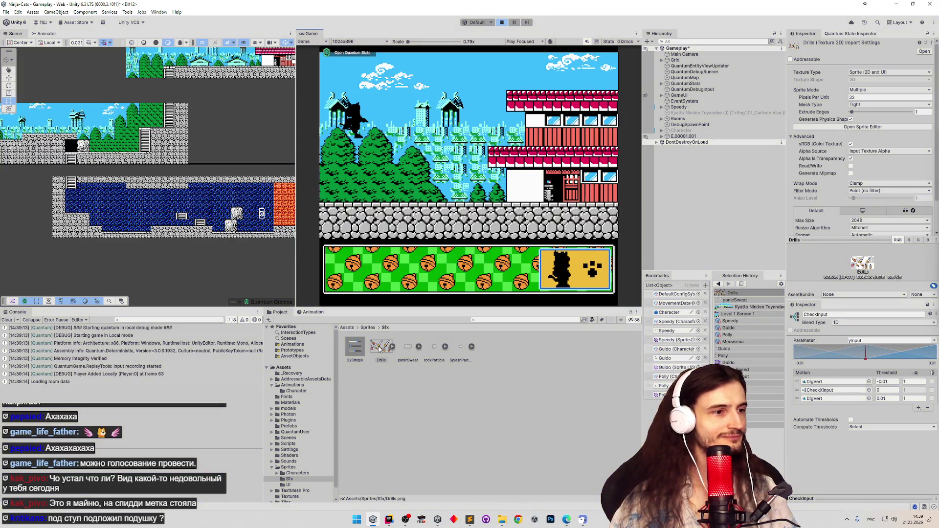
pyautogui.rightClick(380, 348)
pyautogui.click(396, 324)
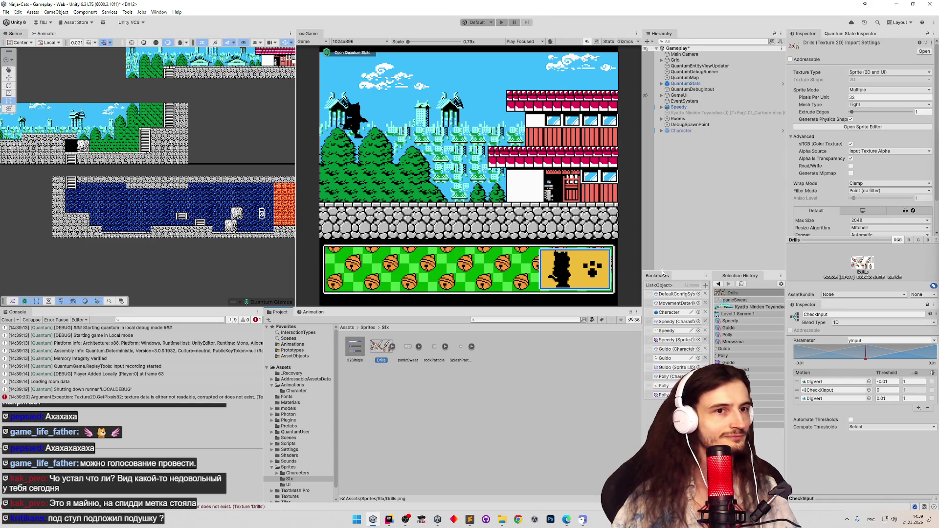
# Enable and apply Read/Write on Drills, save the scene, and clear the console
pyautogui.click(851, 166)
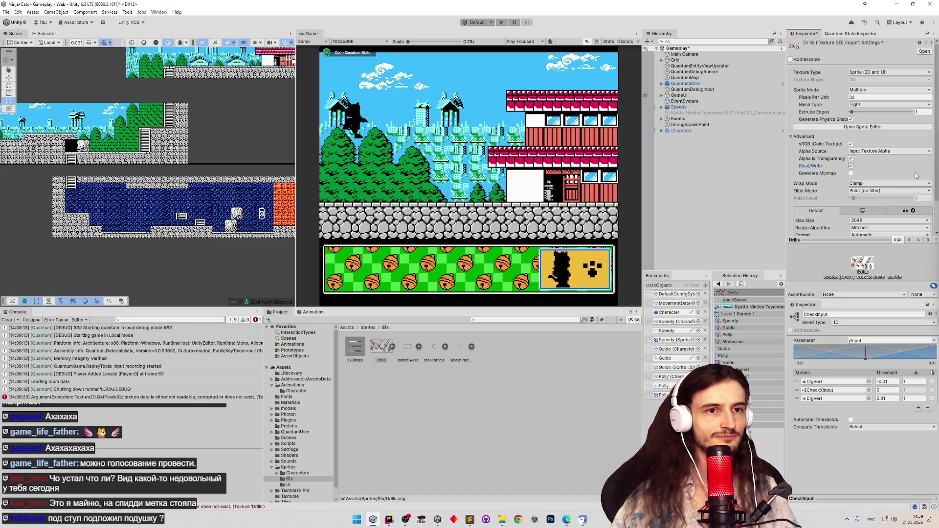
pyautogui.scroll(-2, 923, 174)
pyautogui.click(924, 220)
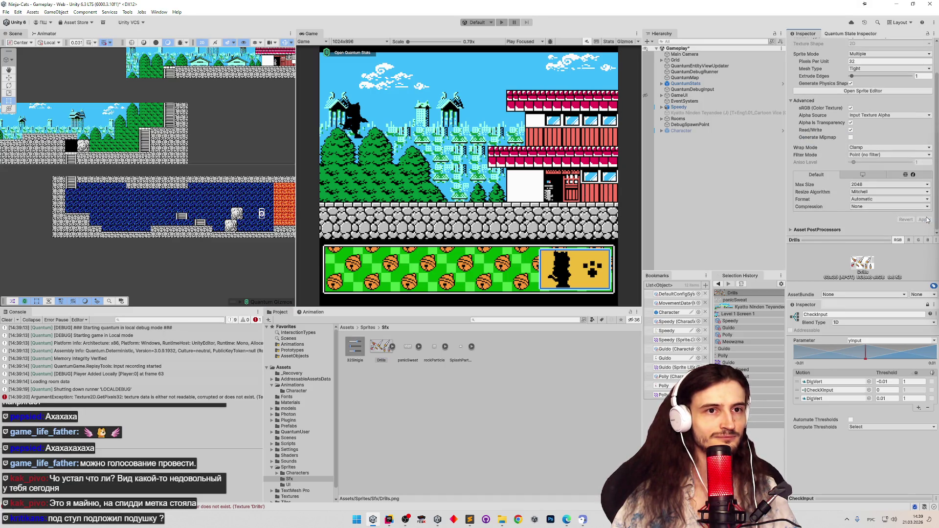
pyautogui.hotkey('ctrl', 's')
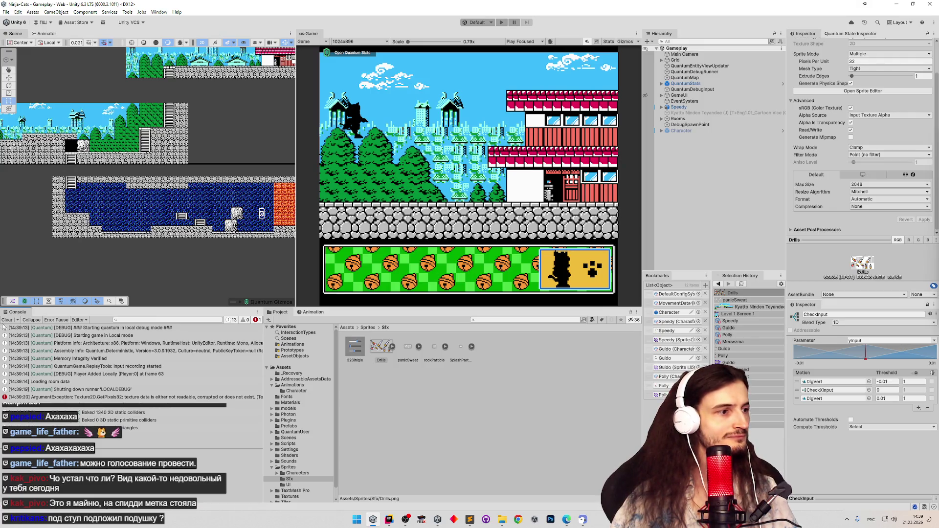
pyautogui.click(7, 320)
pyautogui.click(452, 160)
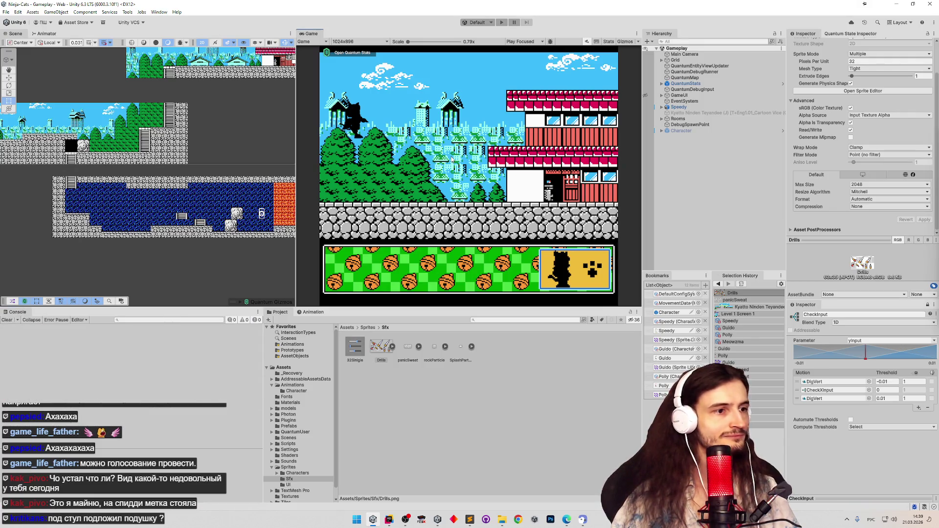
# Rerun Bake alpha on Drills, getting 'baked alpha with 2 colors', then return to Rider
pyautogui.rightClick(379, 348)
pyautogui.click(402, 322)
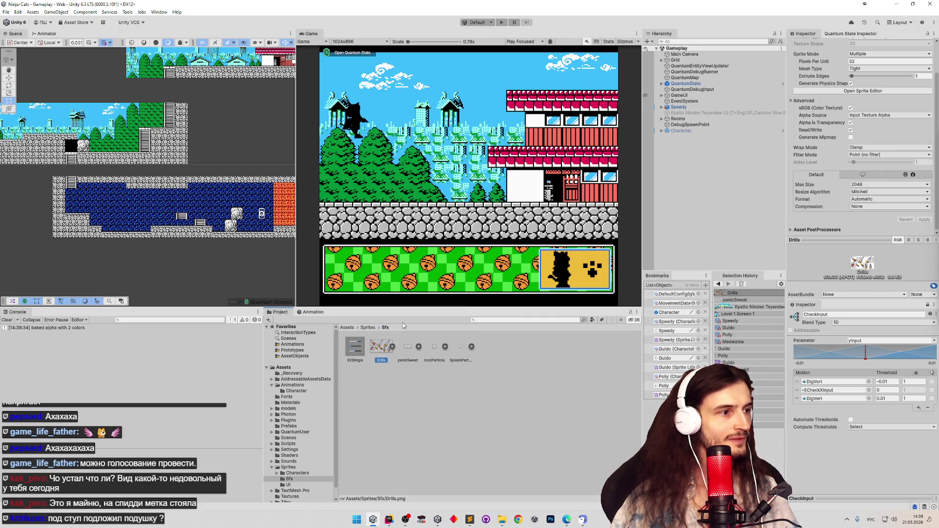
pyautogui.click(392, 373)
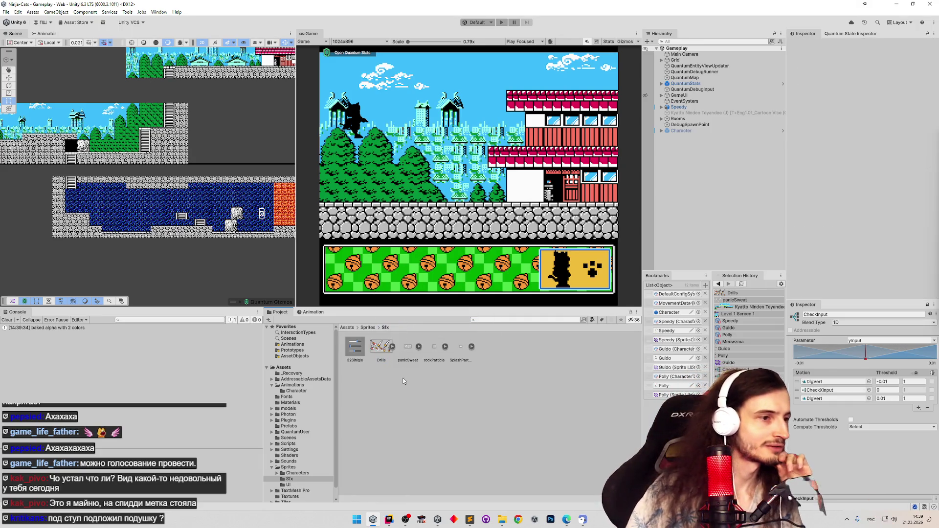
pyautogui.click(383, 352)
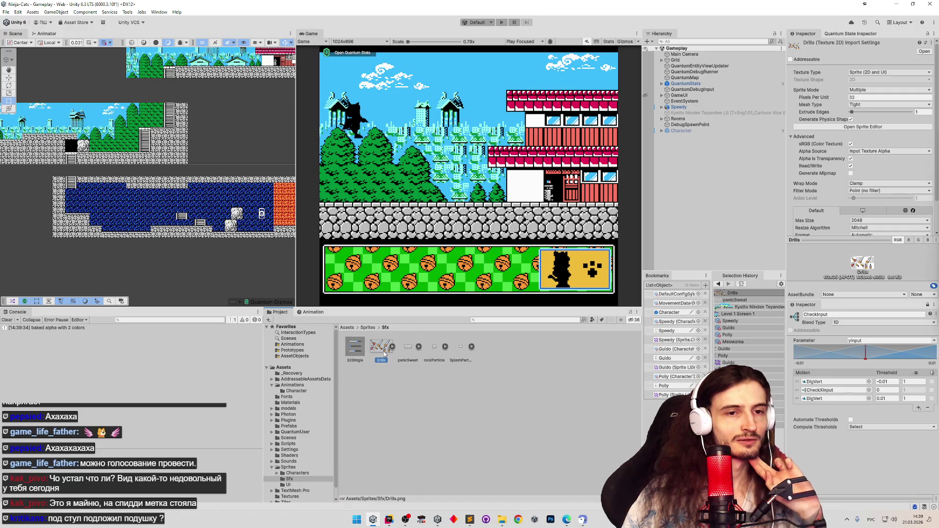
pyautogui.click(389, 520)
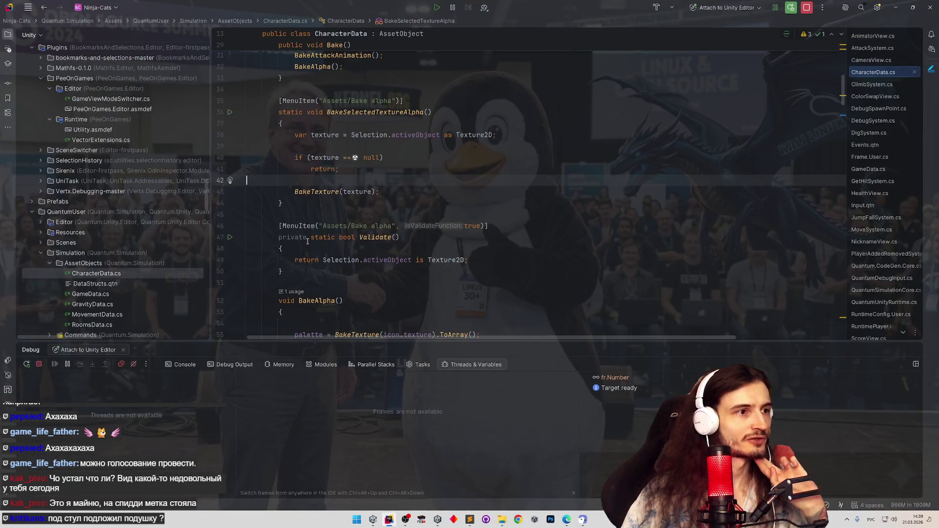
# Breakpoint BakeTexture's pixel-reading line, rerun Bake alpha on Drills, and step into Enumerable.ToArray
pyautogui.scroll(-5, 352, 215)
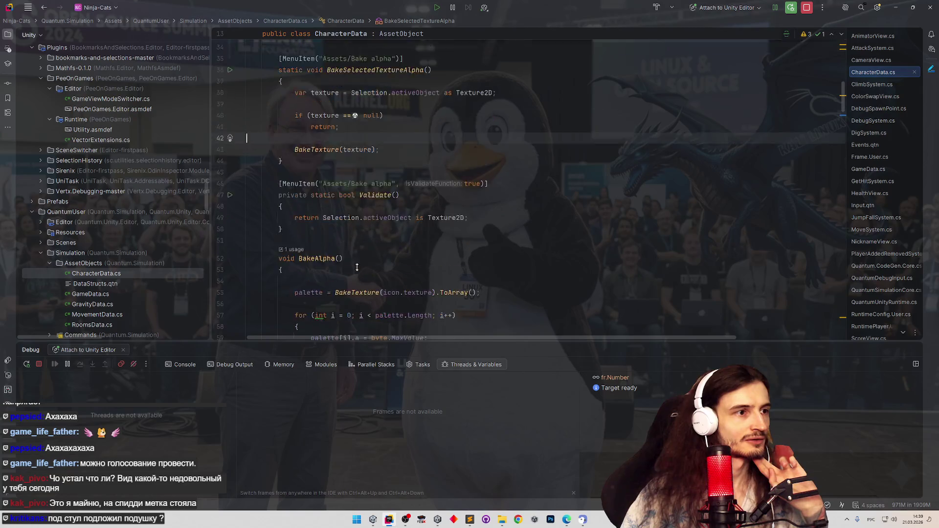
pyautogui.scroll(2, 357, 215)
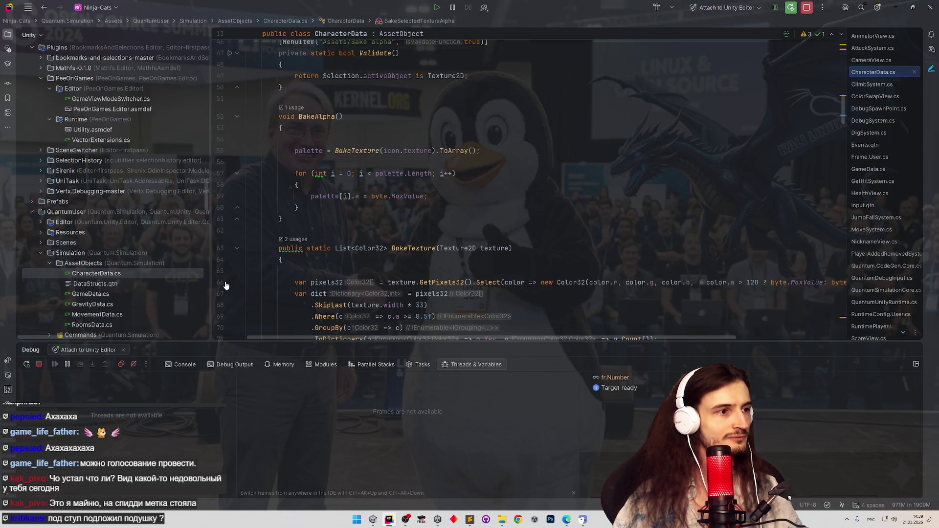
pyautogui.click(229, 283)
pyautogui.scroll(-5, 458, 221)
pyautogui.hotkey('alt', 'Tab')
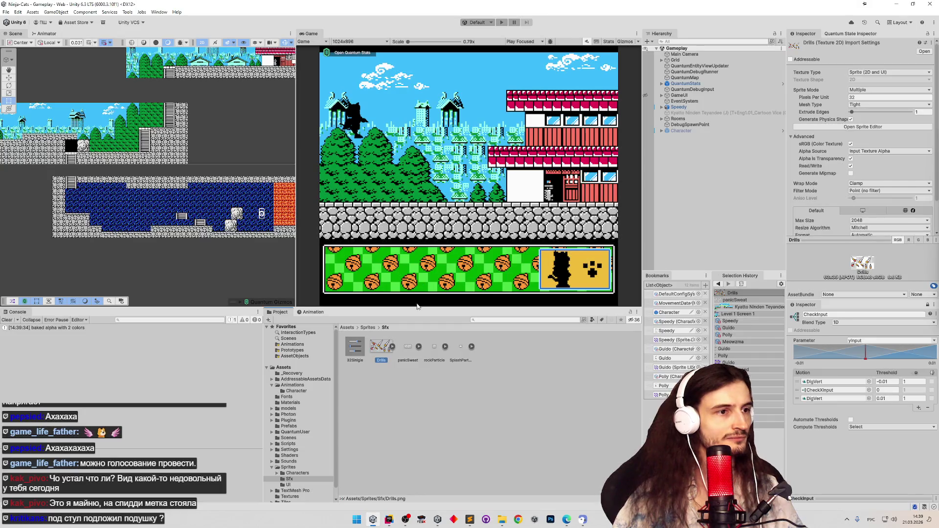
pyautogui.rightClick(380, 354)
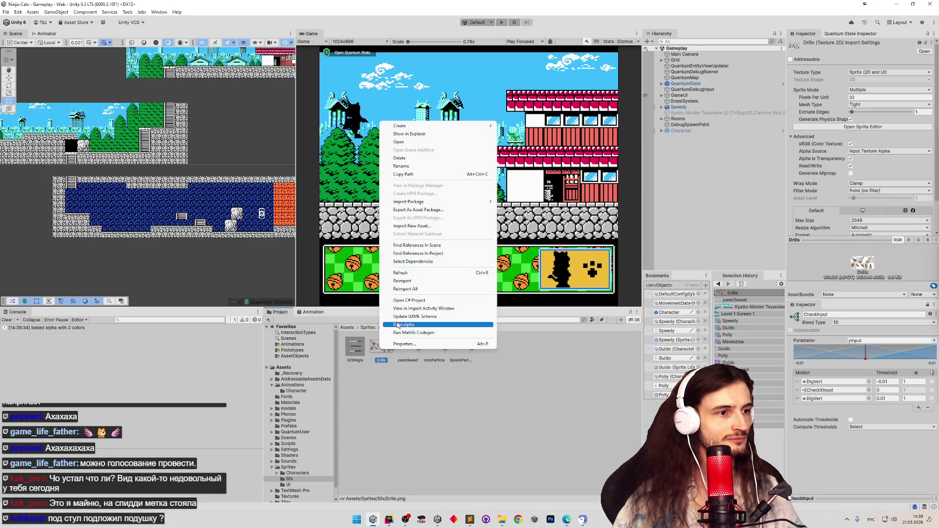
pyautogui.click(400, 324)
pyautogui.press('F7')
pyautogui.press('F7')
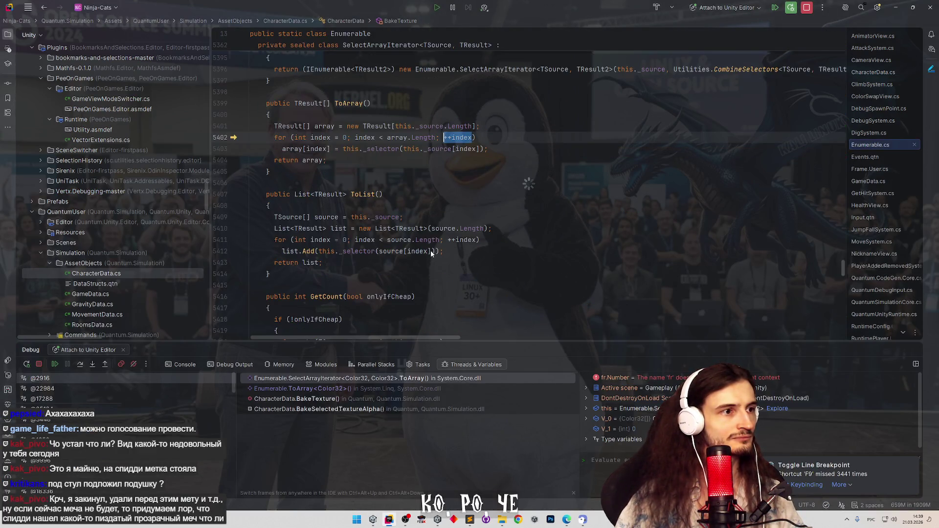
# Step back to BakeTexture's line 66 and move the breakpoint down to line 67
pyautogui.press('F7')
pyautogui.press('F7')
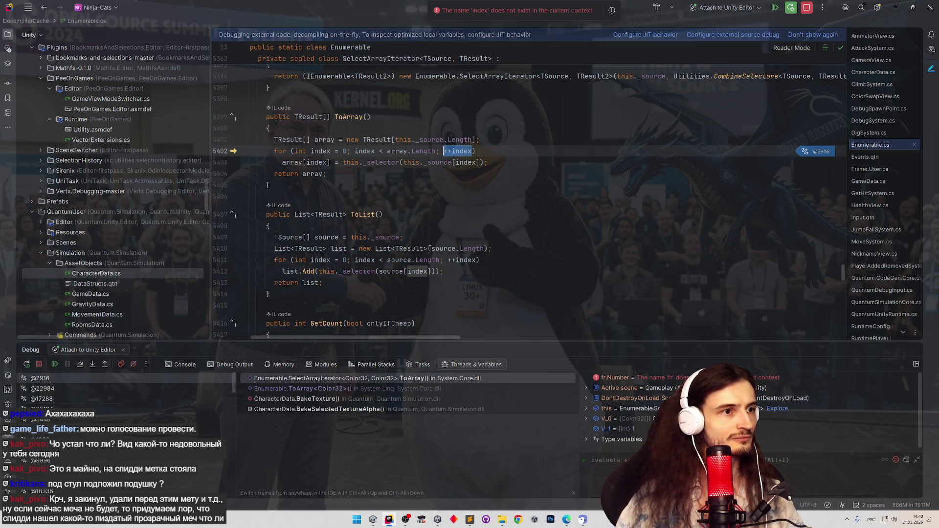
pyautogui.press('F7')
pyautogui.press('F7')
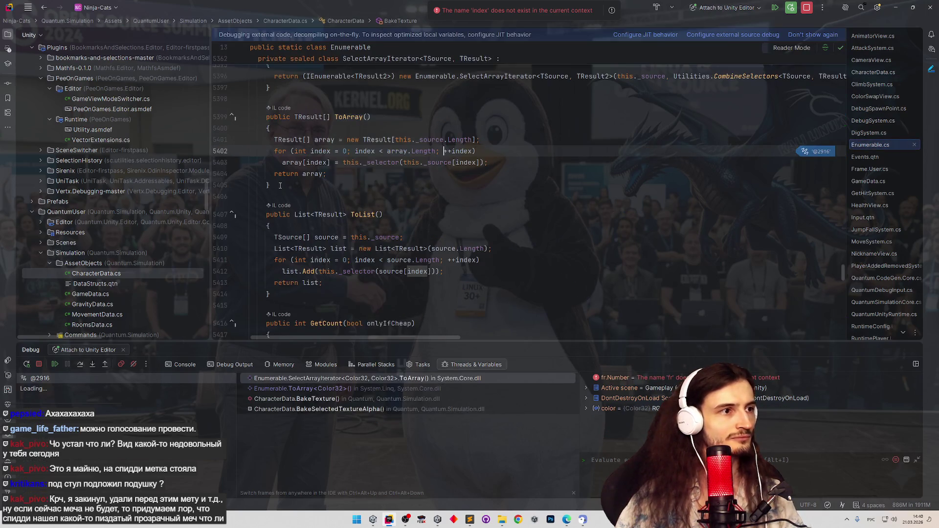
pyautogui.press('F7')
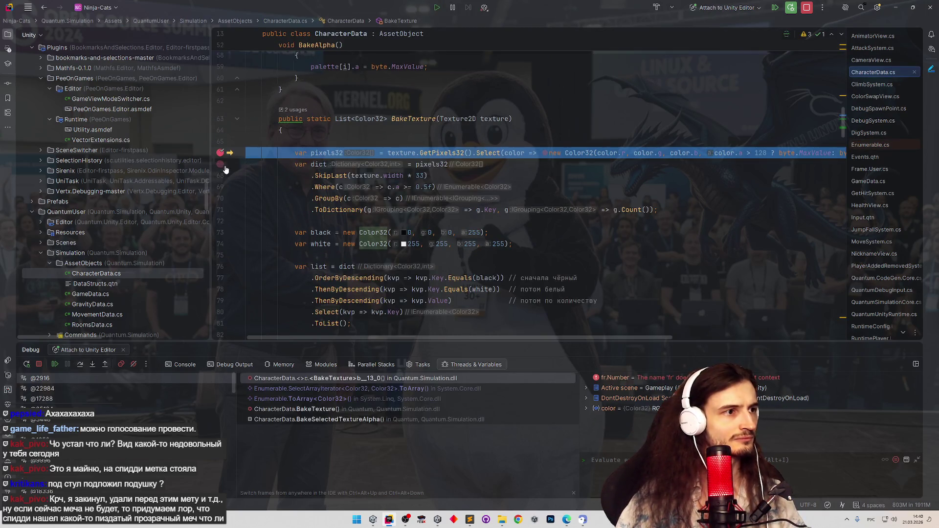
pyautogui.click(220, 164)
pyautogui.click(220, 153)
# Resume, step over the dictionary build, confirm dict holds 2 colours, then stop debugging
pyautogui.click(60, 365)
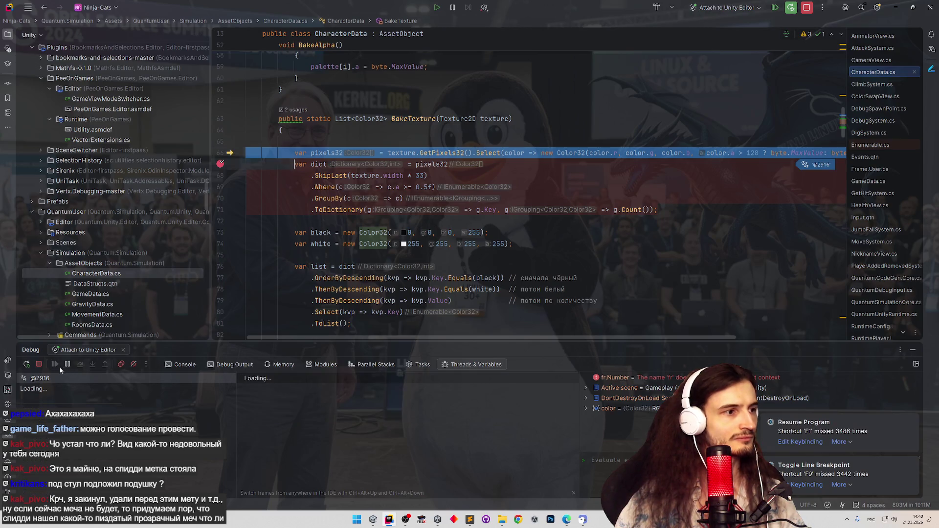
pyautogui.press('F8')
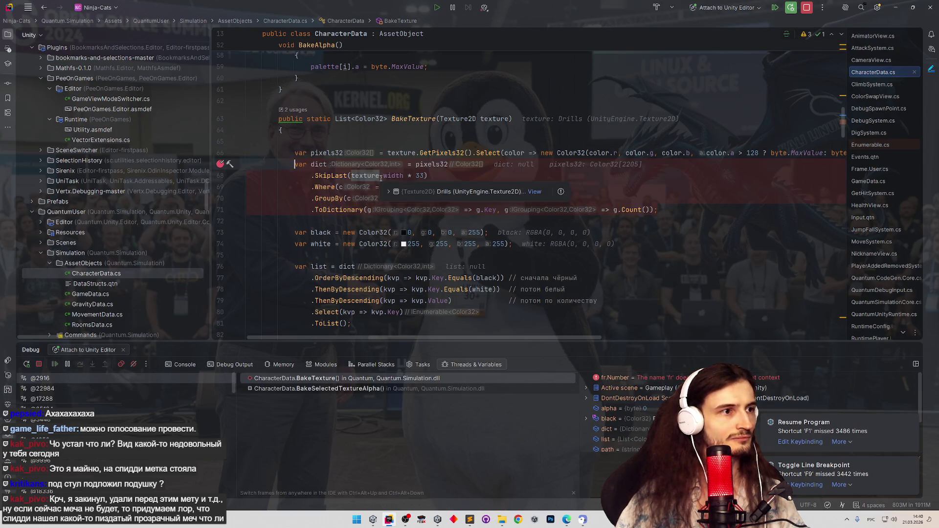
pyautogui.moveTo(321, 166)
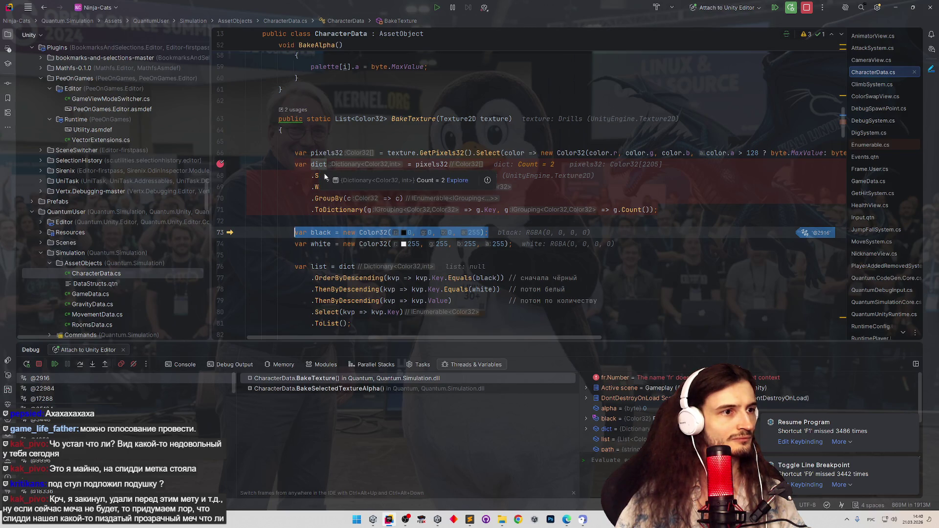
pyautogui.click(335, 180)
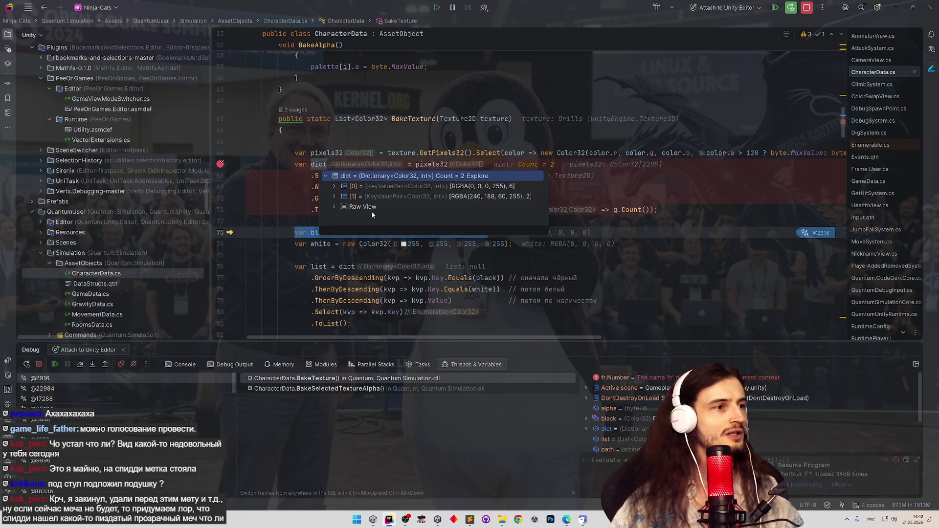
pyautogui.press('Escape')
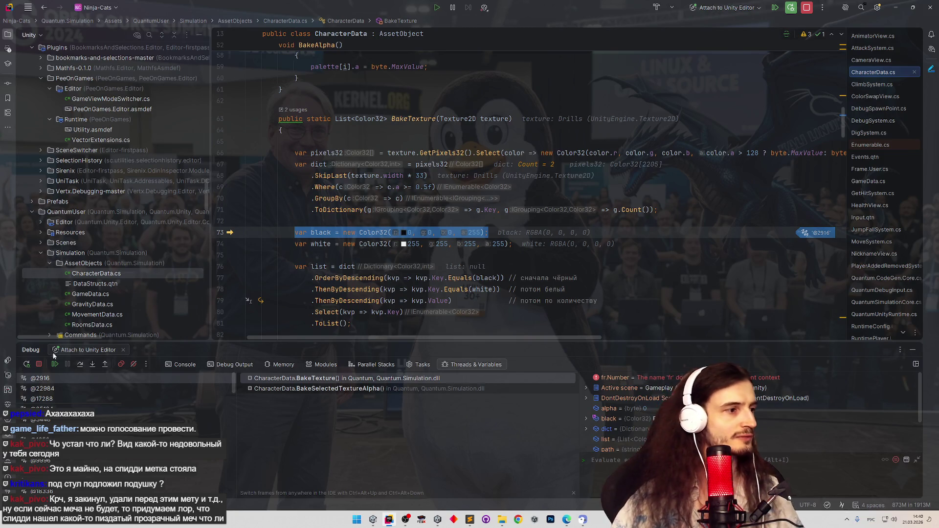
pyautogui.click(39, 364)
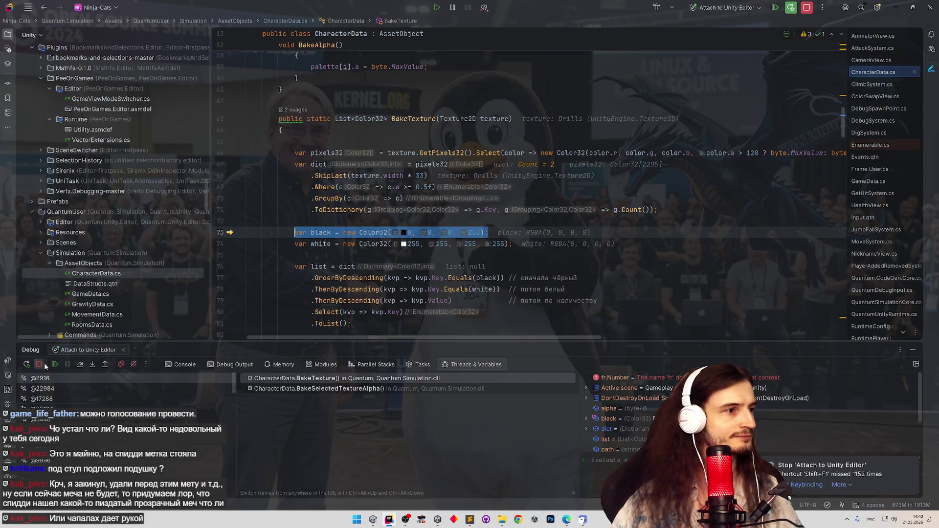
# Add an int upperLinesToSkip = 0 parameter to BakeTexture
pyautogui.click(510, 119)
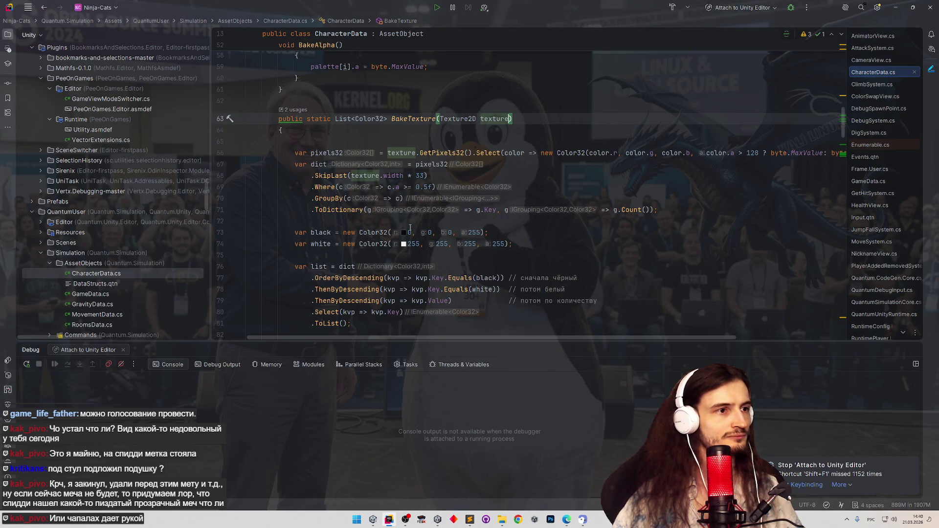
pyautogui.moveTo(399, 176)
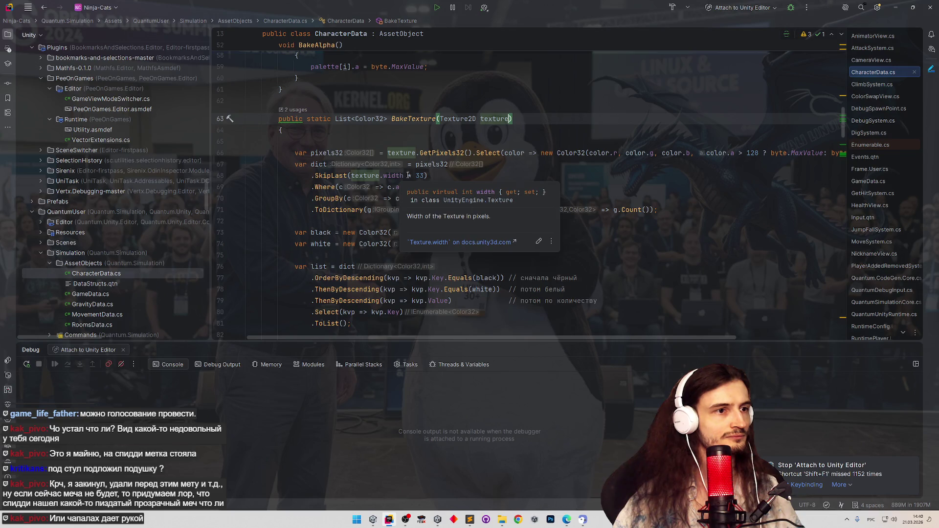
pyautogui.write(', ')
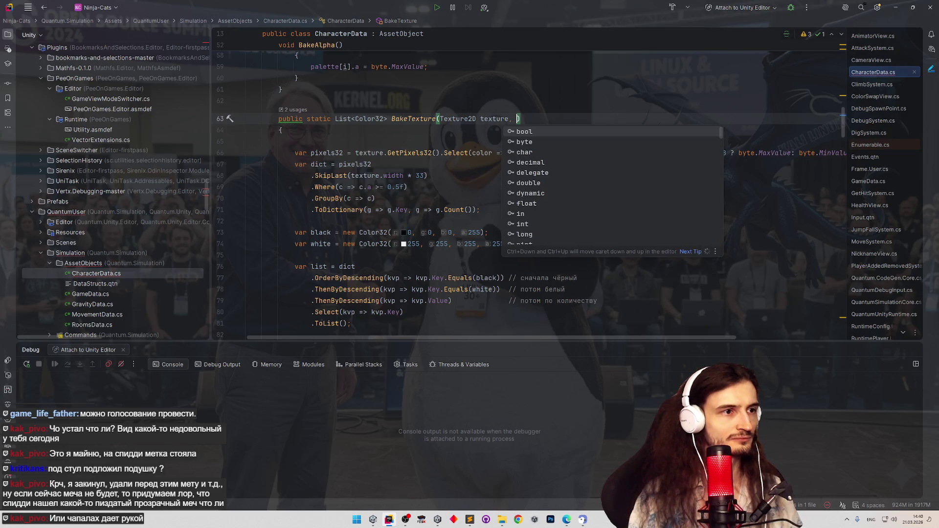
pyautogui.write('int ')
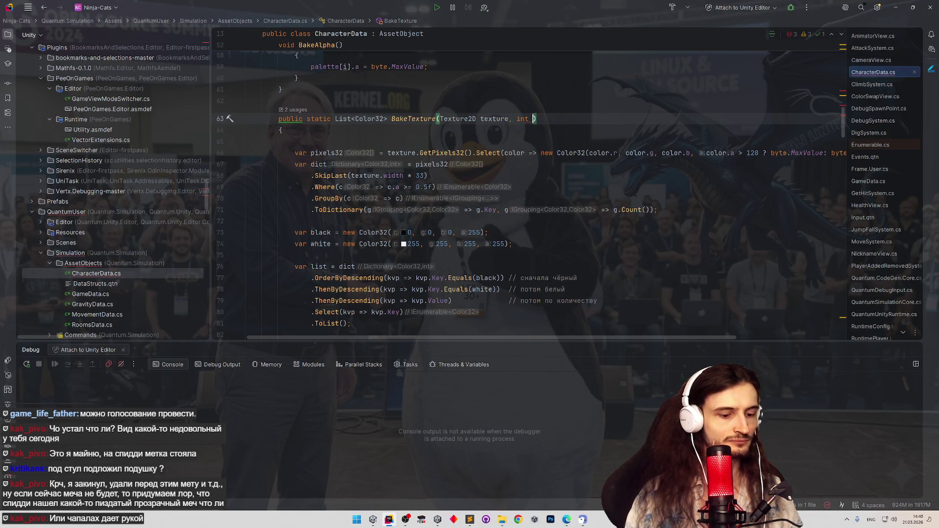
pyautogui.write('skip')
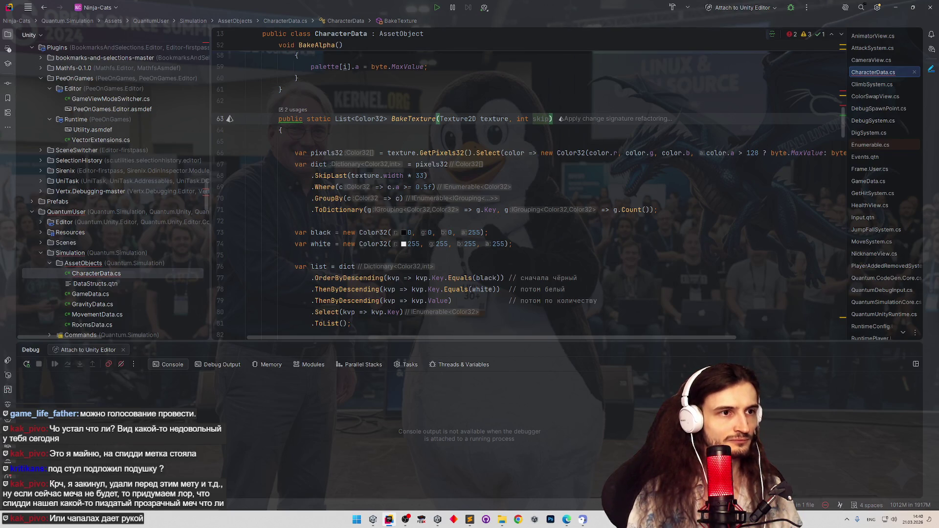
pyautogui.write('Upper')
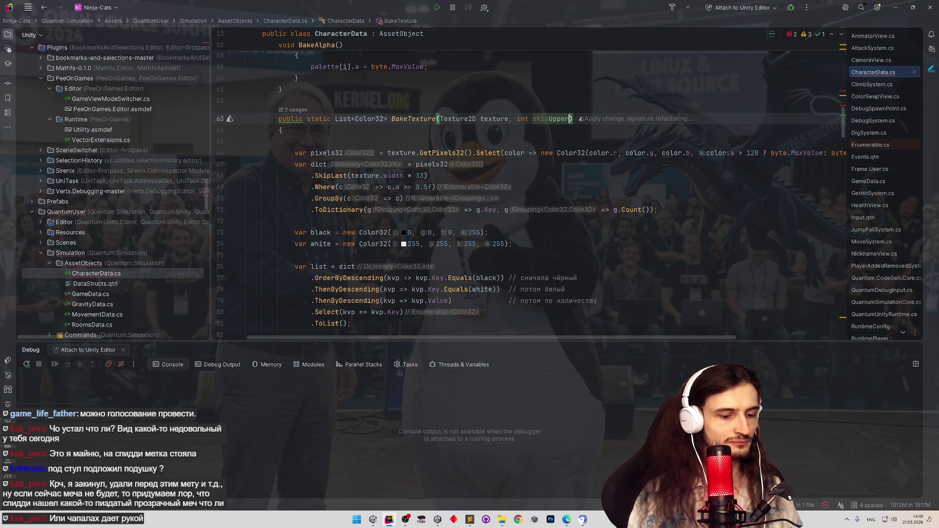
pyautogui.write('Lines')
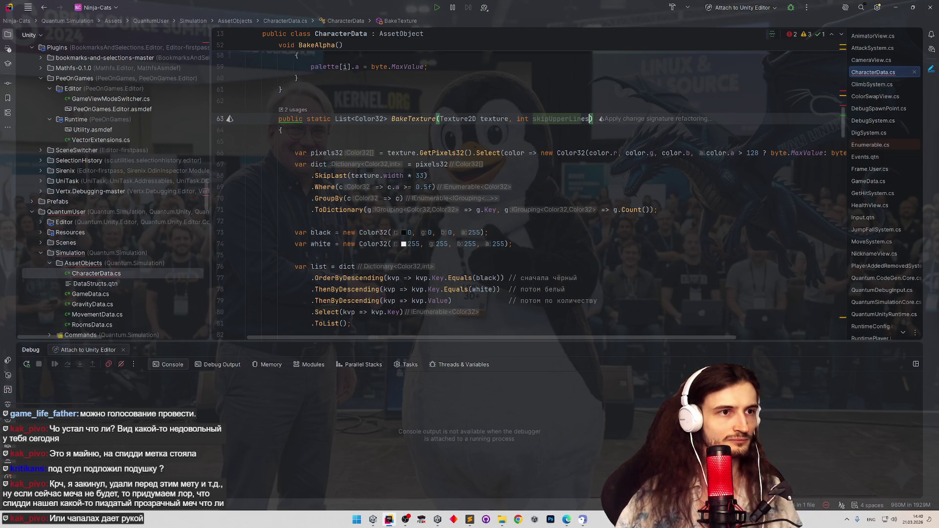
pyautogui.moveTo(568, 119); pyautogui.dragTo(549, 119)
pyautogui.press('BackSpace')
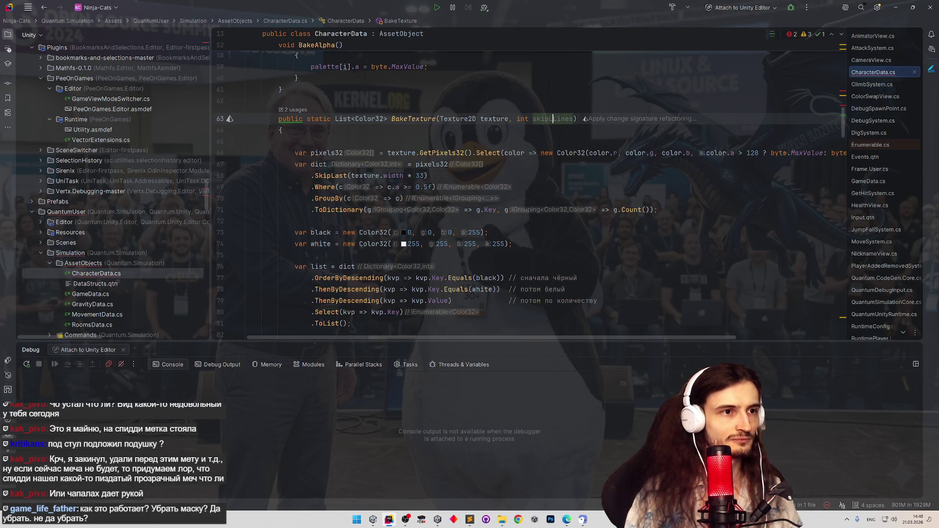
pyautogui.press('BackSpace')
pyautogui.press('BackSpace')
pyautogui.press('BackSpace')
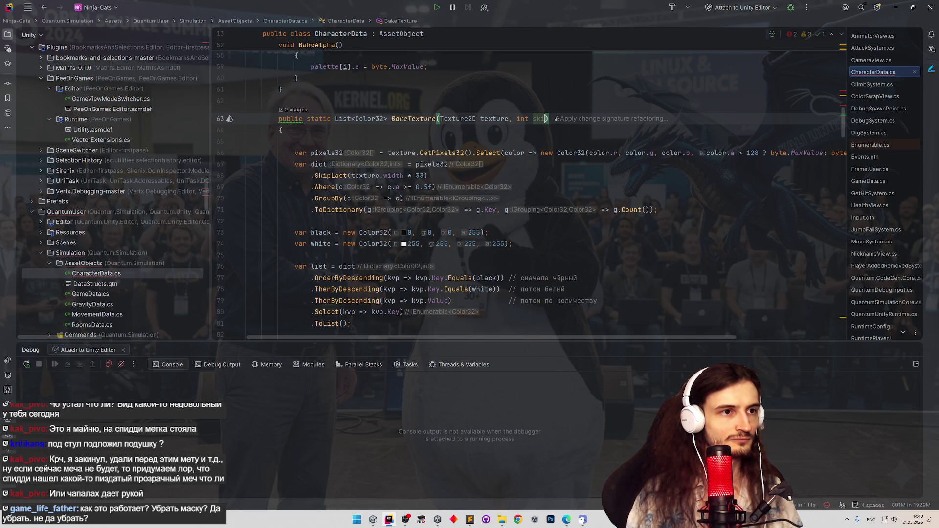
pyautogui.write('upperines')
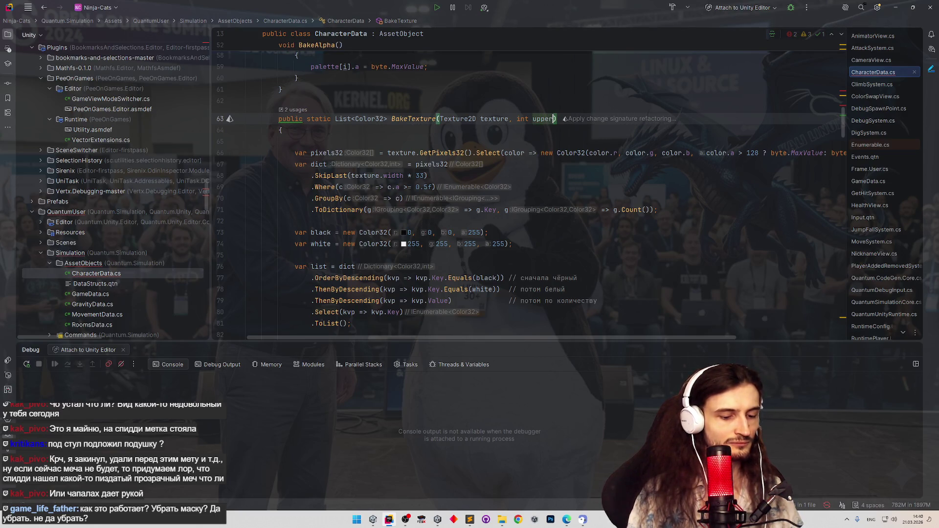
pyautogui.press('BackSpace')
pyautogui.press('BackSpace')
pyautogui.press('BackSpace')
pyautogui.write('LinesToSkip = 0')
# Replace the hard-coded 13 in SkipLast with upperLinesToSkip
pyautogui.doubleClick(575, 119)
pyautogui.hotkey('ctrl', 'c')
pyautogui.doubleClick(419, 175)
pyautogui.hotkey('ctrl', 'v')
pyautogui.press('Up')
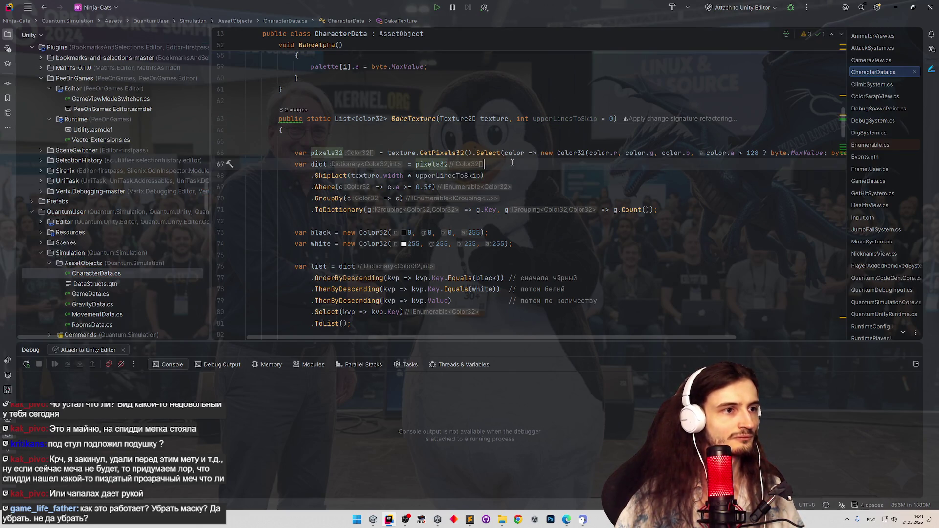
# Review where upperLinesToSkip and the BakeTexture call in BakeAlpha are used, then return to Unity
pyautogui.scroll(2, 538, 154)
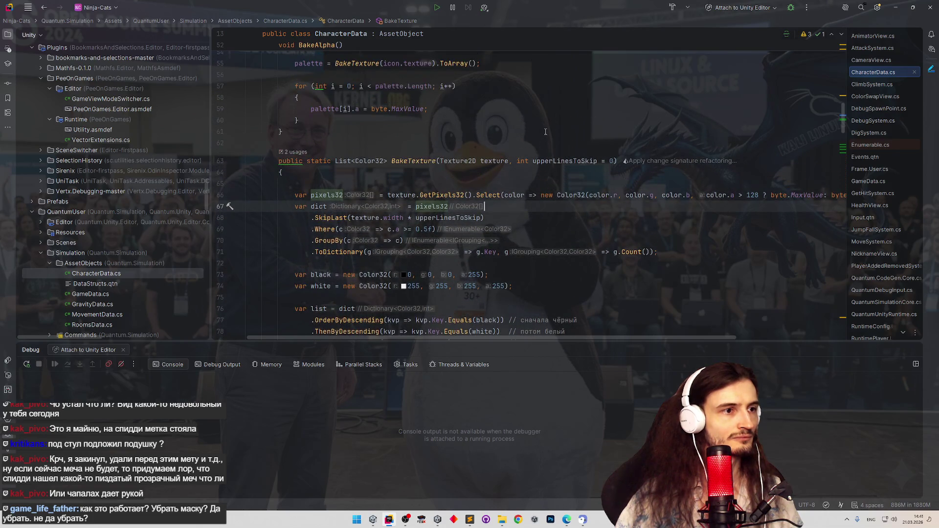
pyautogui.doubleClick(570, 160)
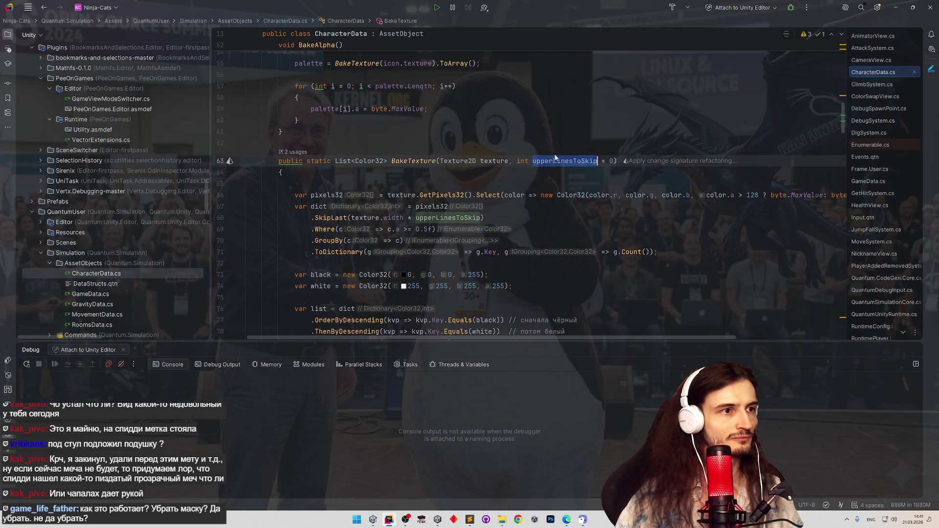
pyautogui.scroll(5, 528, 127)
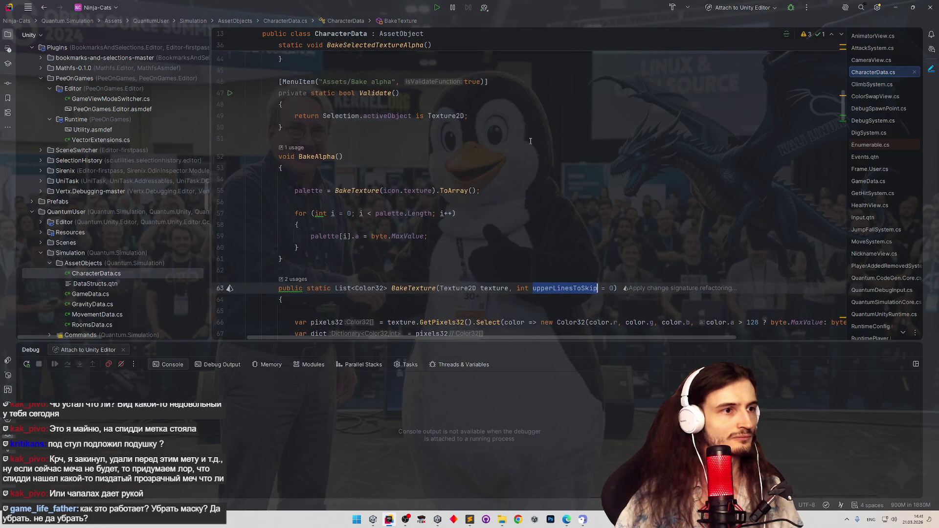
pyautogui.scroll(1, 527, 112)
pyautogui.scroll(-10, 523, 142)
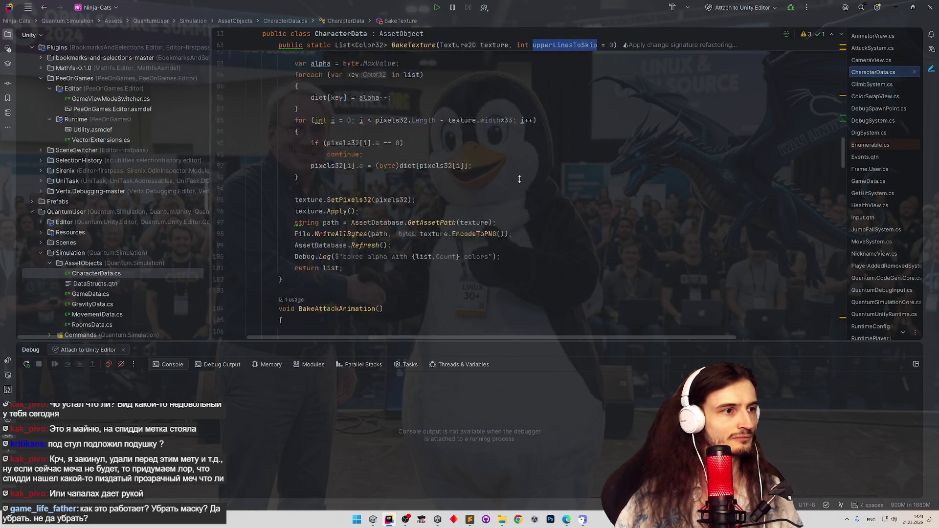
pyautogui.scroll(-5, 523, 146)
pyautogui.scroll(9, 519, 139)
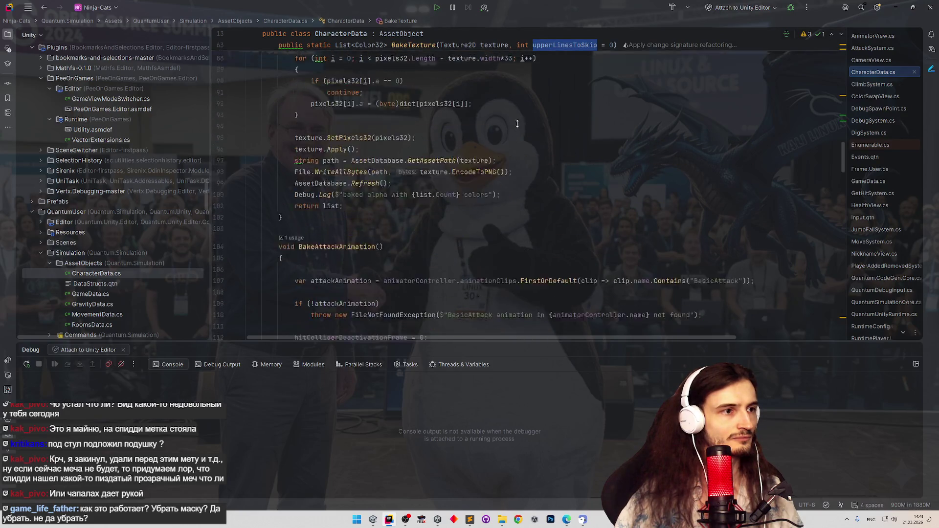
pyautogui.scroll(12, 519, 147)
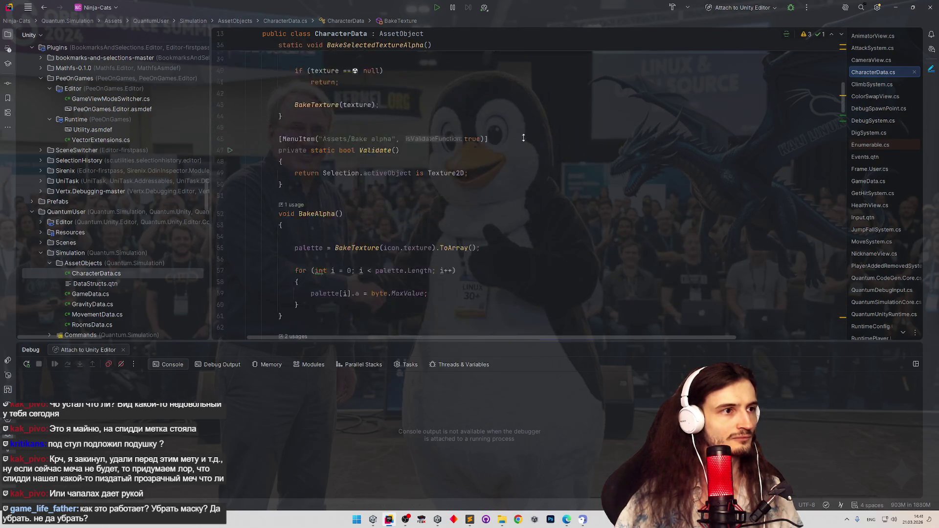
pyautogui.scroll(-3, 519, 180)
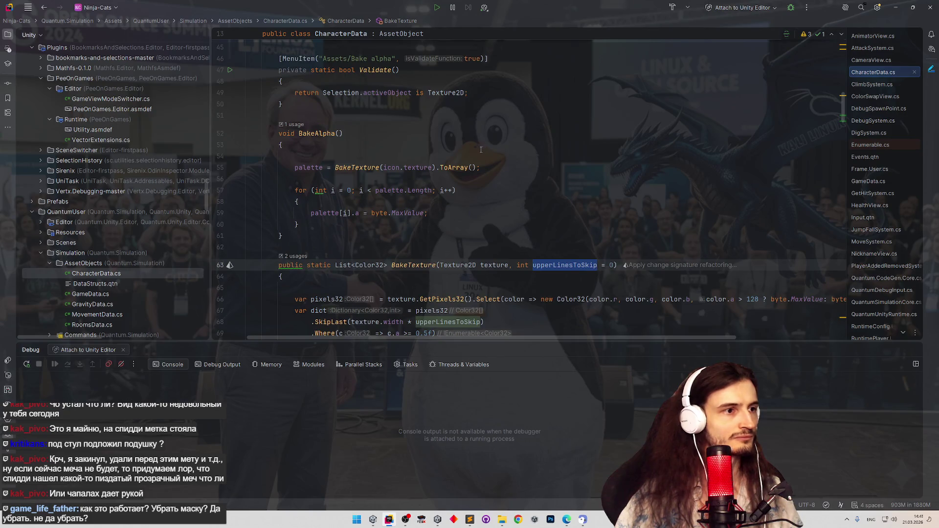
pyautogui.click(432, 167)
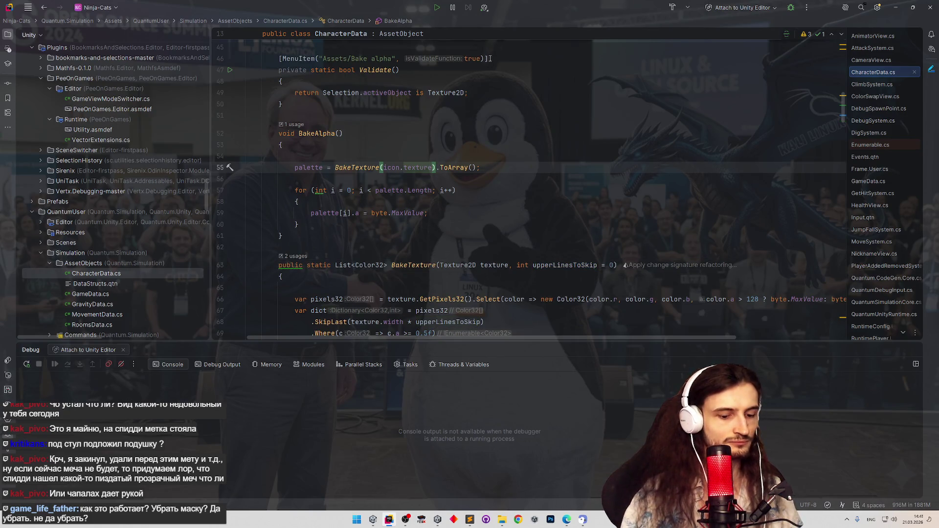
pyautogui.write(', 3')
pyautogui.hotkey('alt', 'Tab')
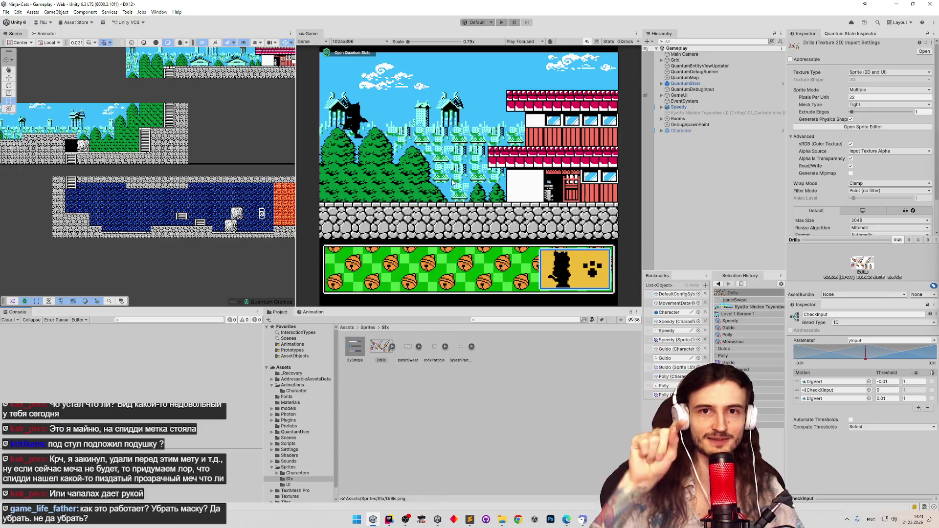
# Play-test the game briefly, then stop it
pyautogui.click(472, 150)
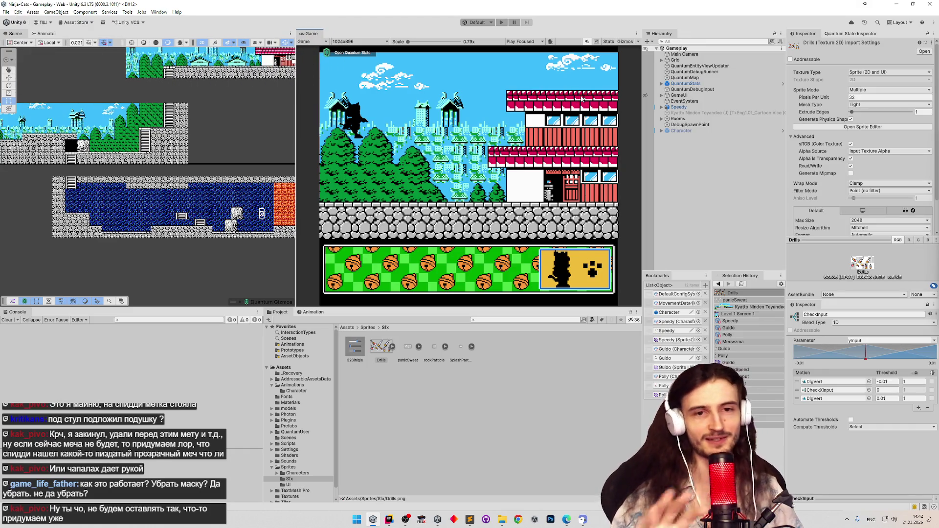
pyautogui.hotkey('ctrl', 'p')
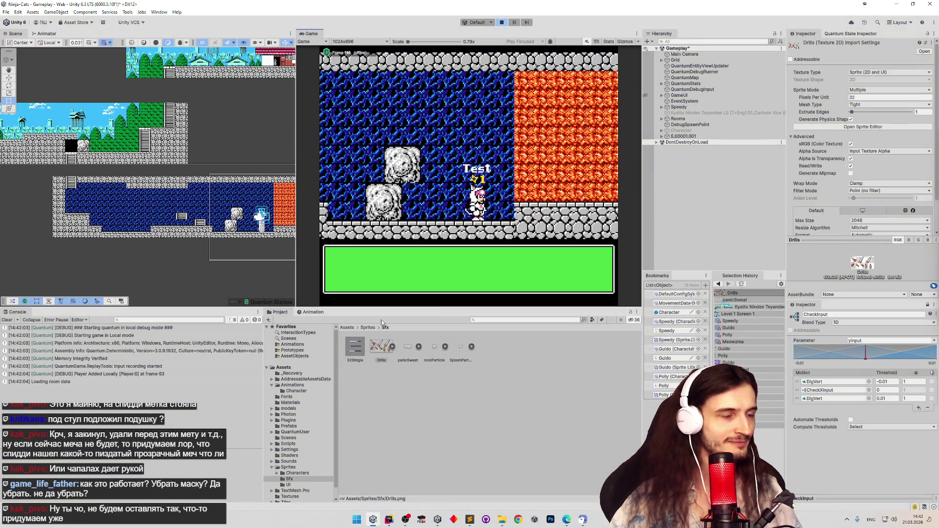
pyautogui.hotkey('ctrl', 'p')
# Bake the Drills texture's alpha to 6 colors and save the Gameplay scene
pyautogui.rightClick(381, 346)
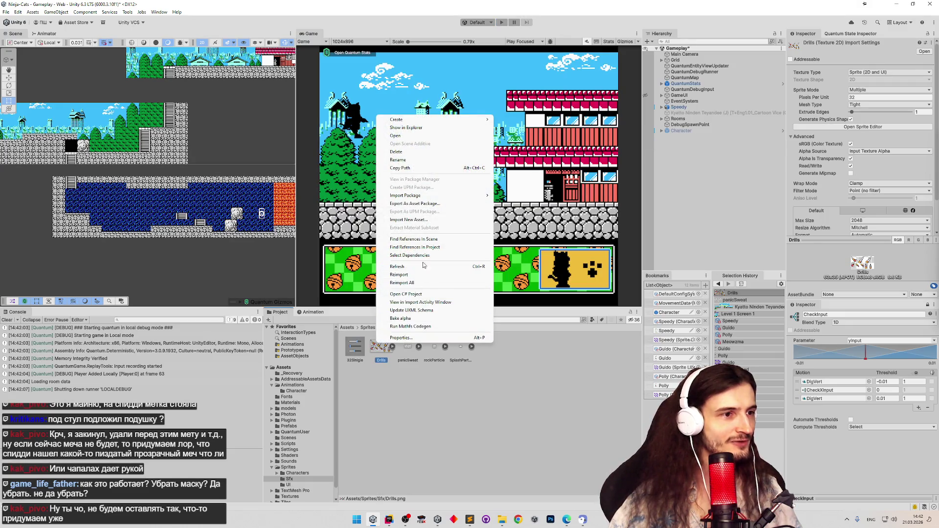
pyautogui.click(406, 319)
pyautogui.hotkey('ctrl', 's')
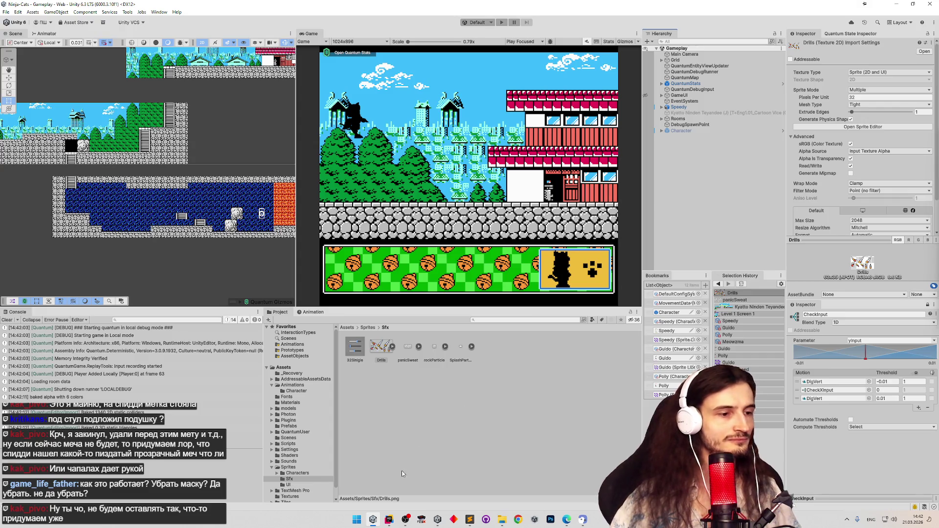
# Go back to the Unity editor and clear the Console log
pyautogui.click(389, 519)
pyautogui.click(391, 519)
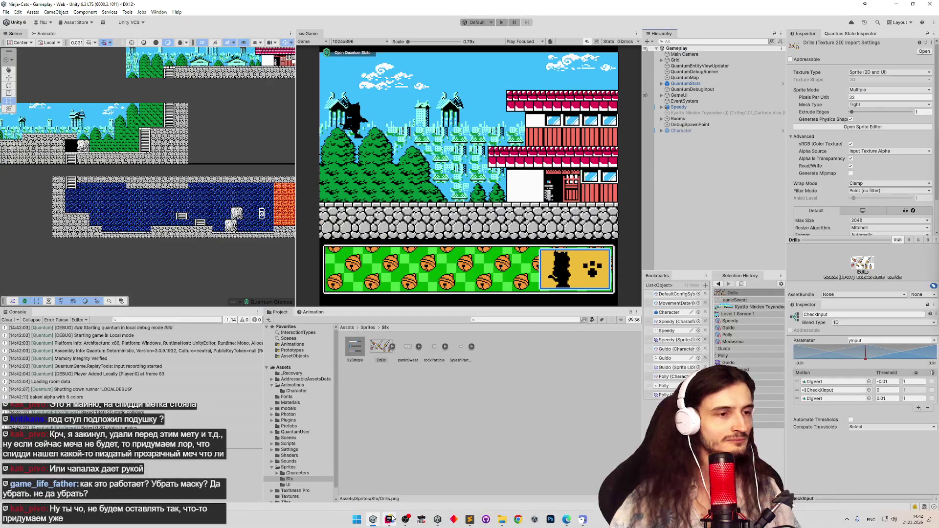
pyautogui.click(8, 319)
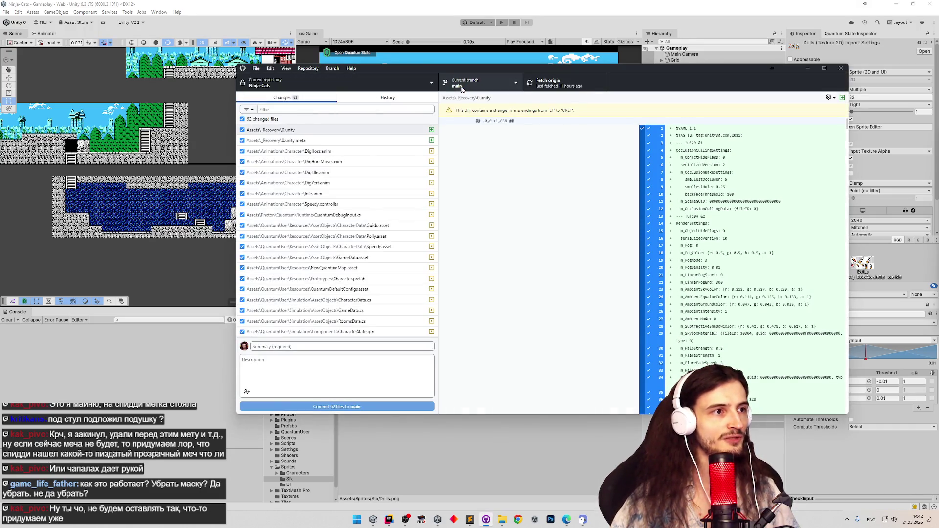
# Check the Ninja-Cats history, fetch and pull from origin, then return to Unity
pyautogui.click(351, 99)
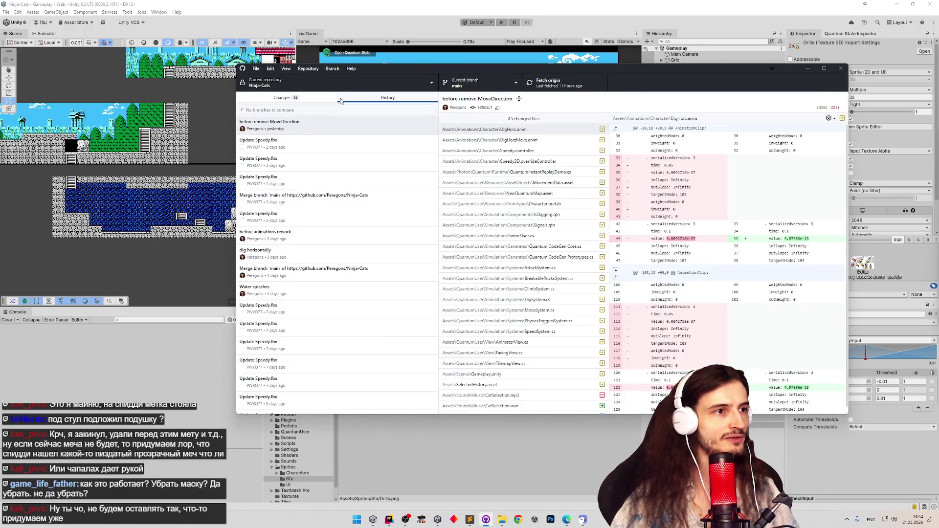
pyautogui.click(323, 101)
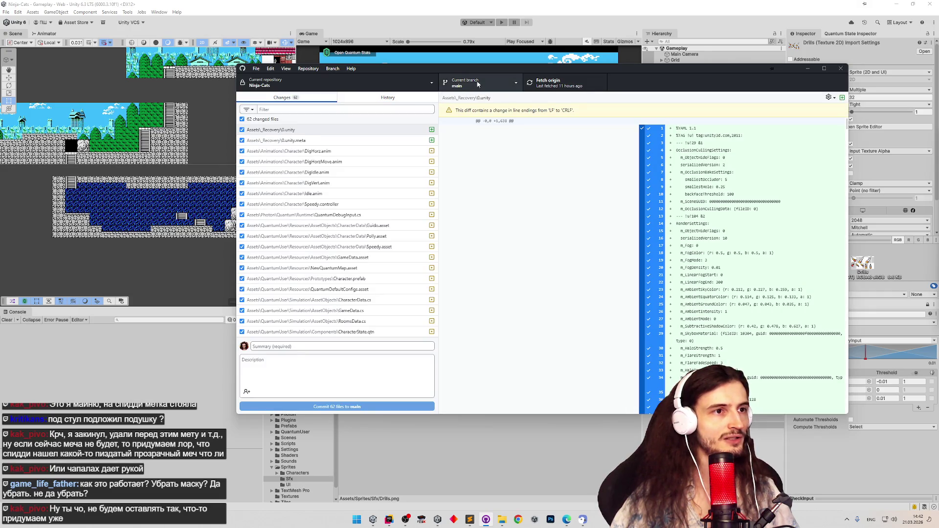
pyautogui.click(544, 87)
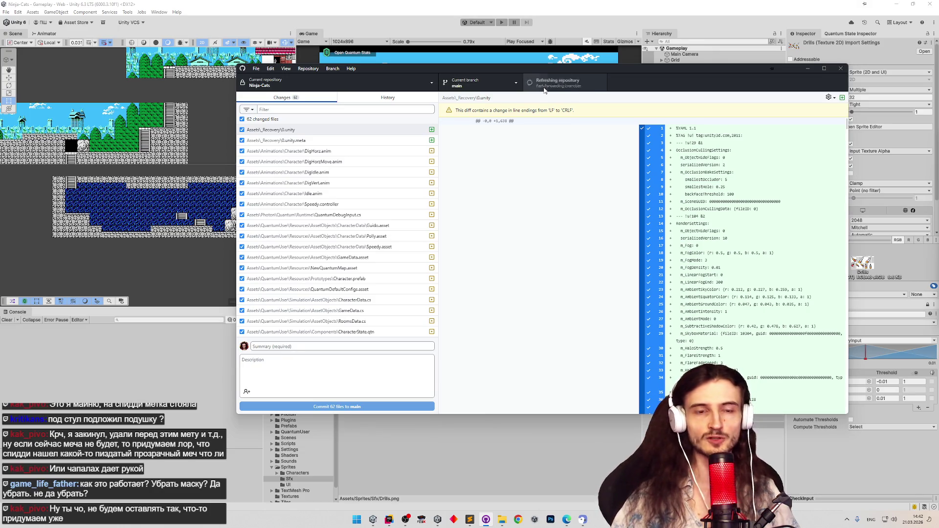
pyautogui.click(544, 88)
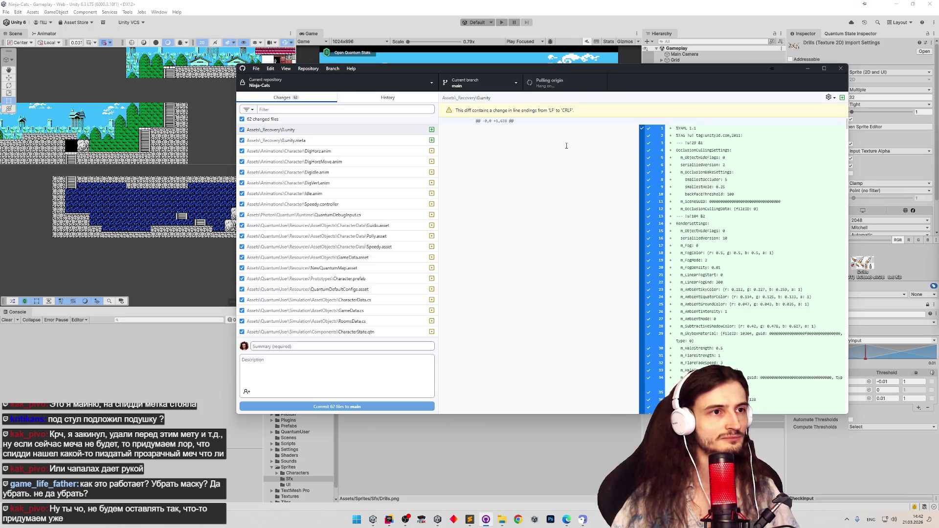
pyautogui.click(541, 448)
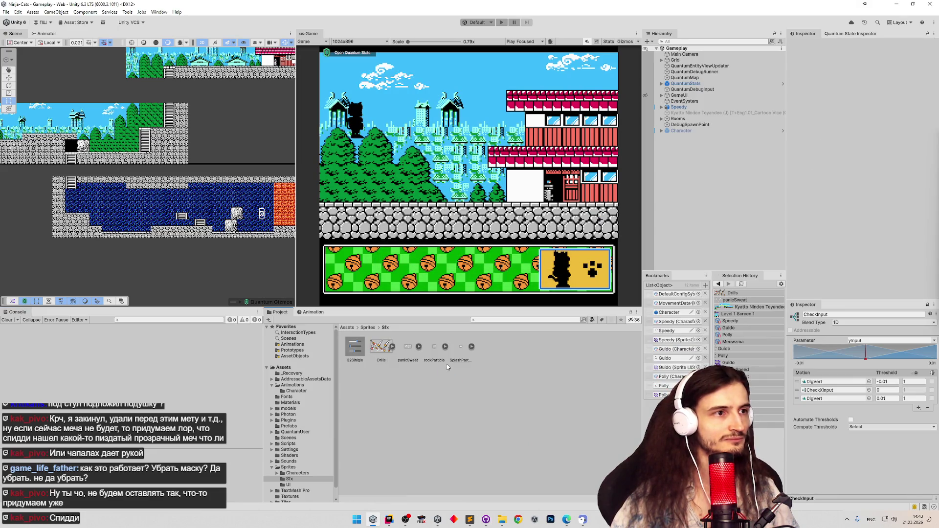
# Search the assets for 'speed' and delete Speedy.fbx.meta in Explorer so it reimports
pyautogui.click(350, 329)
pyautogui.click(525, 320)
pyautogui.write('speed')
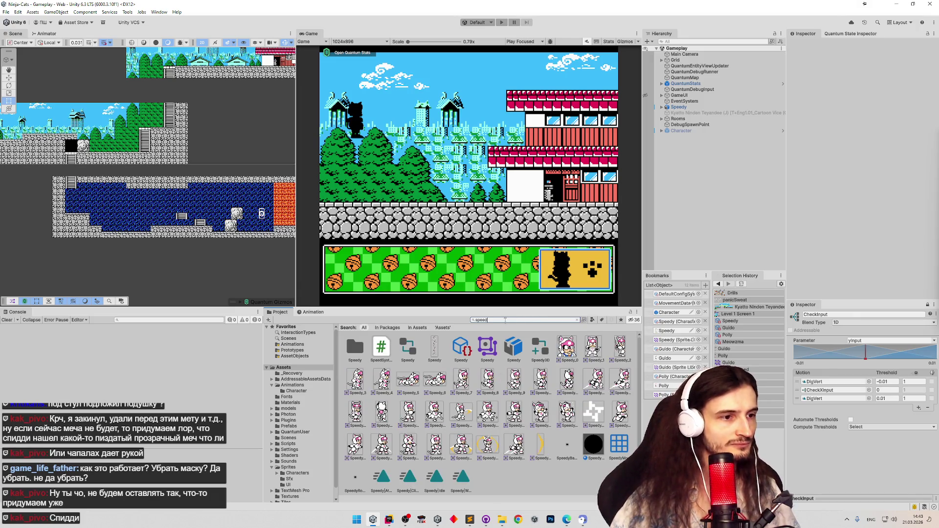
pyautogui.click(519, 350)
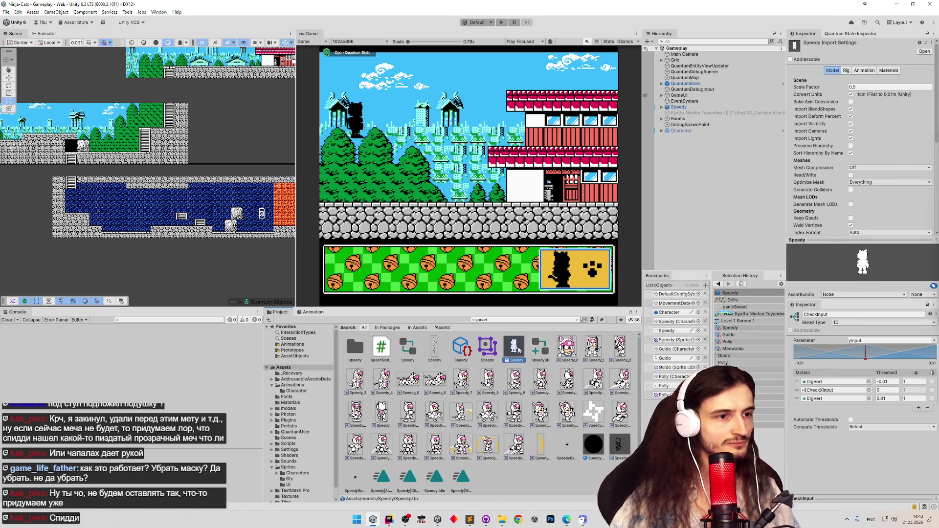
pyautogui.rightClick(520, 350)
pyautogui.click(540, 136)
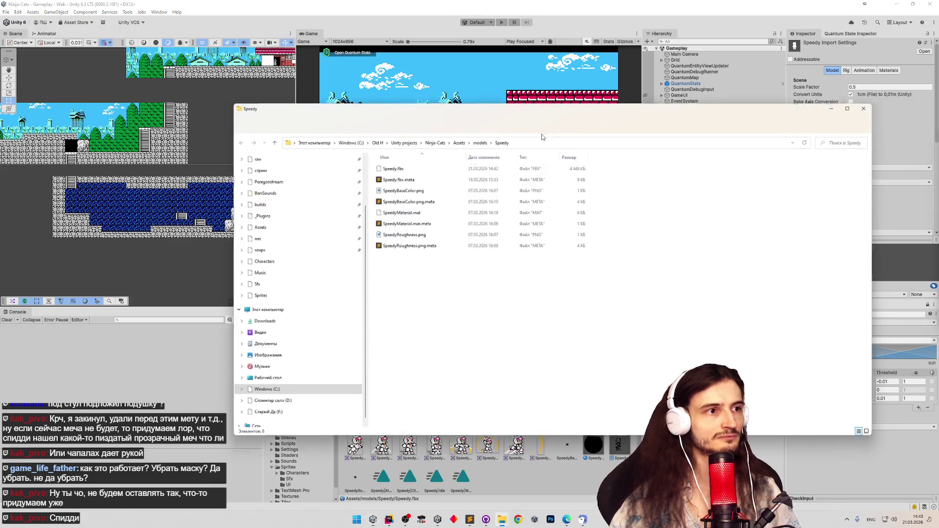
pyautogui.click(538, 177)
pyautogui.press('Delete')
pyautogui.press('Return')
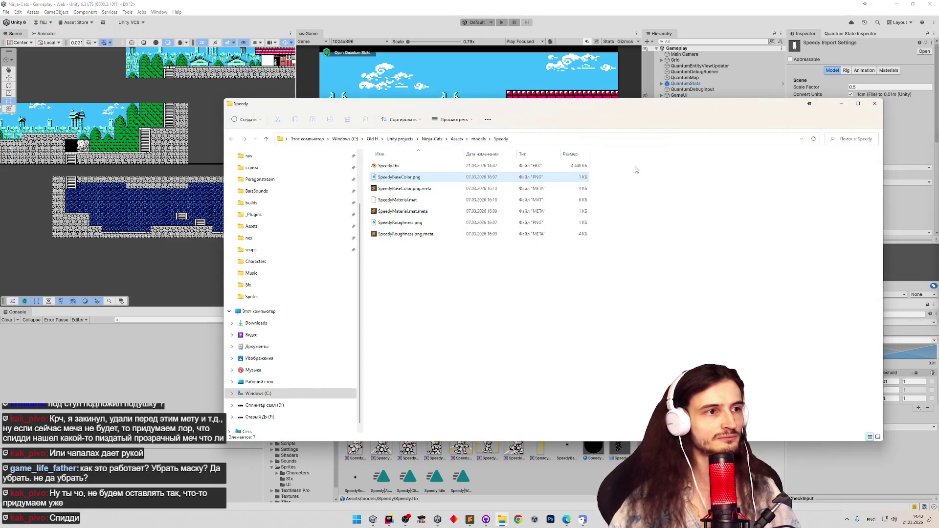
pyautogui.hotkey('alt', 'Tab')
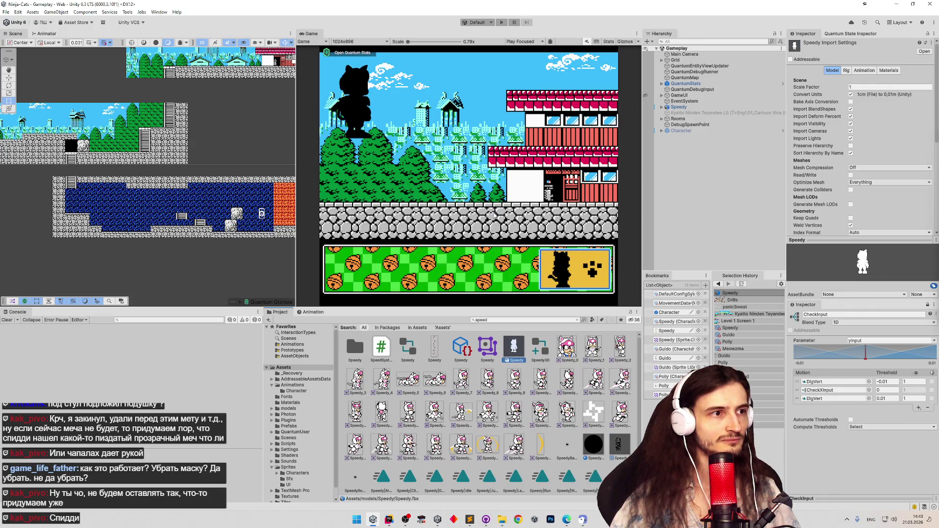
# Back in Unity, select the reimported Speedy object and expand its children
pyautogui.doubleClick(513, 347)
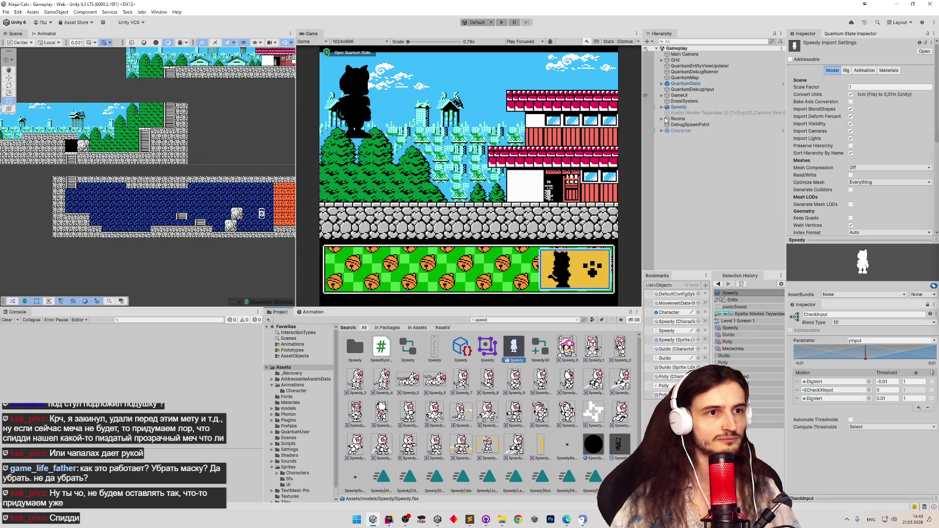
pyautogui.click(674, 101)
pyautogui.click(665, 107)
pyautogui.click(661, 108)
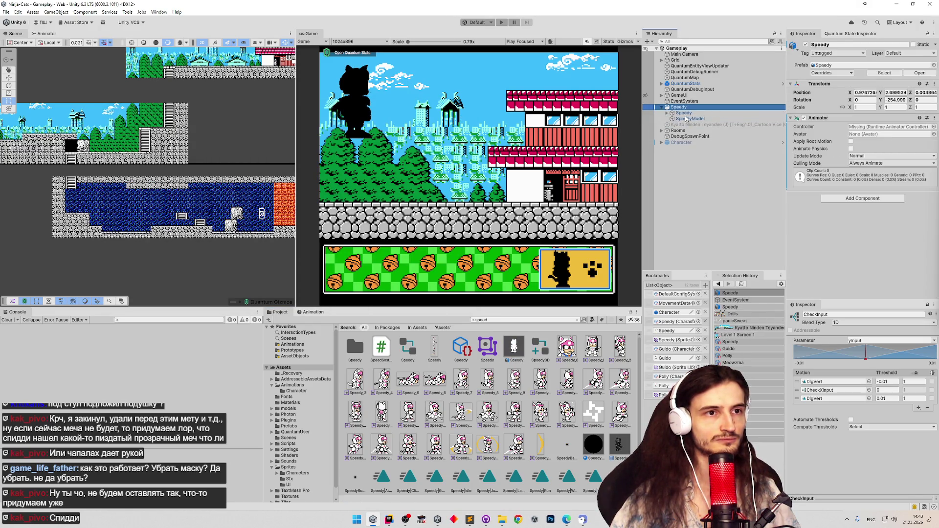
# Select SpeedyModel, locate its material, save, and run a short play test
pyautogui.click(688, 119)
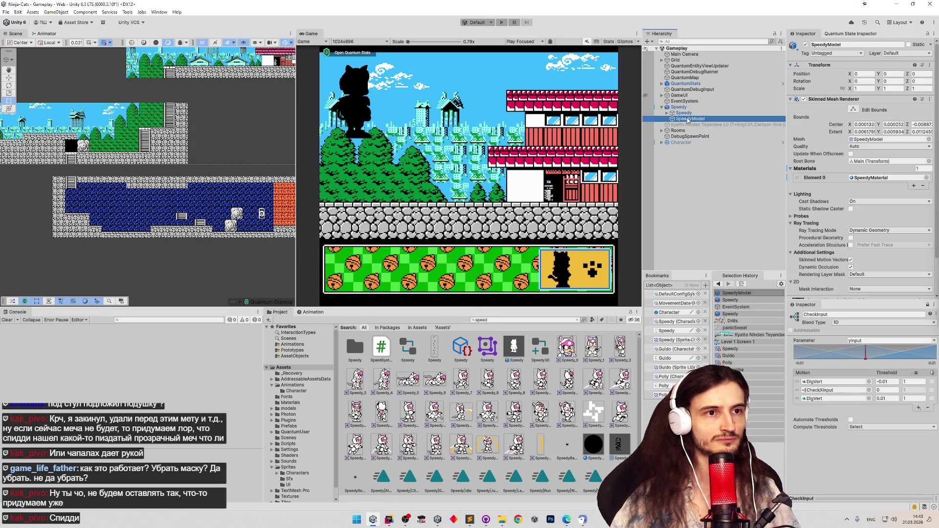
pyautogui.click(909, 179)
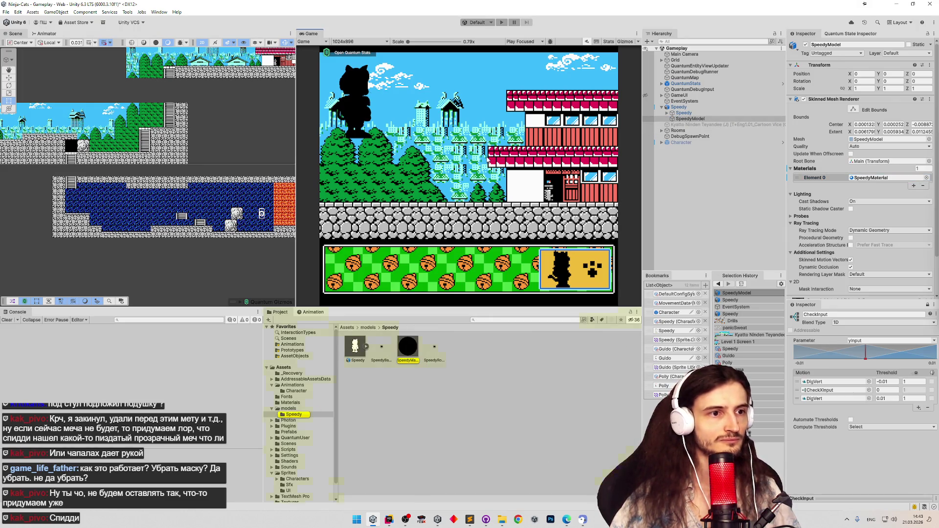
pyautogui.hotkey('ctrl', 's')
pyautogui.hotkey('ctrl', 'p')
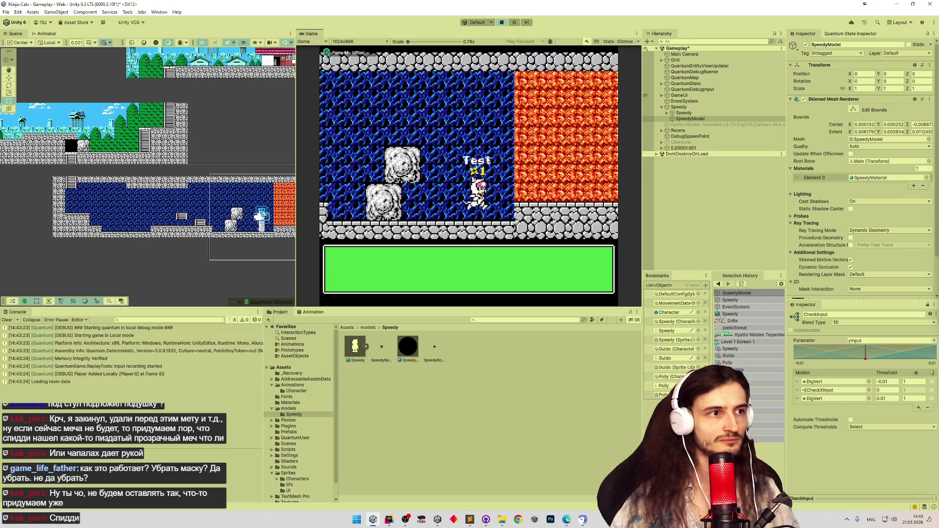
pyautogui.hotkey('ctrl', 'p')
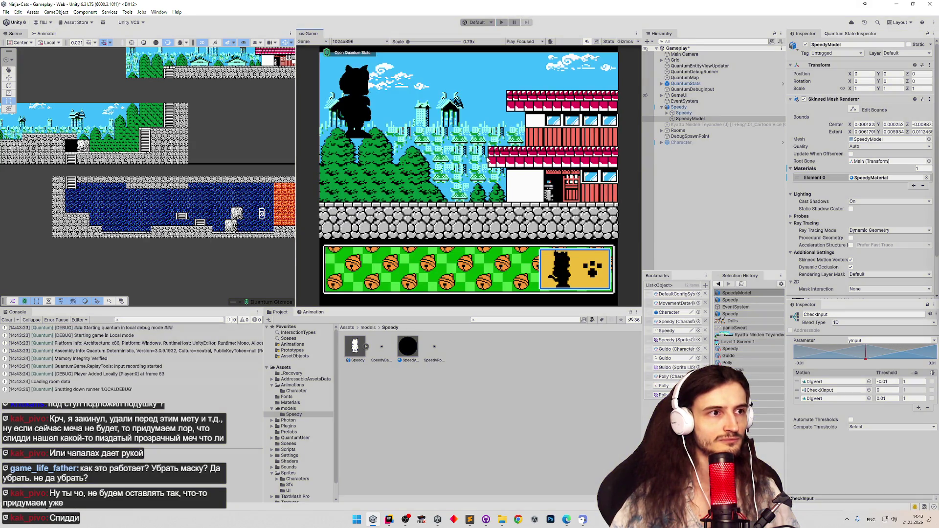
# Locate SpeedyModel's material again and reselect SpeedyModel in the Hierarchy
pyautogui.click(863, 177)
pyautogui.click(685, 113)
pyautogui.click(703, 119)
pyautogui.press('Up')
pyautogui.press('Up')
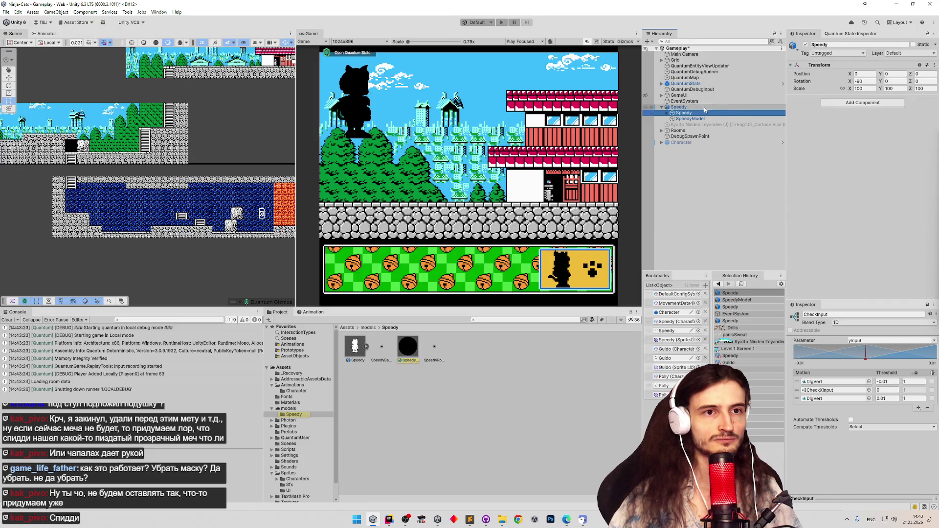
pyautogui.click(696, 119)
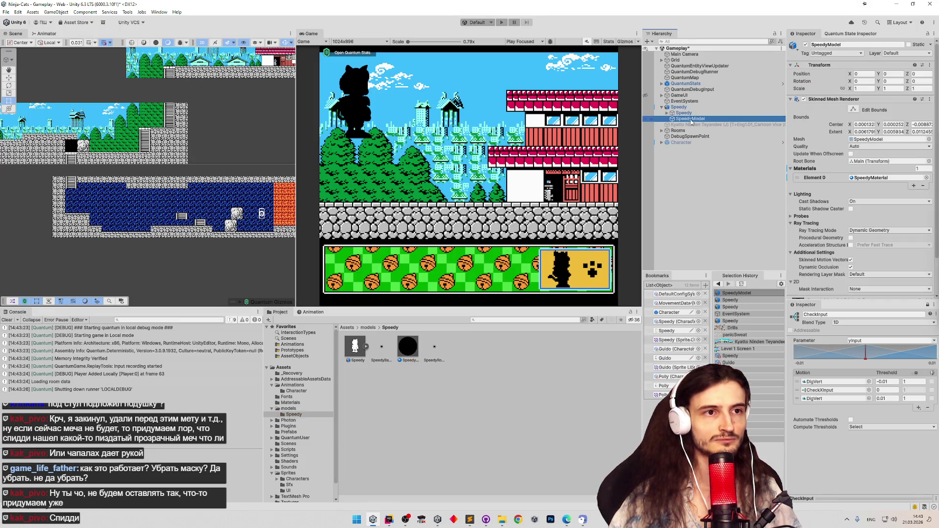
# Expand the Speedy.fbx asset and inspect its Speedy|Climb clip, ending on Speedy|Atack
pyautogui.click(367, 346)
pyautogui.click(362, 348)
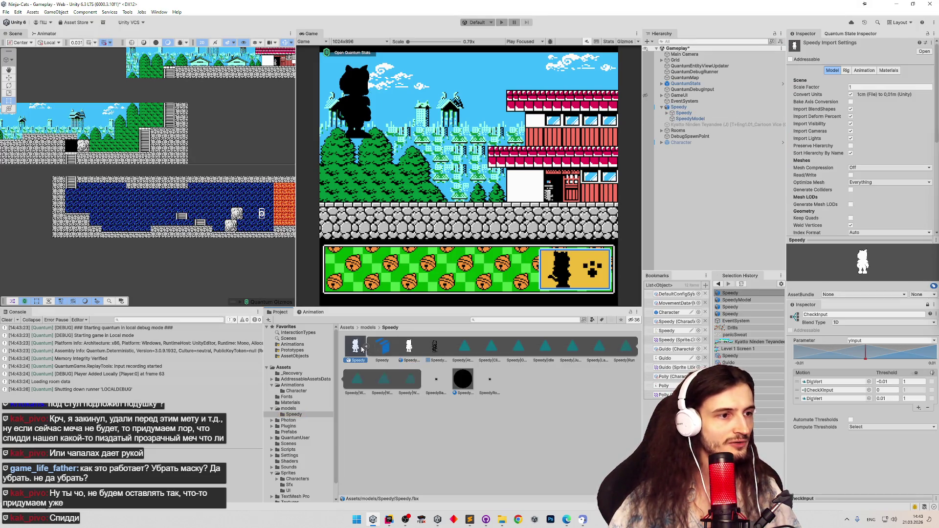
pyautogui.click(464, 349)
pyautogui.click(479, 351)
pyautogui.click(474, 352)
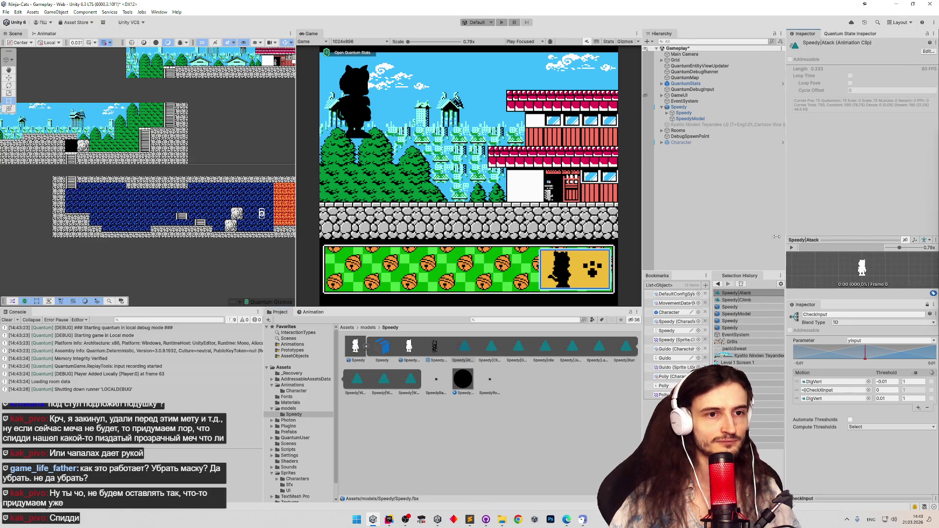
# Enlarge the clip preview and scrub the Speedy|Atack animation through frames 3 and 6
pyautogui.moveTo(786, 237); pyautogui.dragTo(690, 240)
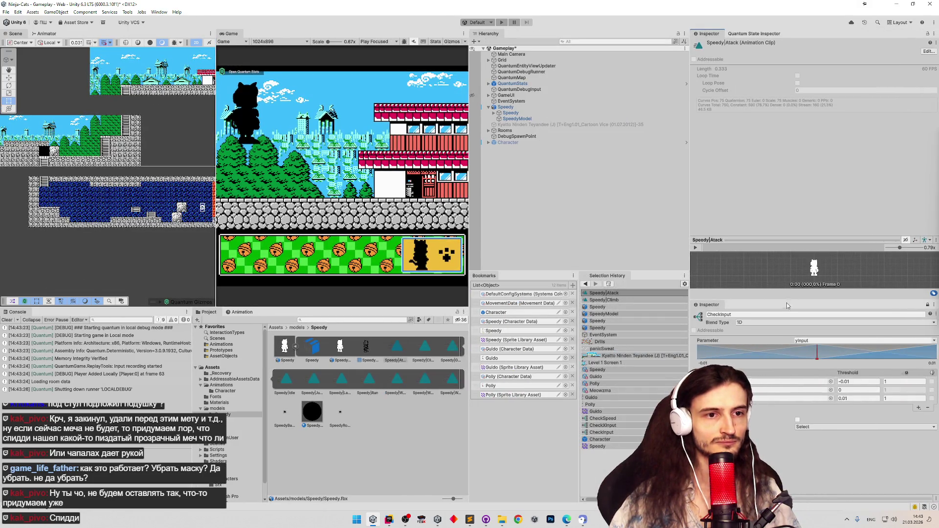
pyautogui.moveTo(783, 300); pyautogui.dragTo(782, 406)
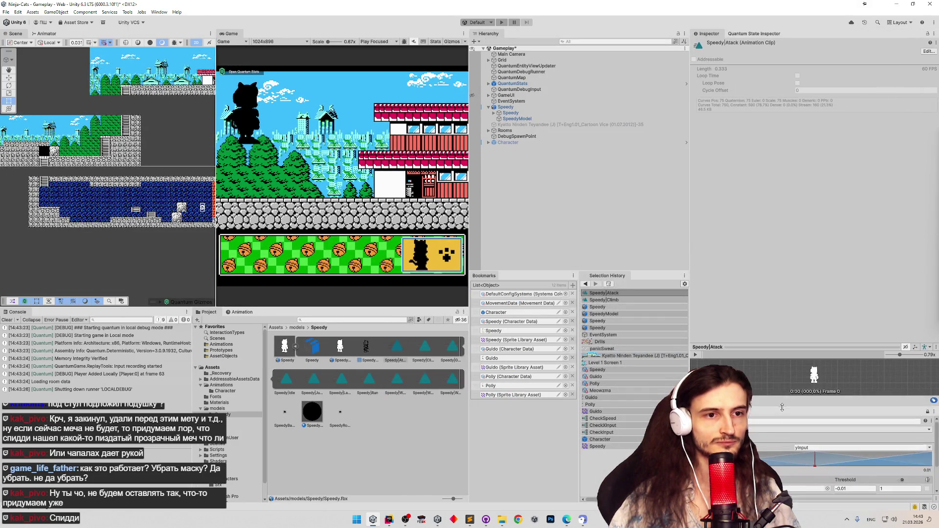
pyautogui.moveTo(755, 348); pyautogui.dragTo(758, 156)
pyautogui.click(730, 162)
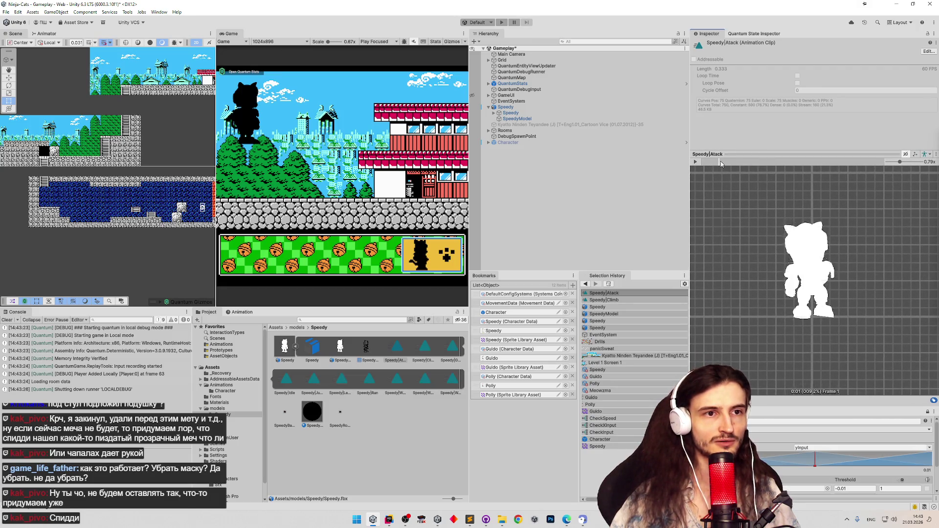
pyautogui.click(763, 162)
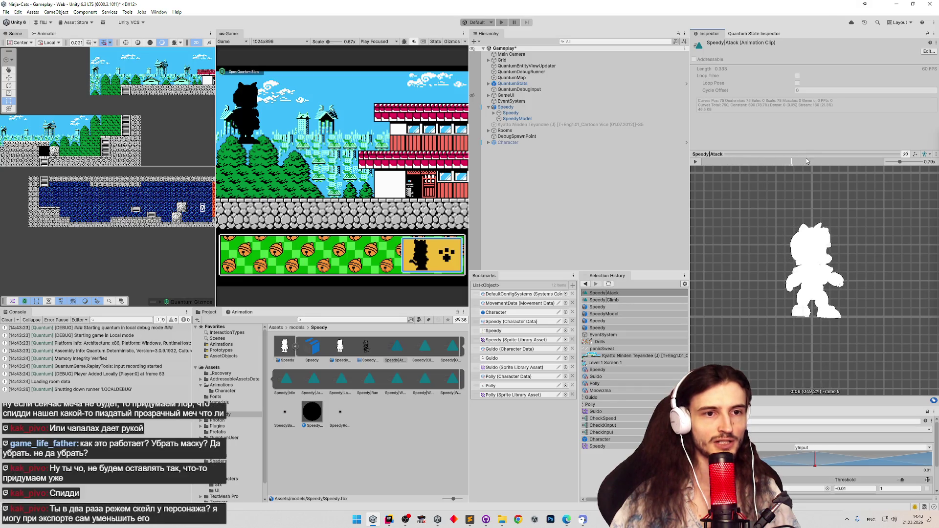
pyautogui.moveTo(765, 163)
pyautogui.mouseDown()
pyautogui.moveTo(722, 164)
pyautogui.moveTo(823, 163)
pyautogui.mouseUp()
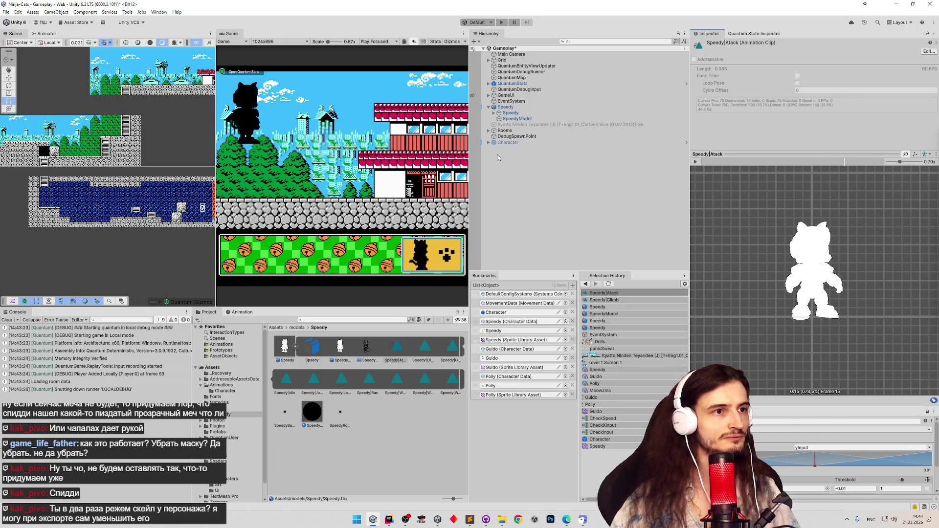
# Preview the Speedy mesh, reselect SpeedyModel, and return to the root Assets folder
pyautogui.click(508, 119)
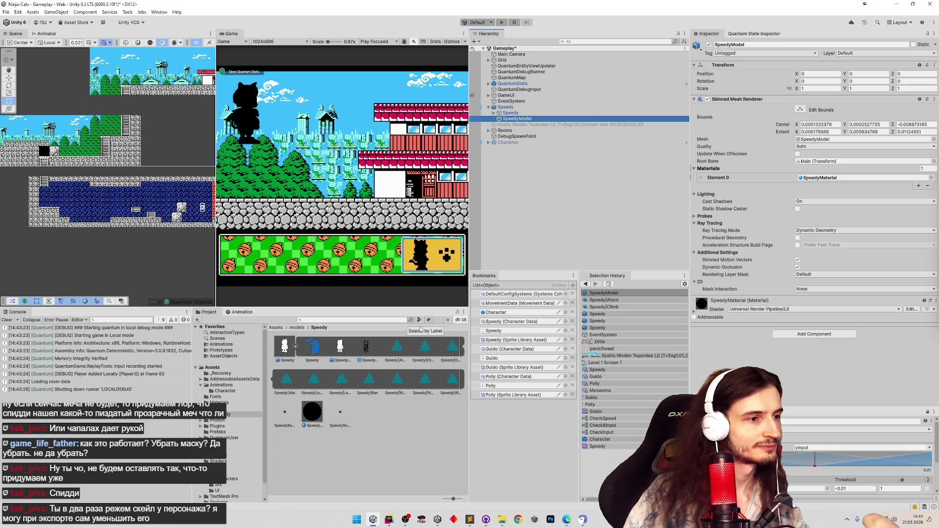
pyautogui.click(374, 350)
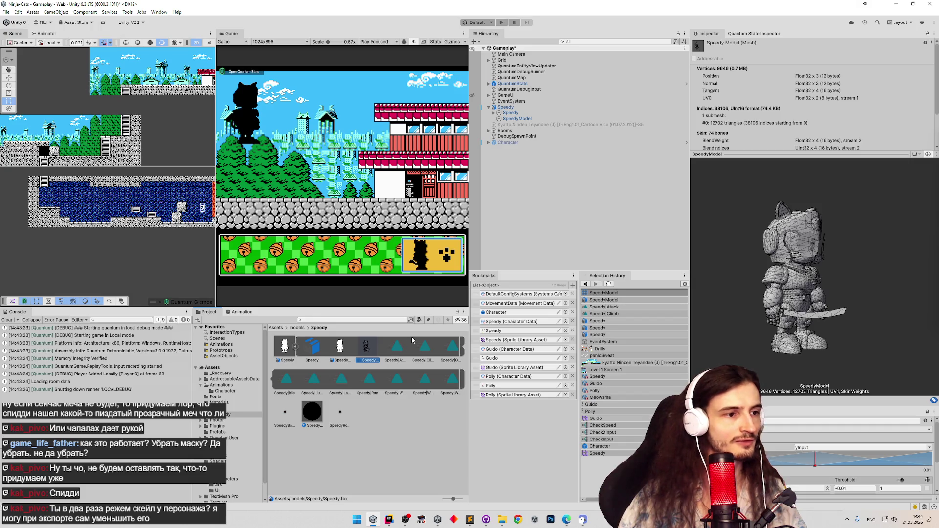
pyautogui.click(533, 119)
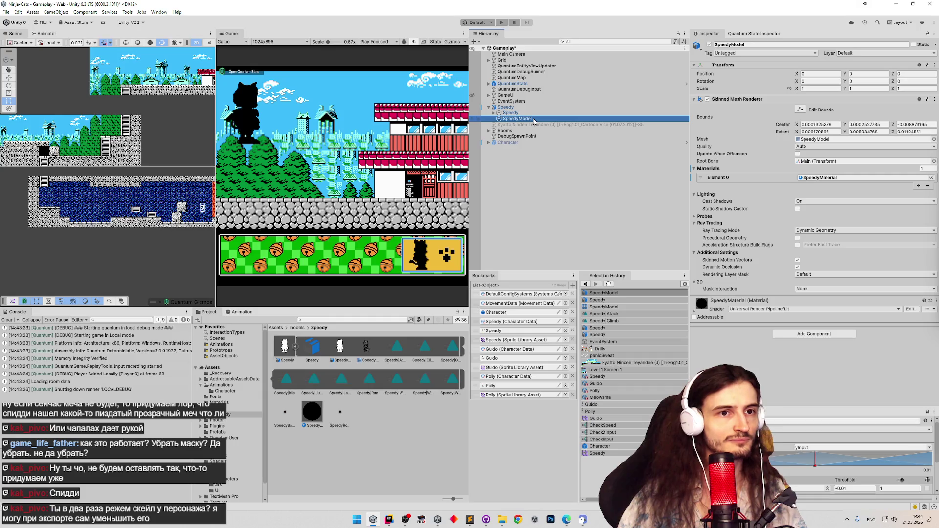
pyautogui.click(277, 328)
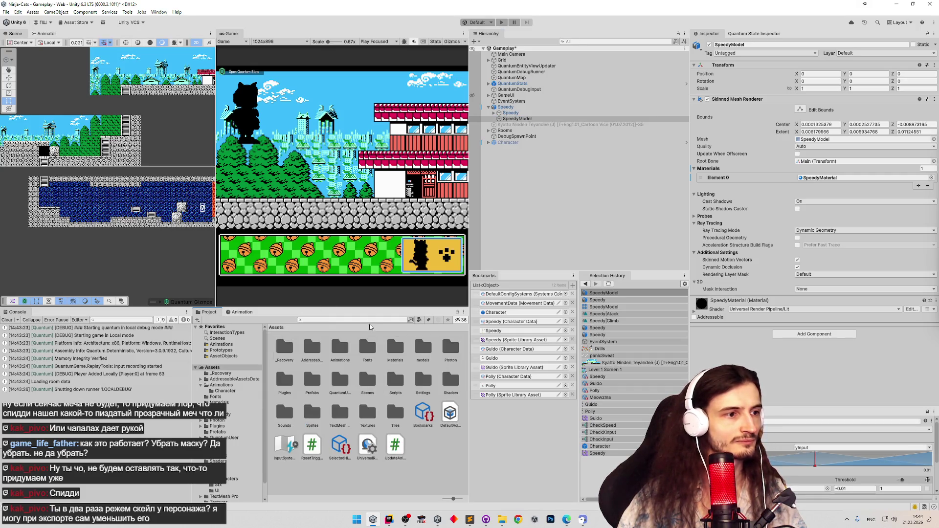
# After a quick play test, set QuantumDebugRunner's local player Character Data to None
pyautogui.hotkey('ctrl', 'p')
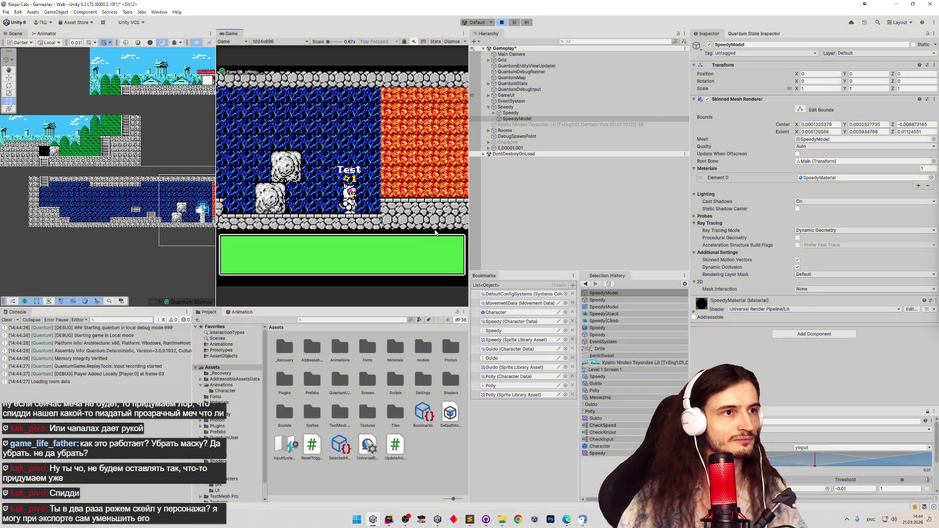
pyautogui.hotkey('ctrl', 'p')
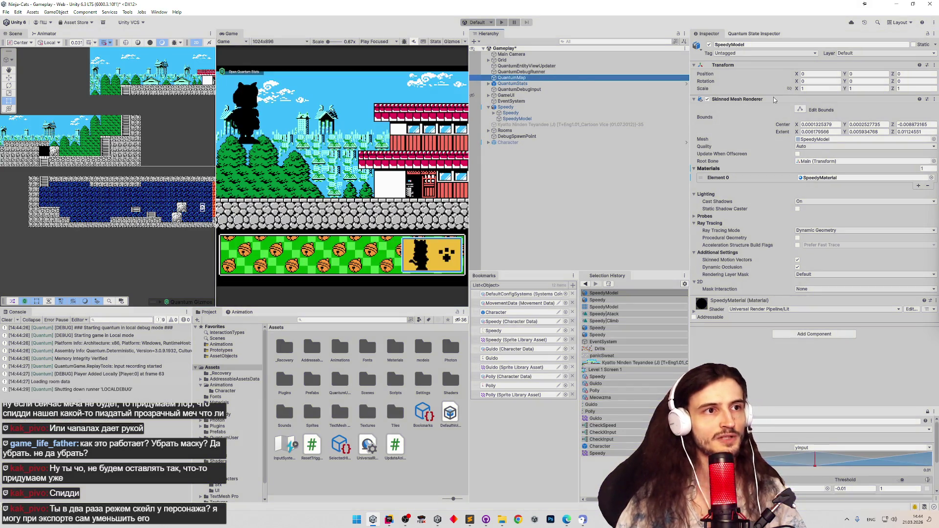
pyautogui.press('Up')
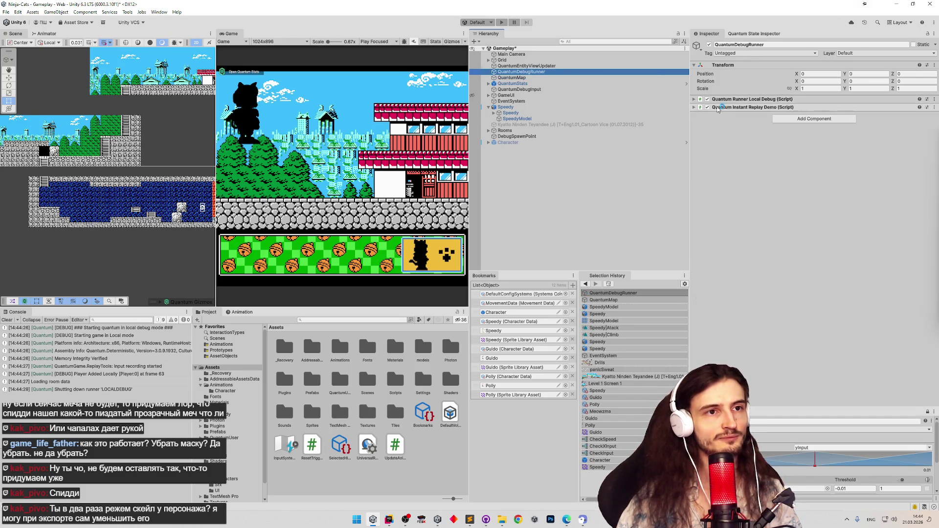
pyautogui.click(694, 102)
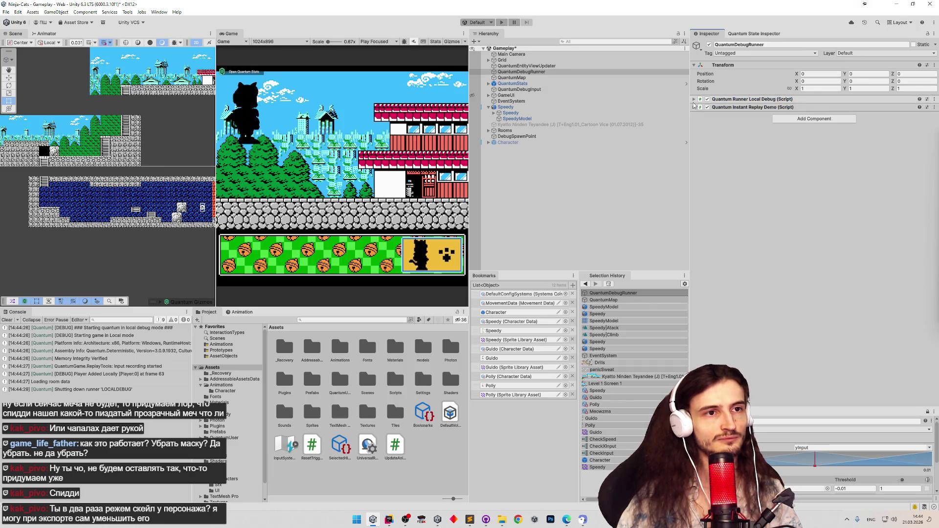
pyautogui.click(694, 100)
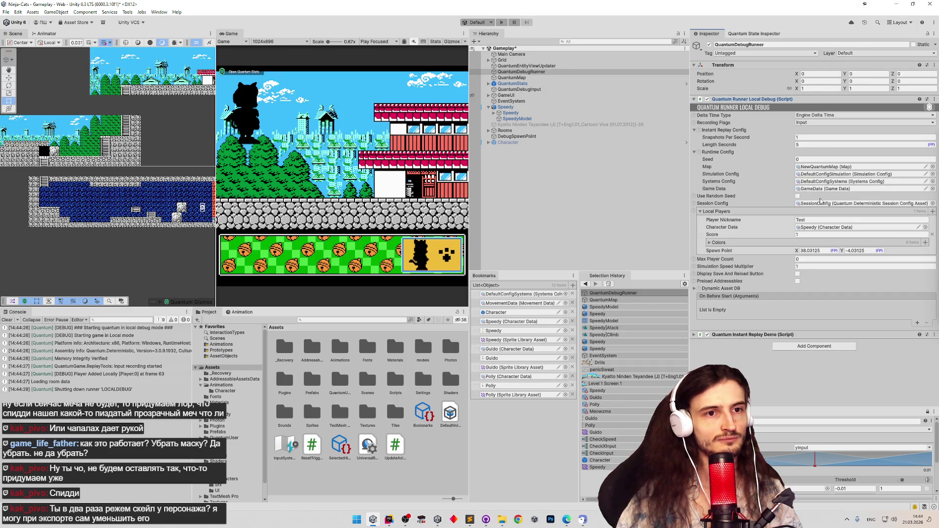
pyautogui.click(851, 227)
pyautogui.press('Delete')
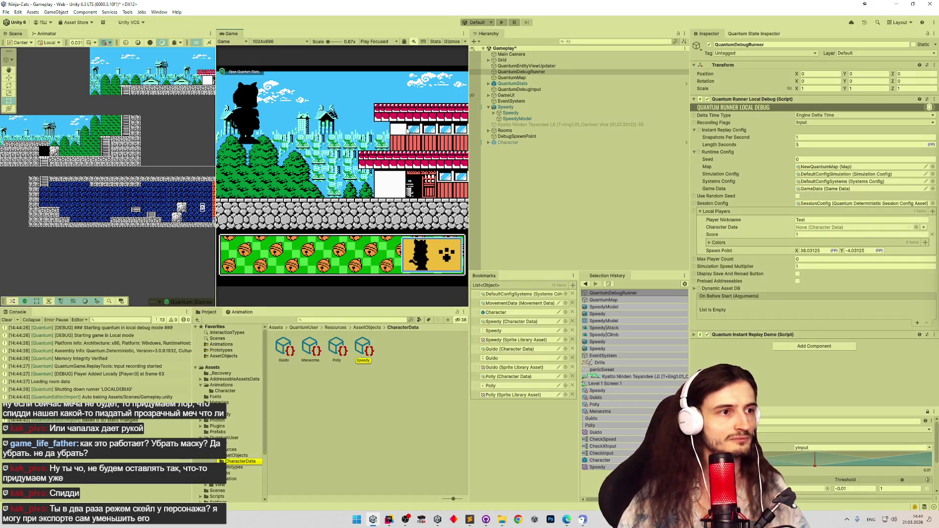
# Start Play mode and widen the Game view to show the character lineup
pyautogui.hotkey('ctrl', 'p')
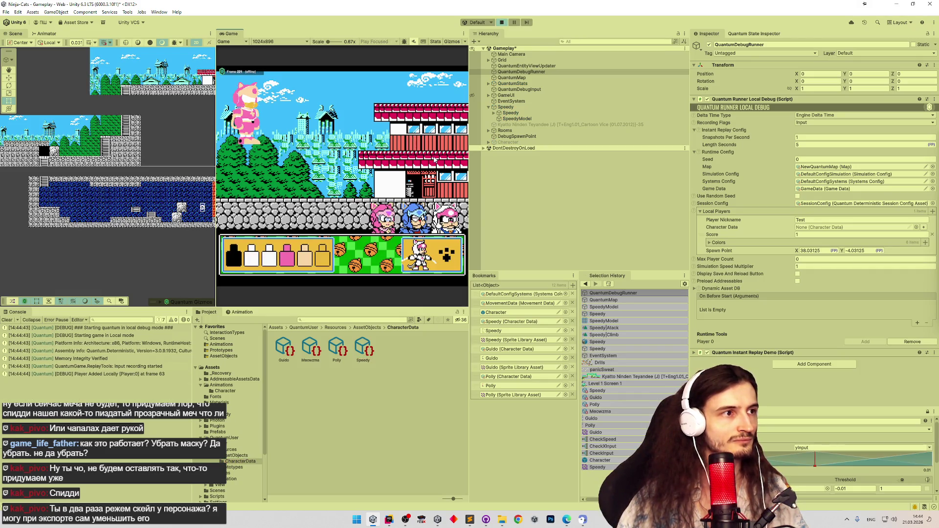
pyautogui.moveTo(472, 179); pyautogui.dragTo(587, 176)
pyautogui.moveTo(270, 142); pyautogui.dragTo(215, 146)
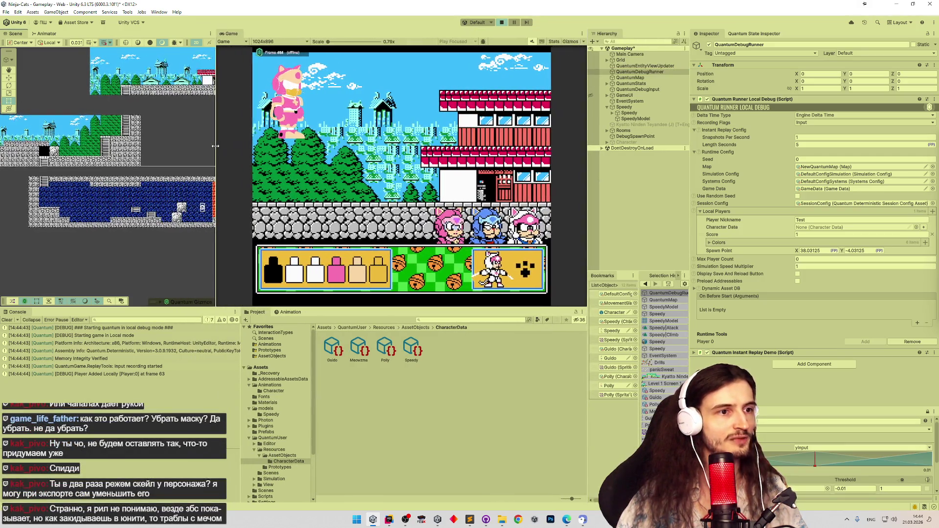
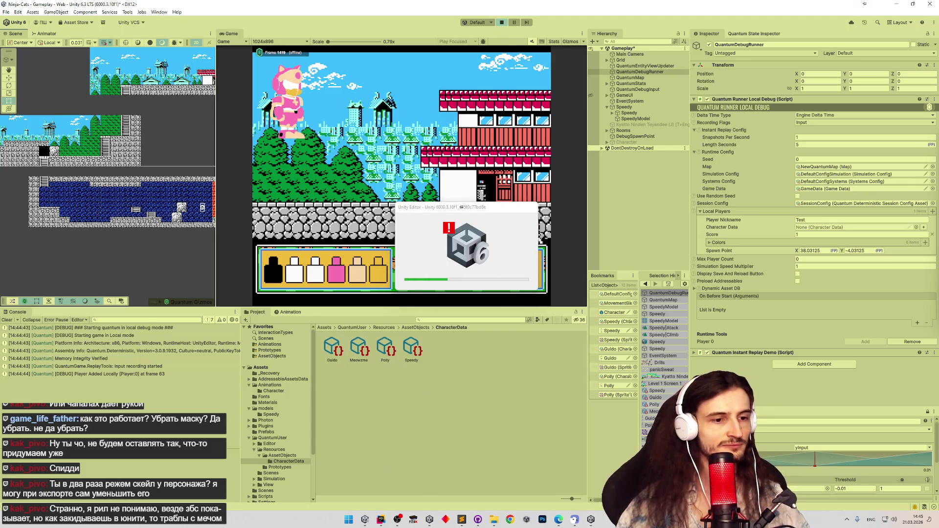
# Force-quit the frozen Unity editor through Task Manager and keep the recovered scene backups
pyautogui.hotkey('ctrl', 'shift', 'Escape')
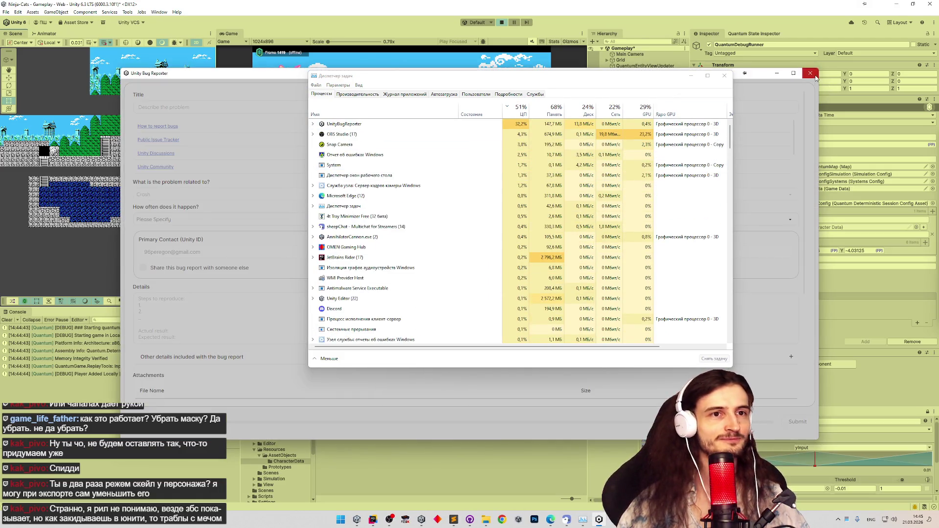
pyautogui.click(810, 73)
pyautogui.click(723, 76)
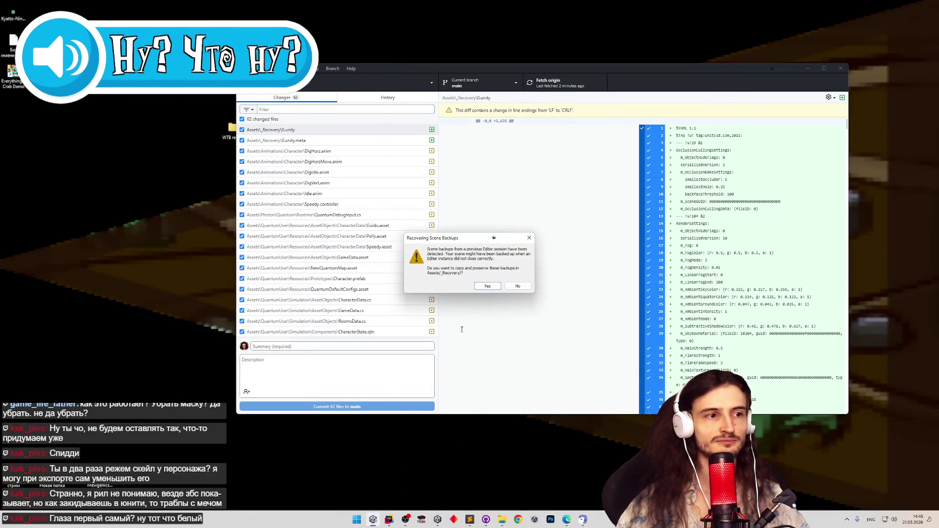
pyautogui.click(487, 286)
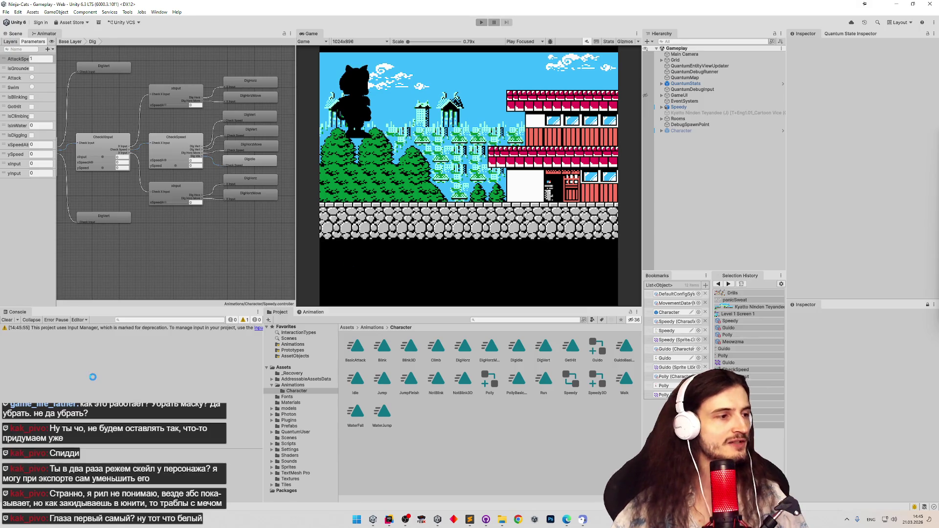
# Clear the Console and run a quick play test
pyautogui.click(8, 320)
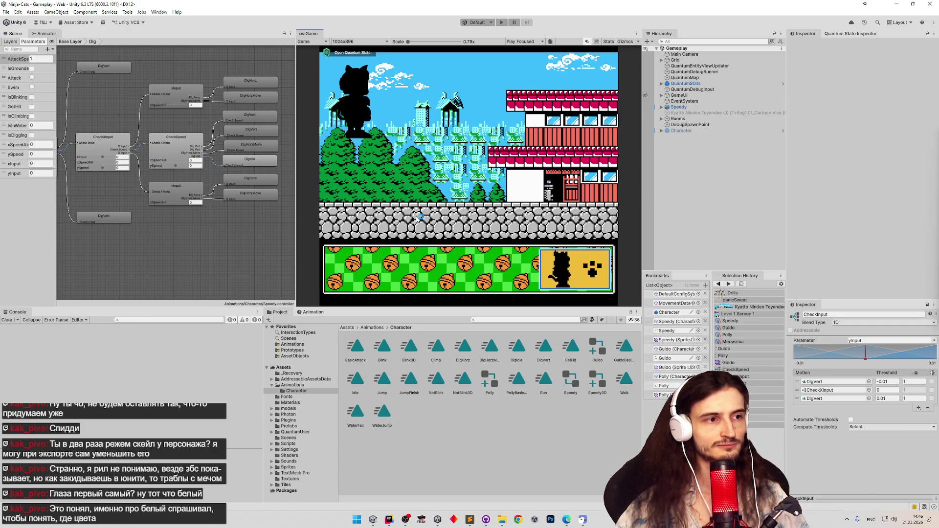
pyautogui.hotkey('ctrl', 'p')
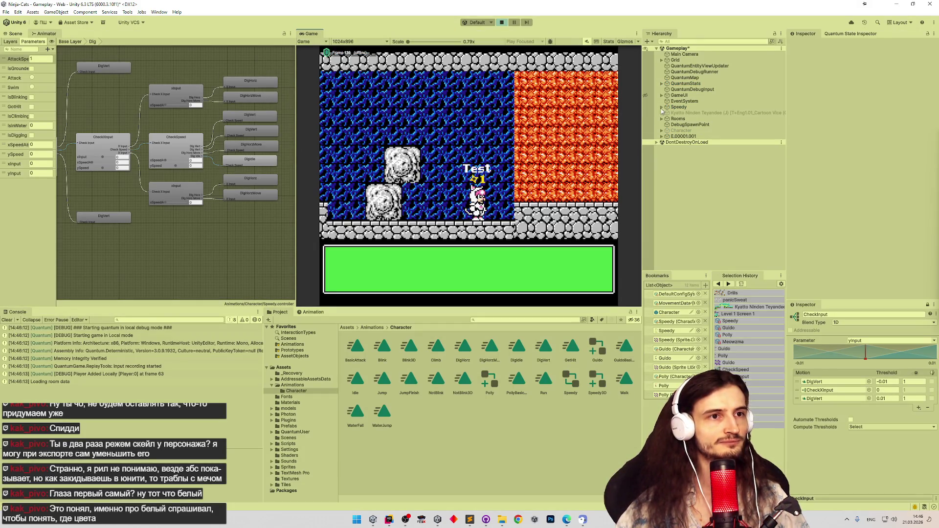
pyautogui.hotkey('ctrl', 'p')
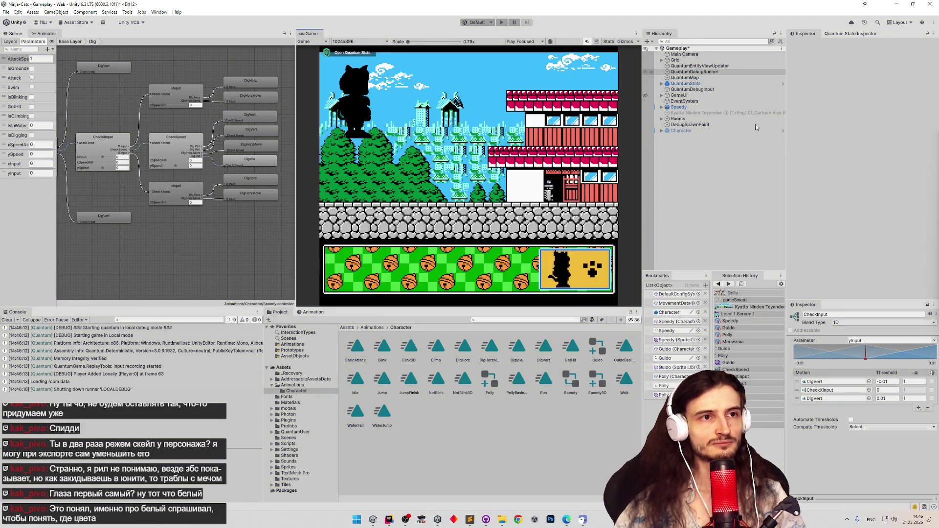
# Clear QuantumDebugRunner's Character Data to None and play-test again without a preset character
pyautogui.click(734, 72)
pyautogui.click(879, 227)
pyautogui.press('Delete')
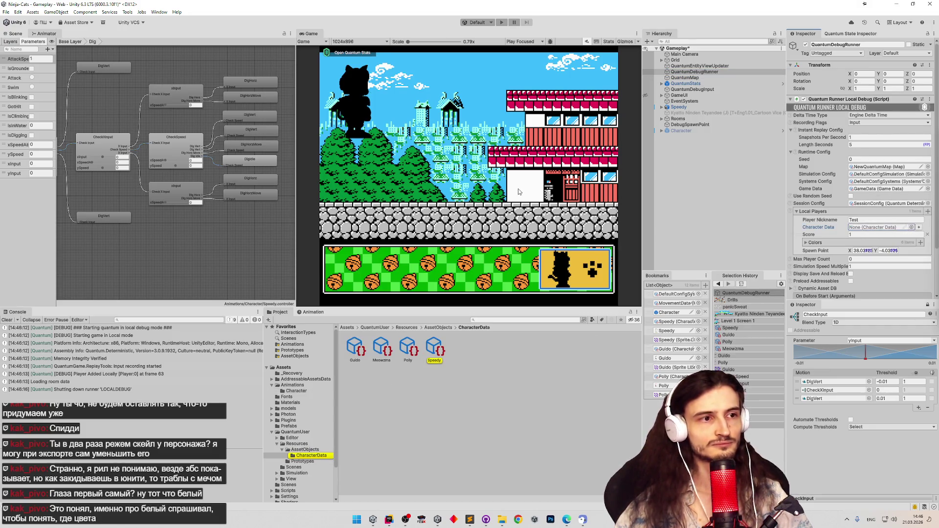
pyautogui.hotkey('ctrl', 'p')
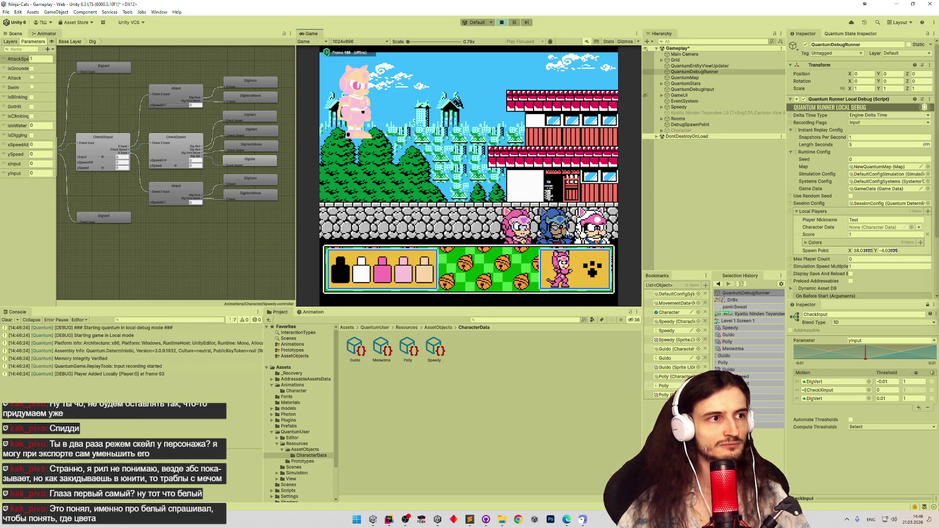
pyautogui.hotkey('ctrl', 'p')
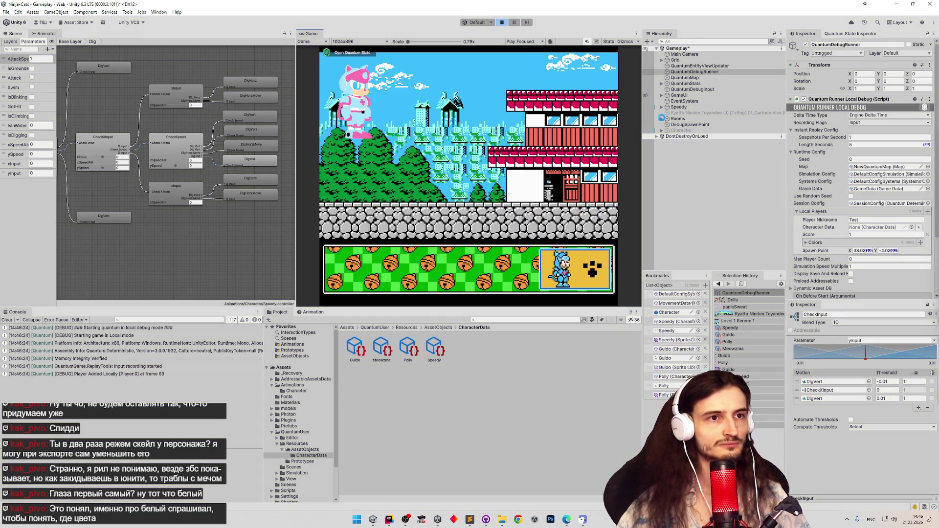
pyautogui.click(693, 113)
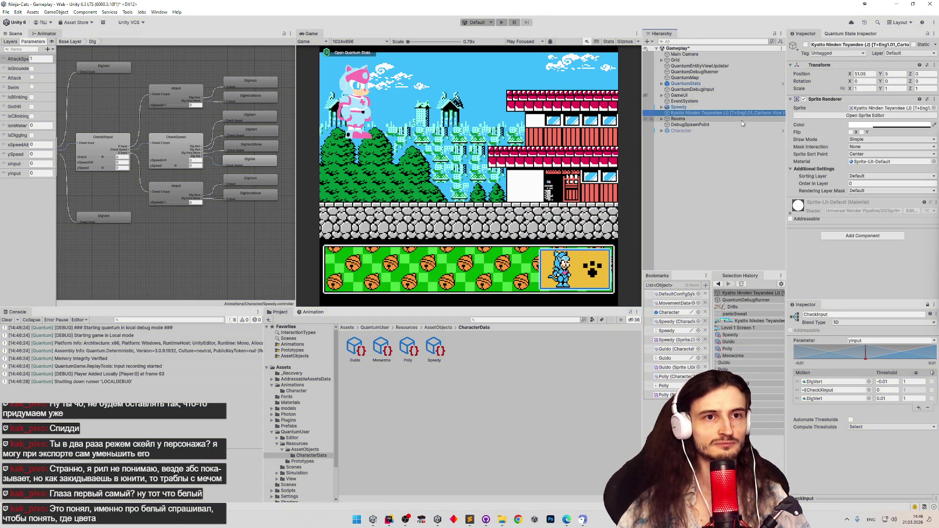
# Set Speedy's Animator Controller to Speedy3D and save the scene
pyautogui.click(670, 107)
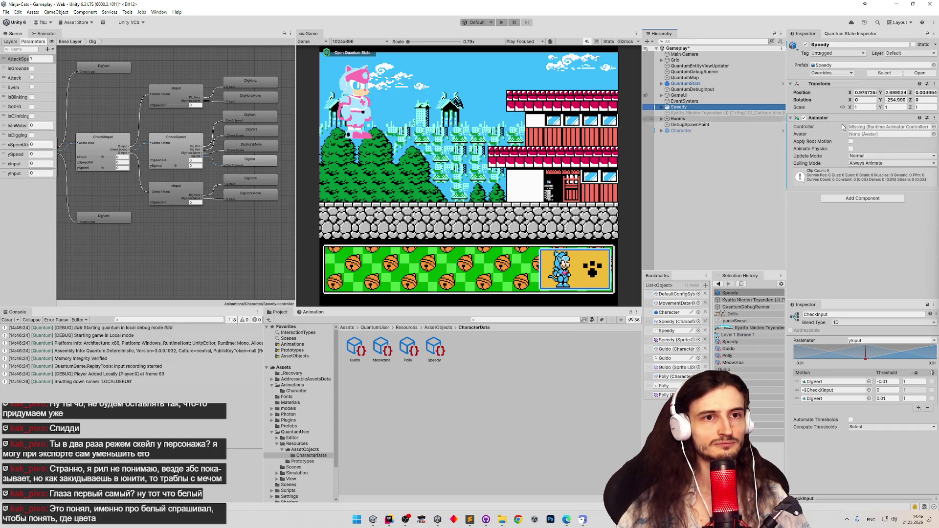
pyautogui.click(934, 126)
pyautogui.write('sp')
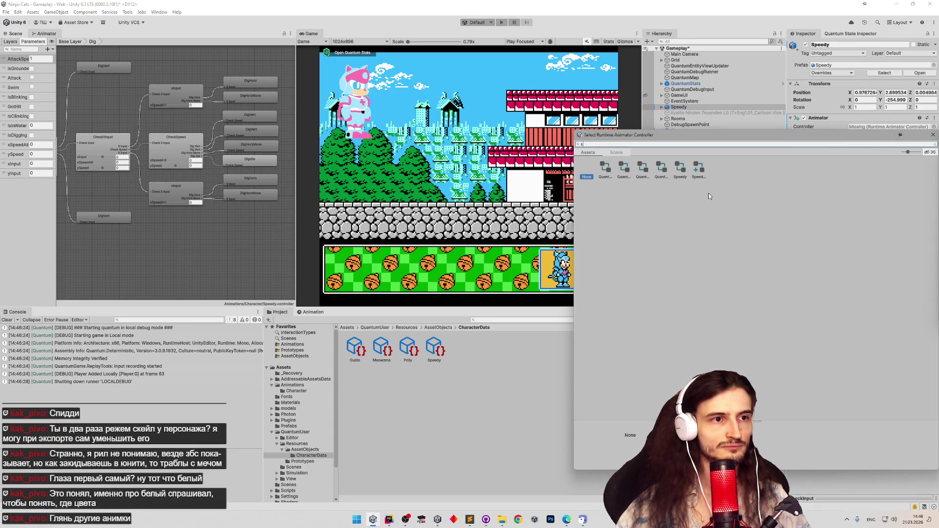
pyautogui.click(617, 173)
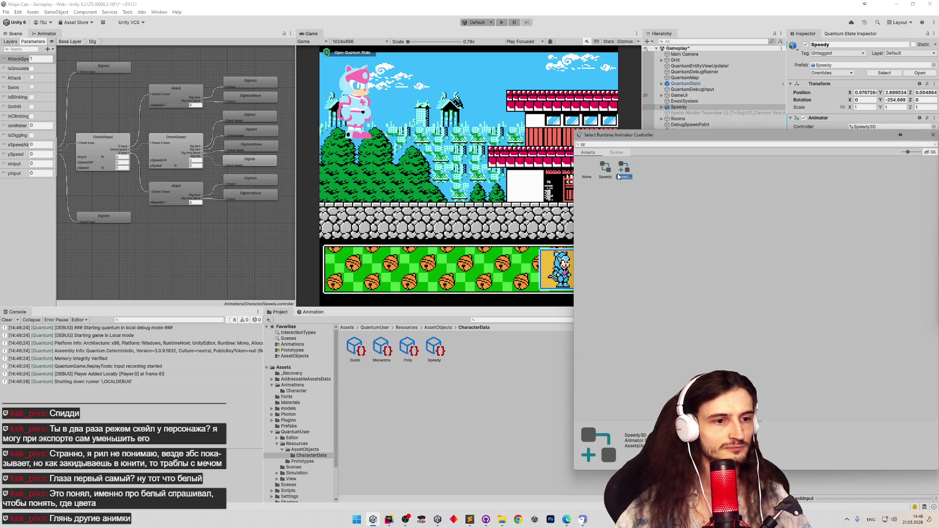
pyautogui.doubleClick(623, 171)
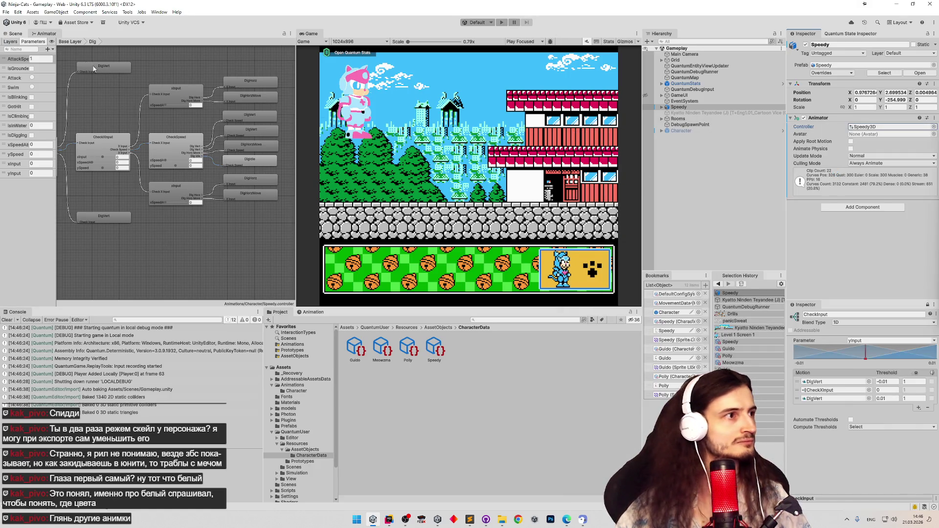
pyautogui.hotkey('ctrl', 's')
# Inspect Speedy's children and the Speedy3D controller asset, then start a play test
pyautogui.click(660, 108)
pyautogui.click(661, 108)
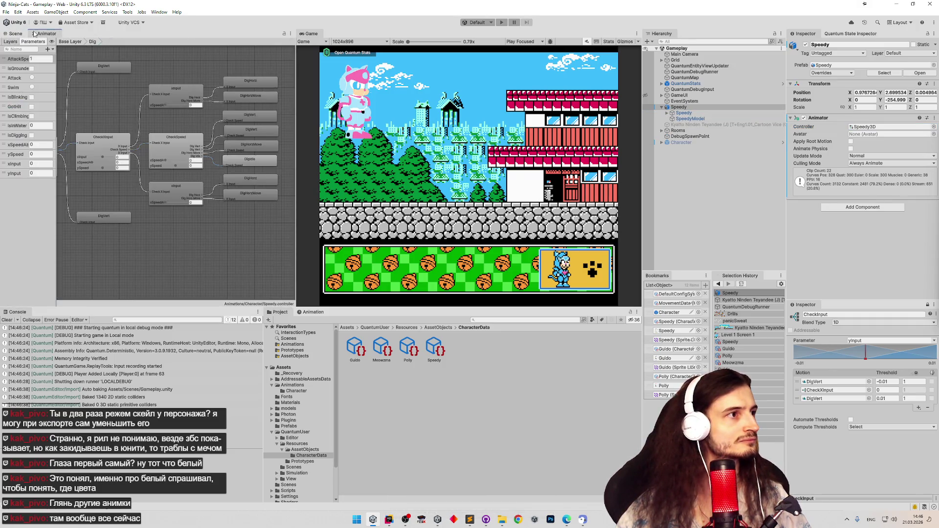
pyautogui.click(684, 107)
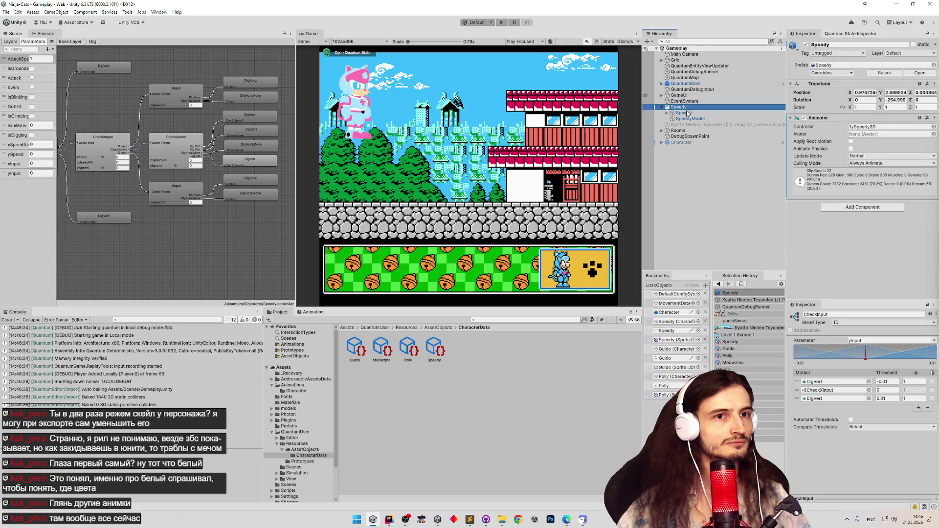
pyautogui.doubleClick(880, 129)
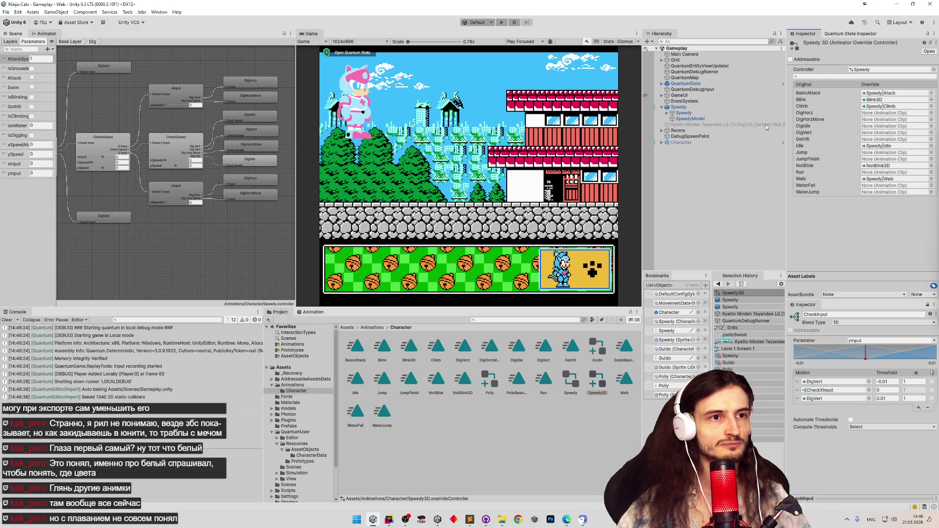
pyautogui.click(718, 121)
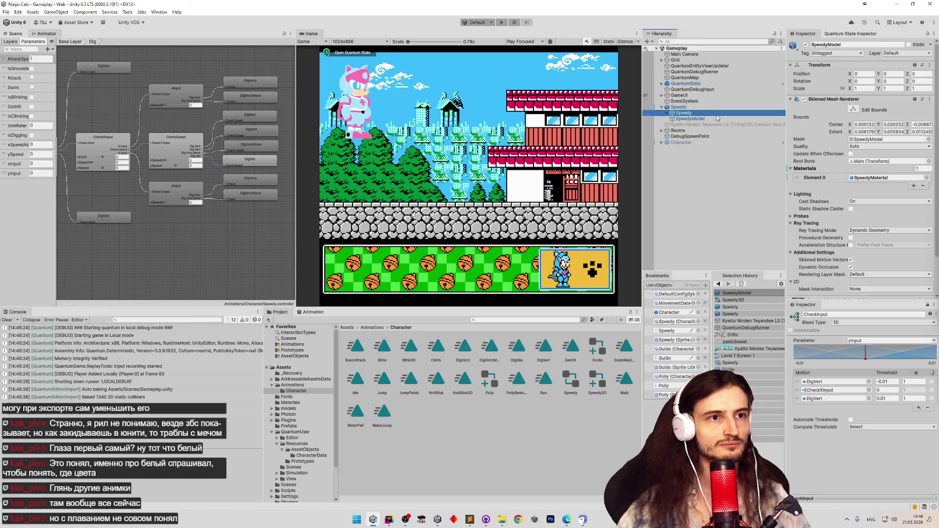
pyautogui.click(685, 106)
pyautogui.click(933, 127)
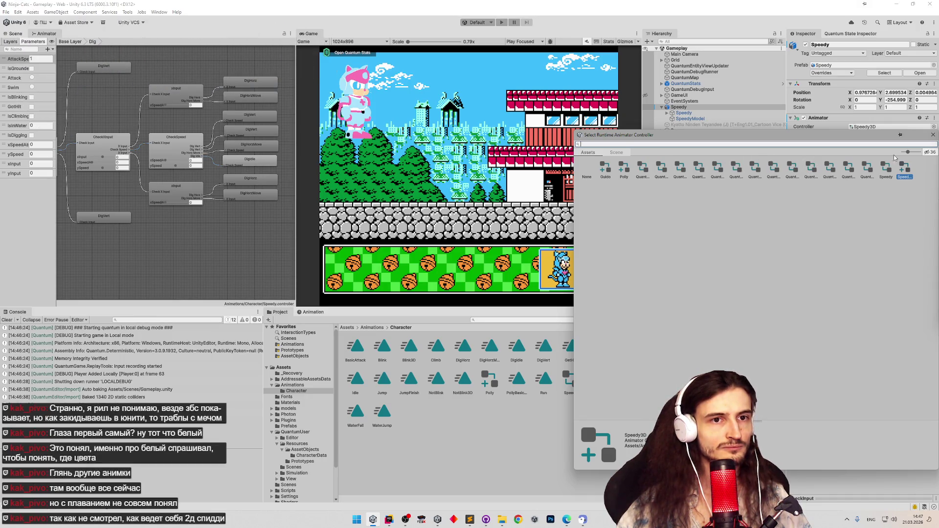
pyautogui.click(933, 134)
pyautogui.click(888, 126)
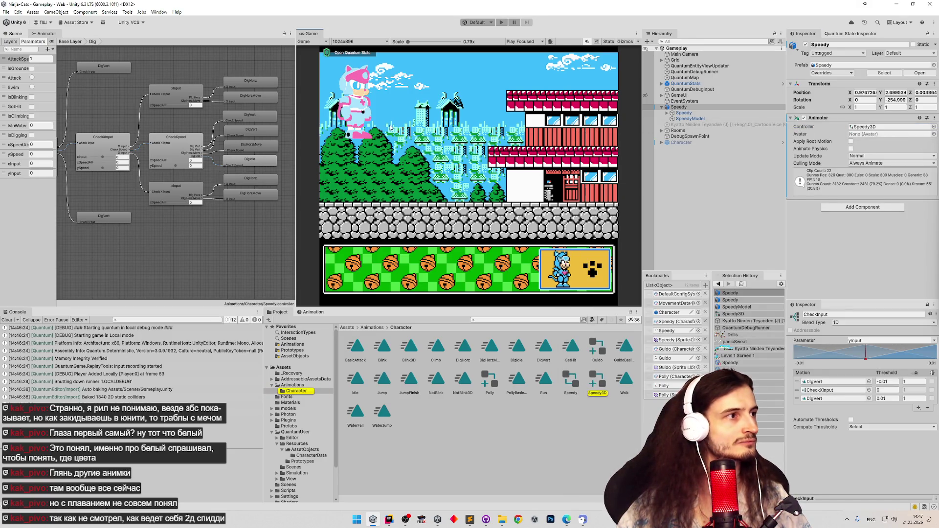
pyautogui.click(33, 79)
pyautogui.hotkey('ctrl', 'p')
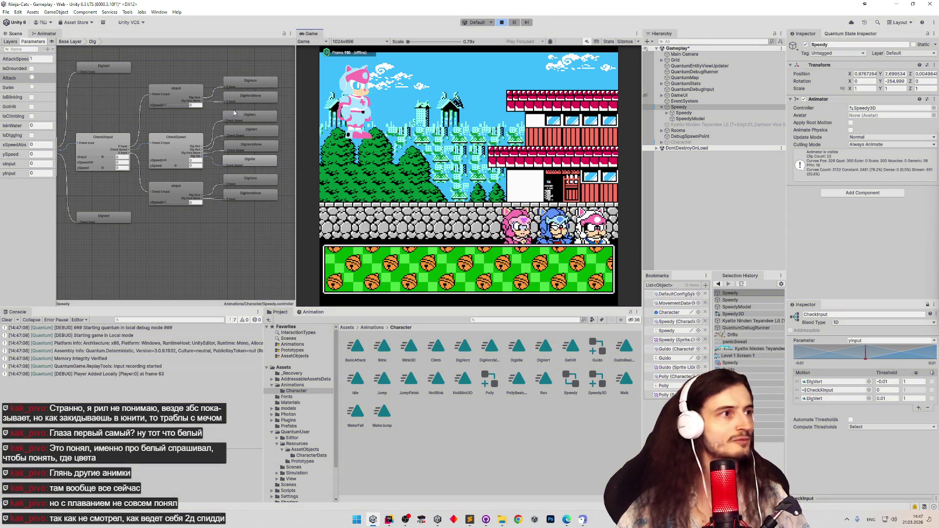
# Stop the play test and reselect the Speedy object
pyautogui.hotkey('ctrl', 'p')
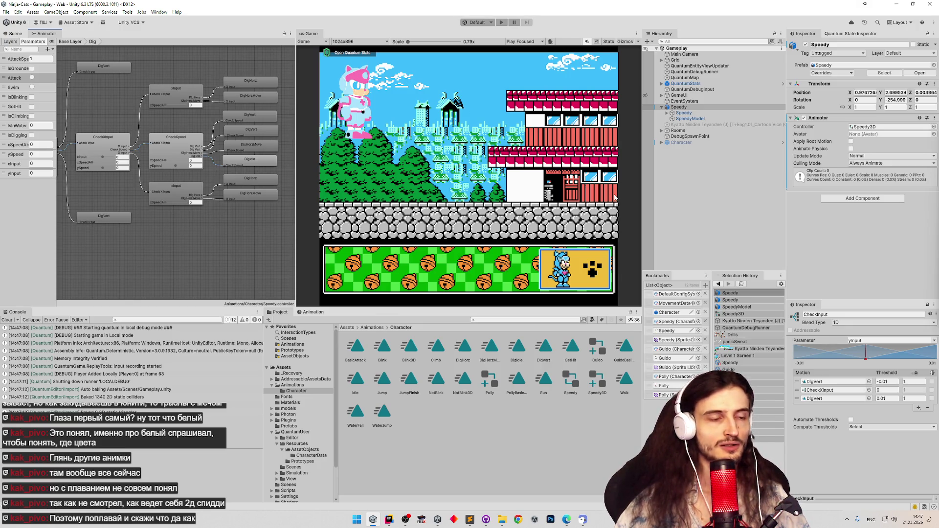
pyautogui.click(678, 107)
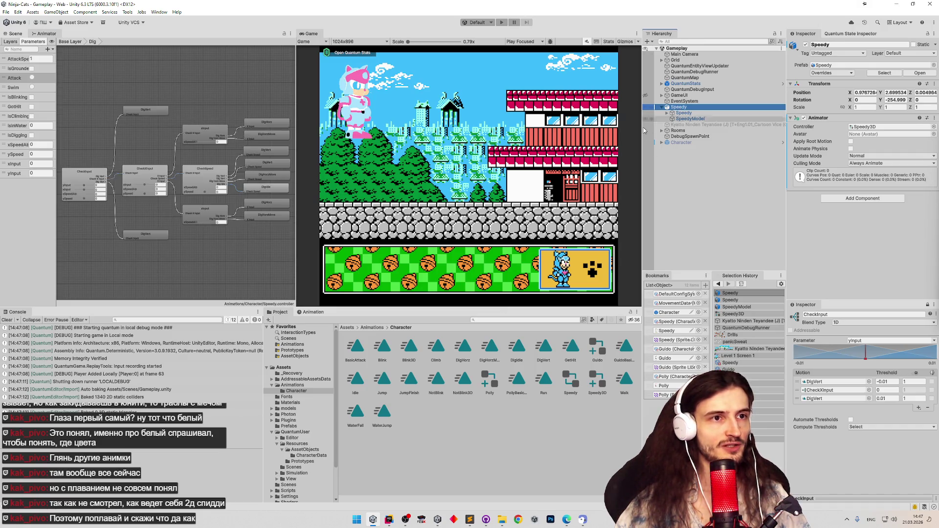
# Select Speedy.fbx and show its Animation import settings listing all Speedy clips
pyautogui.click(346, 327)
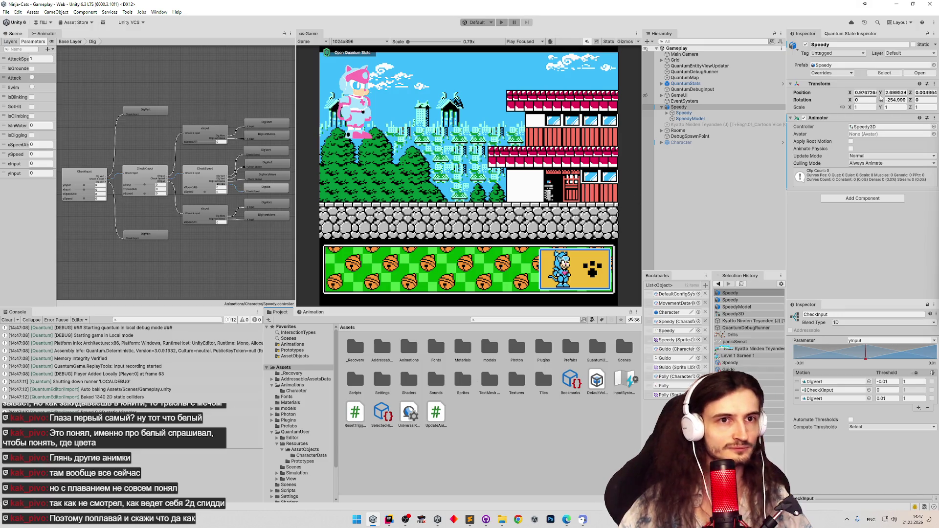
pyautogui.click(666, 331)
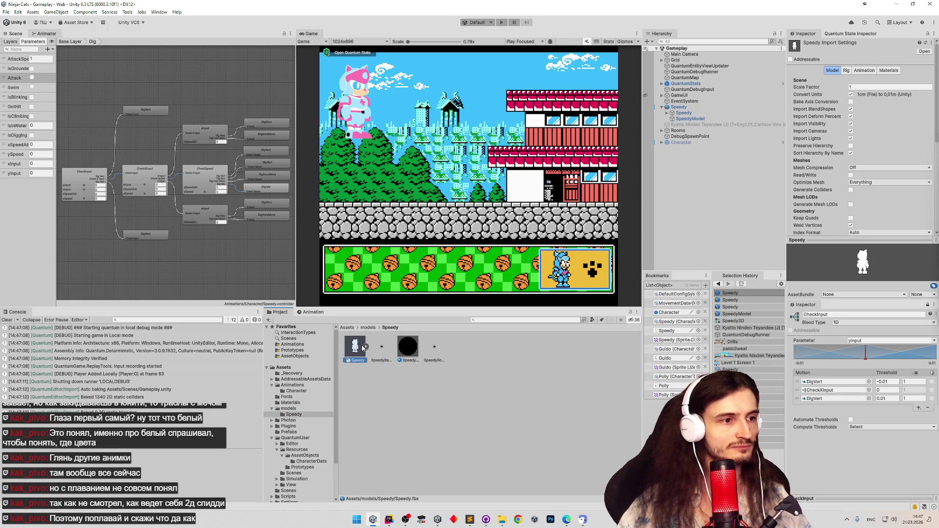
pyautogui.click(864, 70)
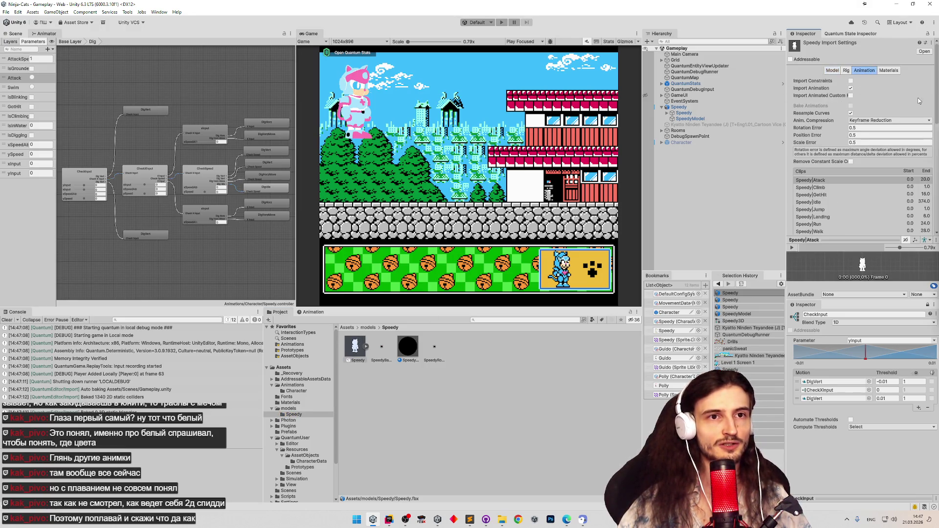
pyautogui.moveTo(935, 112); pyautogui.dragTo(934, 129)
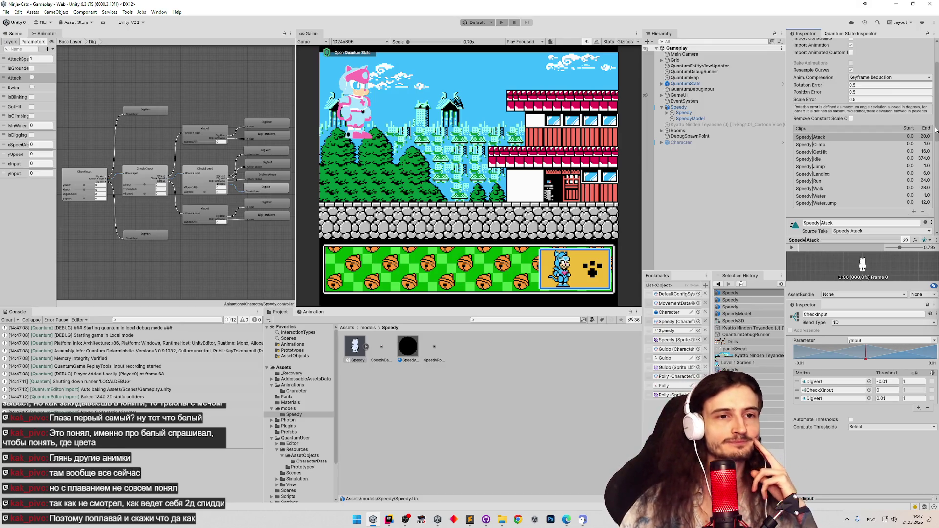
pyautogui.moveTo(935, 130)
pyautogui.mouseDown()
pyautogui.moveTo(935, 188)
pyautogui.moveTo(925, 146)
pyautogui.mouseUp()
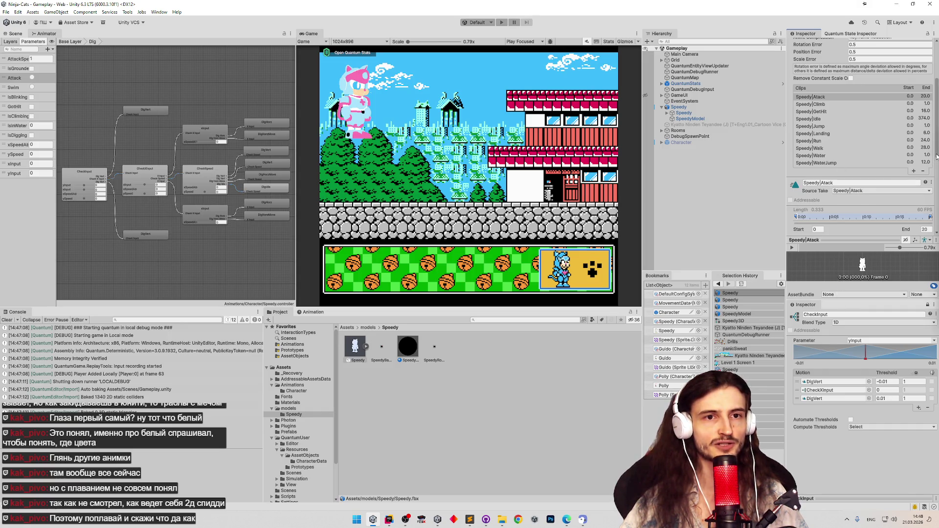
# Turn on Loop Time for the Speedy Atack, Run, Landing and Jump clips
pyautogui.scroll(-1, 851, 186)
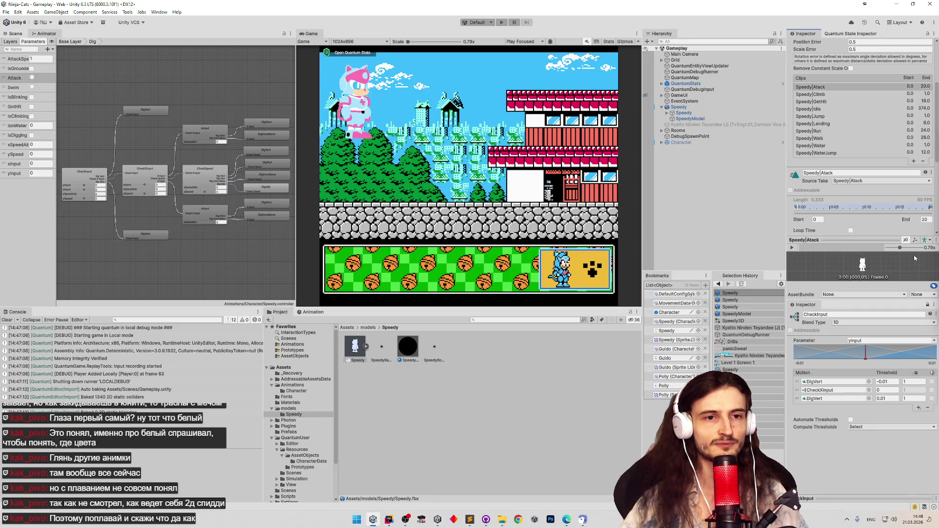
pyautogui.click(851, 231)
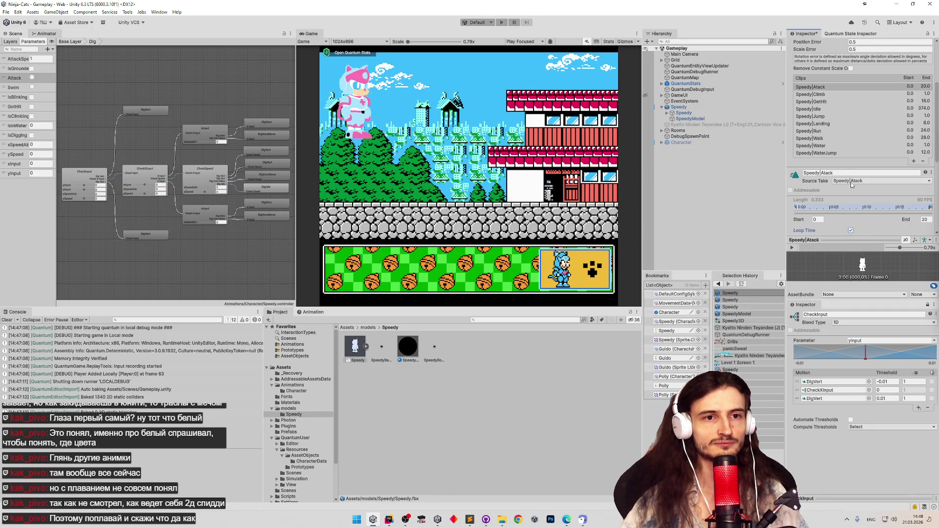
pyautogui.click(826, 88)
pyautogui.click(818, 153)
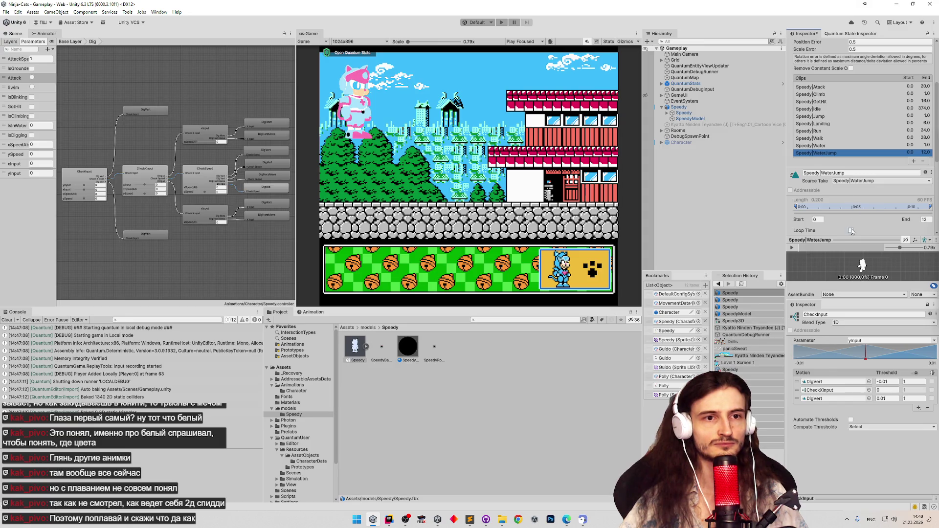
pyautogui.click(829, 146)
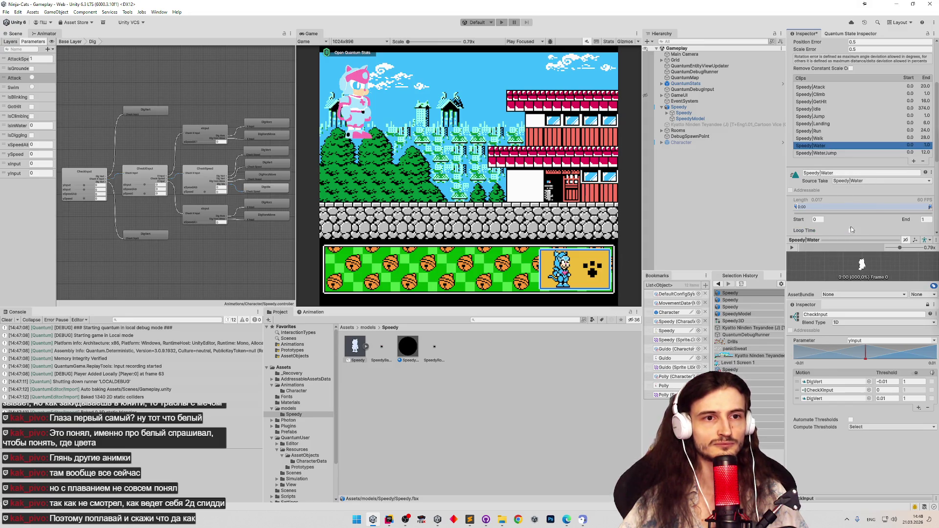
pyautogui.click(827, 138)
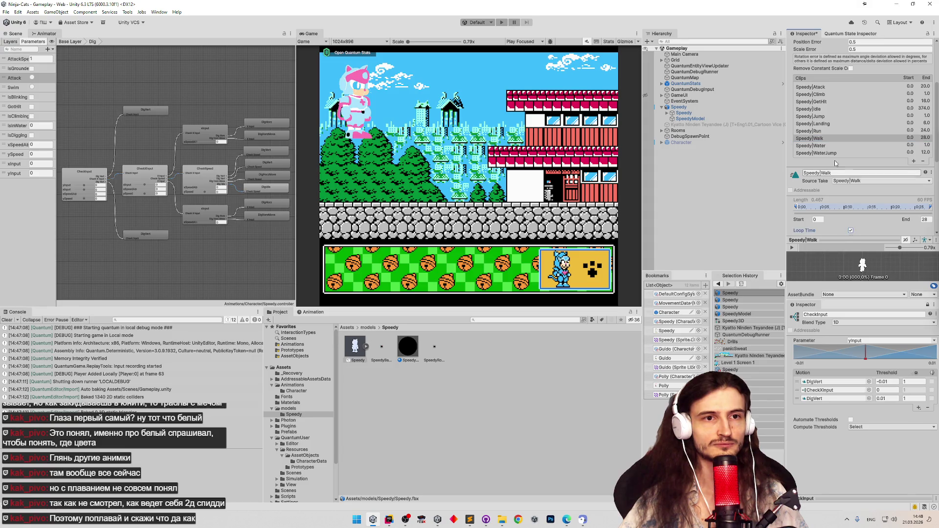
pyautogui.click(829, 131)
pyautogui.click(851, 230)
pyautogui.click(812, 123)
pyautogui.click(850, 231)
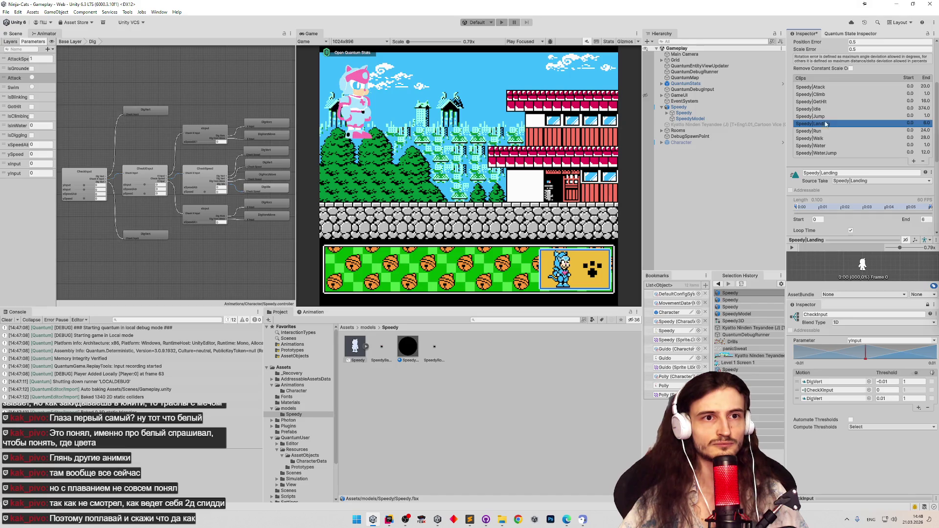
pyautogui.click(812, 116)
pyautogui.click(850, 231)
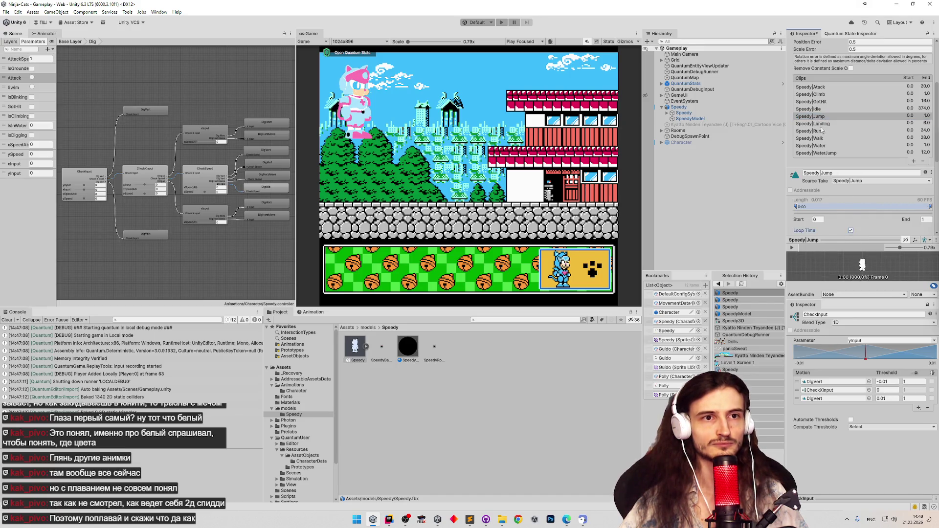
# Toggle Loop Time on Idle, GetHit and Climb, recheck Atack, and apply the import changes
pyautogui.click(814, 109)
pyautogui.click(850, 230)
pyautogui.click(812, 102)
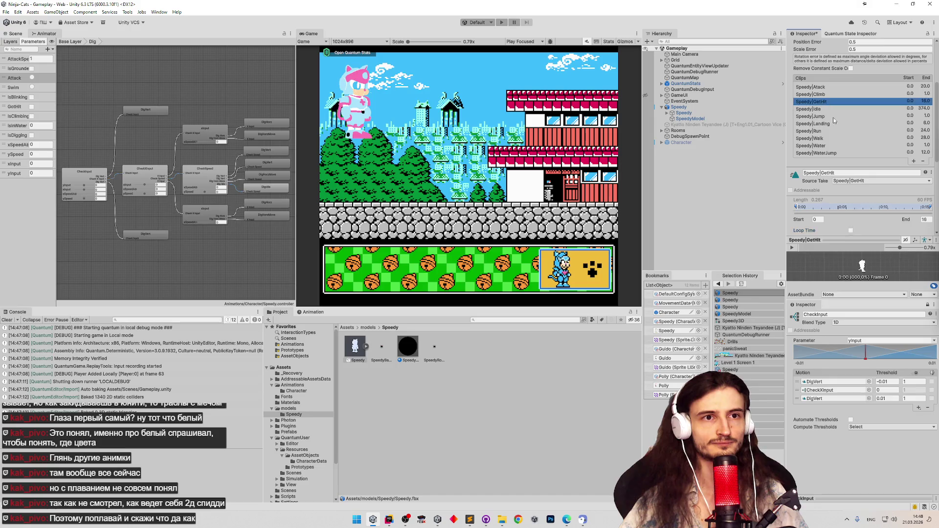
pyautogui.click(851, 230)
pyautogui.click(824, 94)
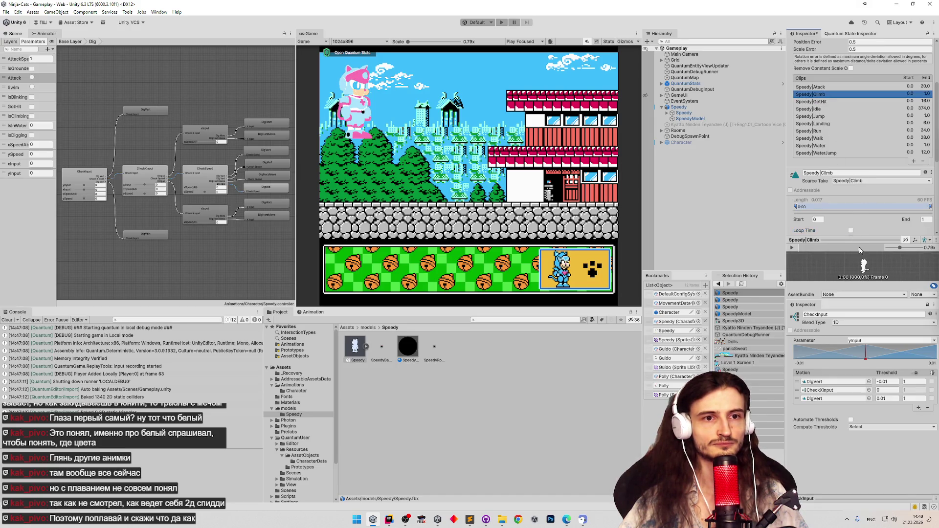
pyautogui.click(851, 230)
pyautogui.click(814, 87)
pyautogui.click(851, 231)
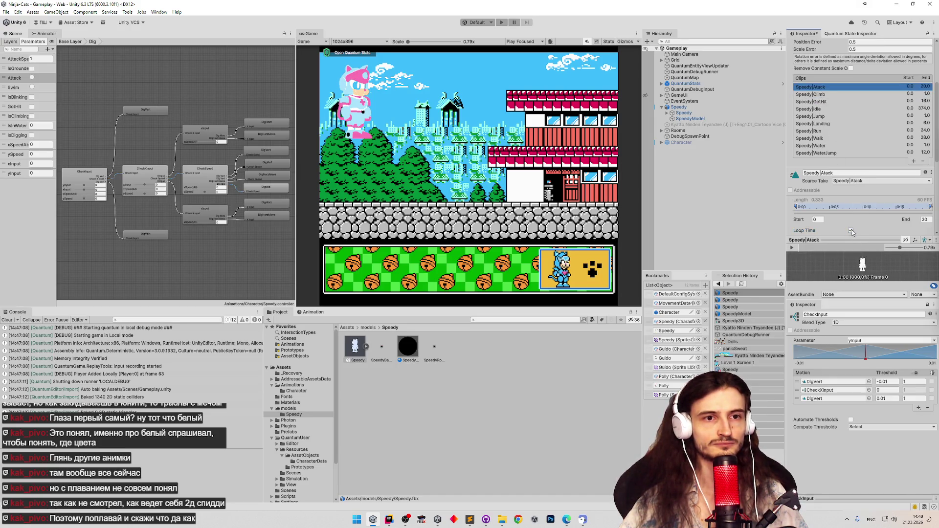
pyautogui.scroll(-5, 929, 166)
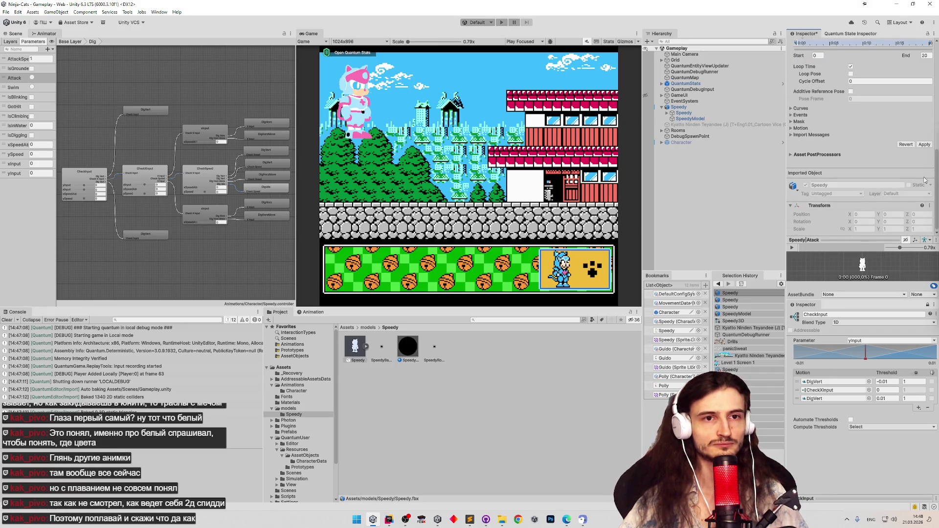
pyautogui.click(924, 144)
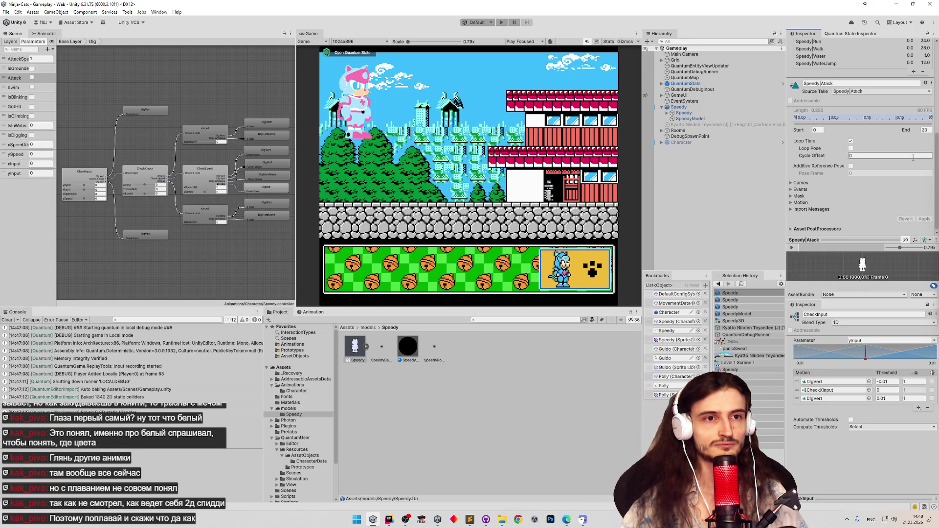
pyautogui.scroll(5, 937, 181)
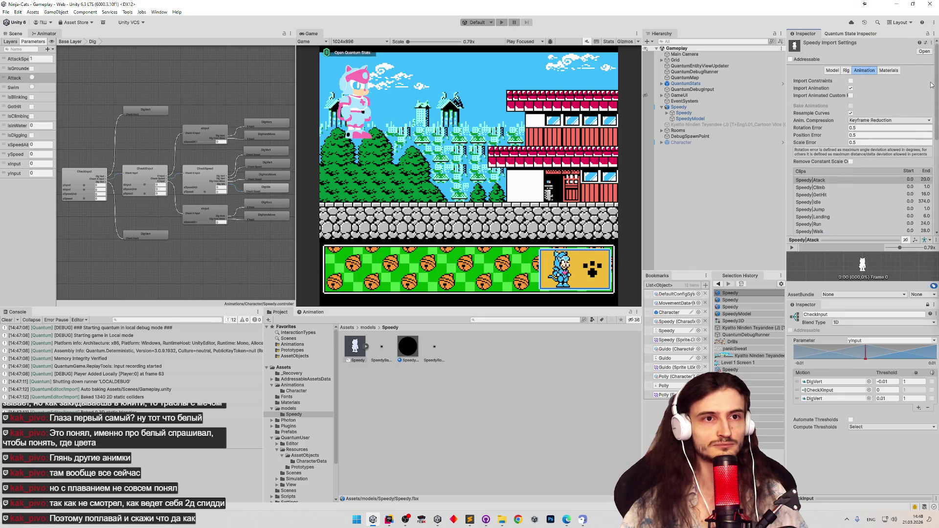
# Set Speedy.fbx's Scale Factor to 0.5 in the Model tab and apply the reimport
pyautogui.click(832, 71)
pyautogui.click(862, 87)
pyautogui.write('0.5')
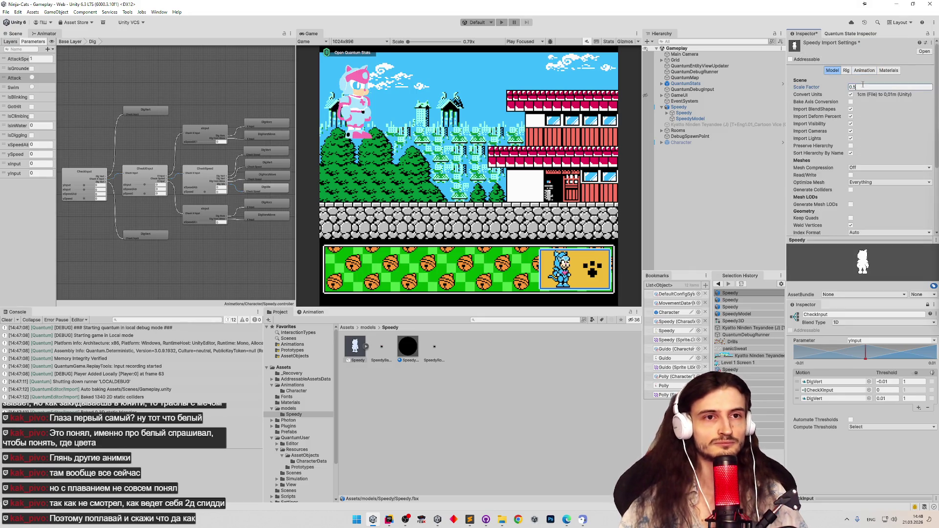
pyautogui.press('Return')
pyautogui.scroll(-5, 937, 106)
pyautogui.click(924, 219)
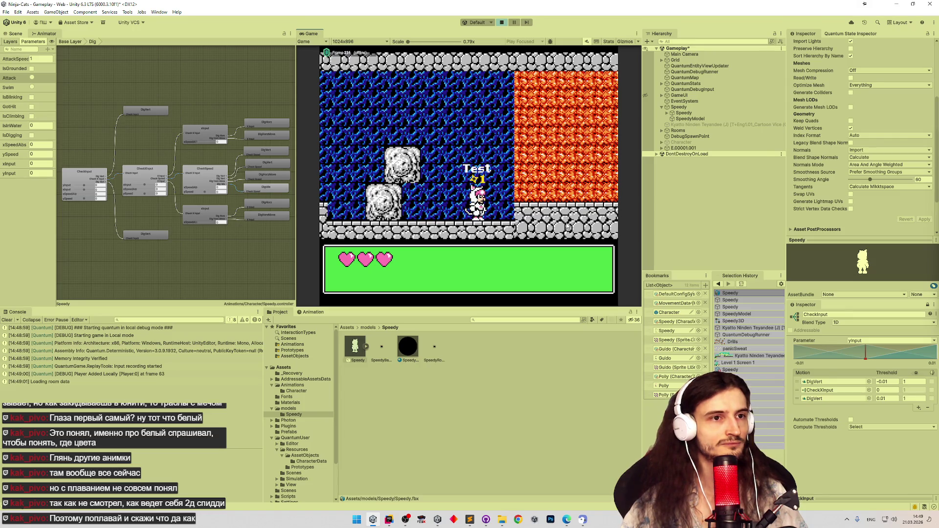
# Open the Character prefab and select its Speedy child in the Scene view
pyautogui.doubleClick(669, 311)
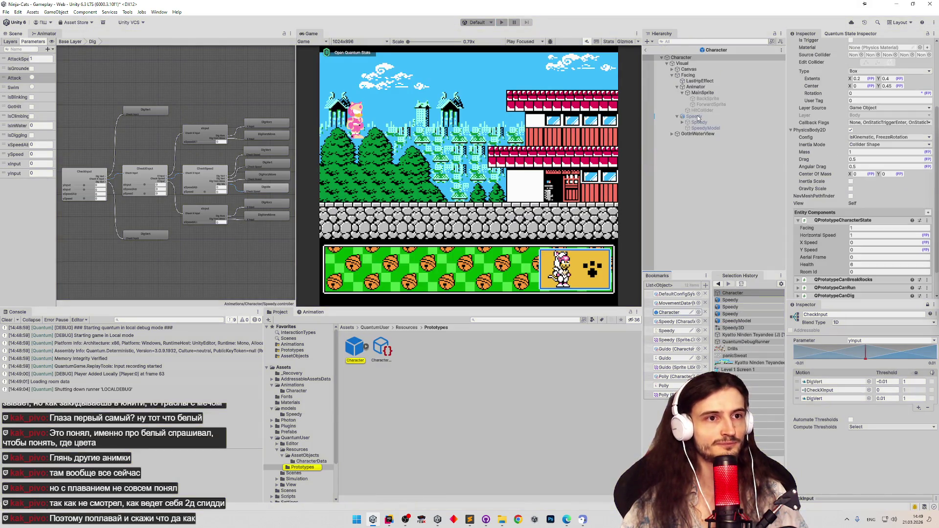
pyautogui.click(709, 110)
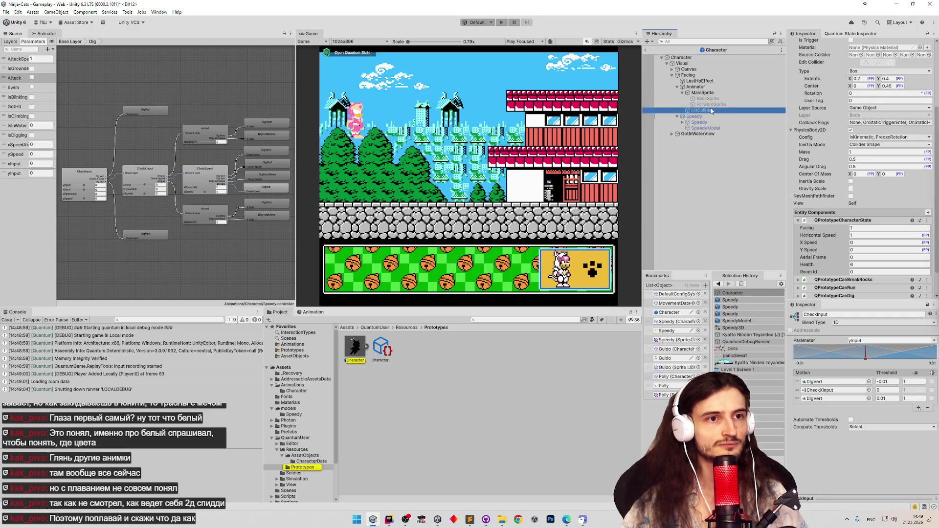
pyautogui.click(704, 116)
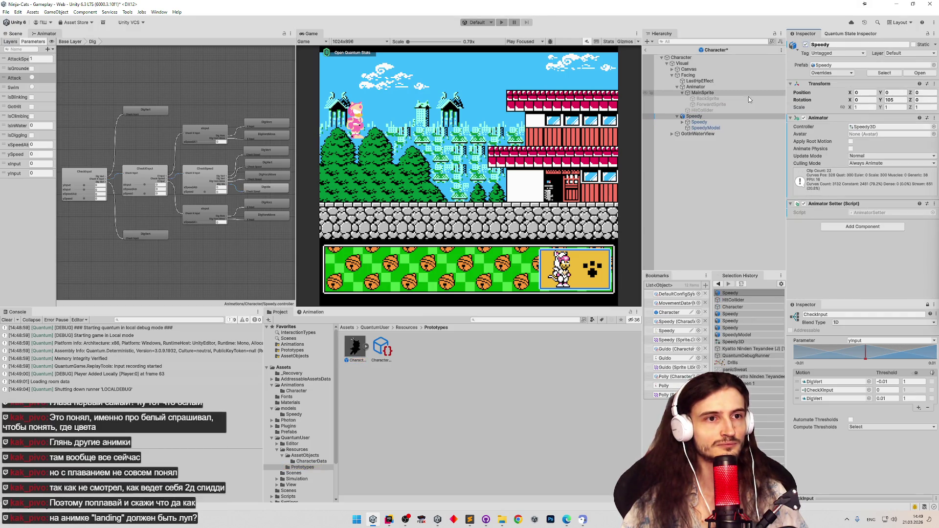
pyautogui.click(713, 118)
pyautogui.click(16, 33)
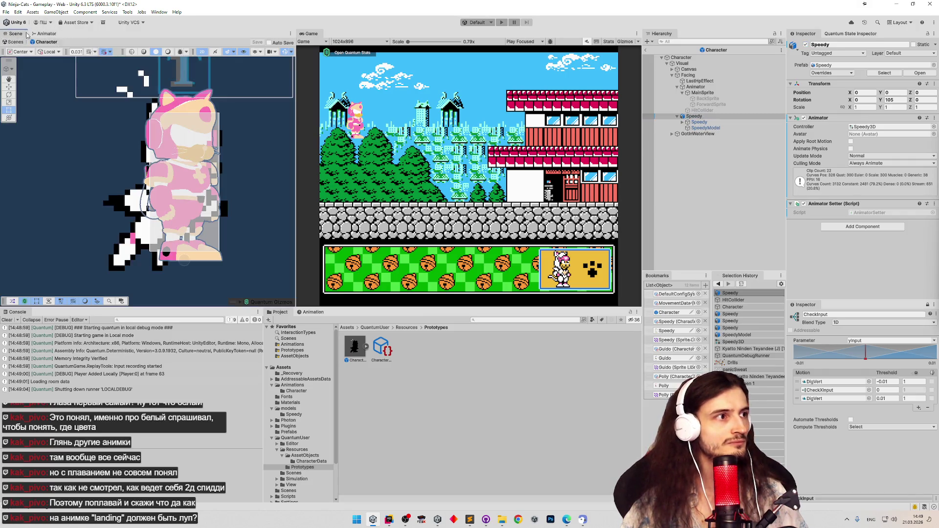
# Start play mode and exit Prefab Mode from the warning dialog
pyautogui.click(442, 119)
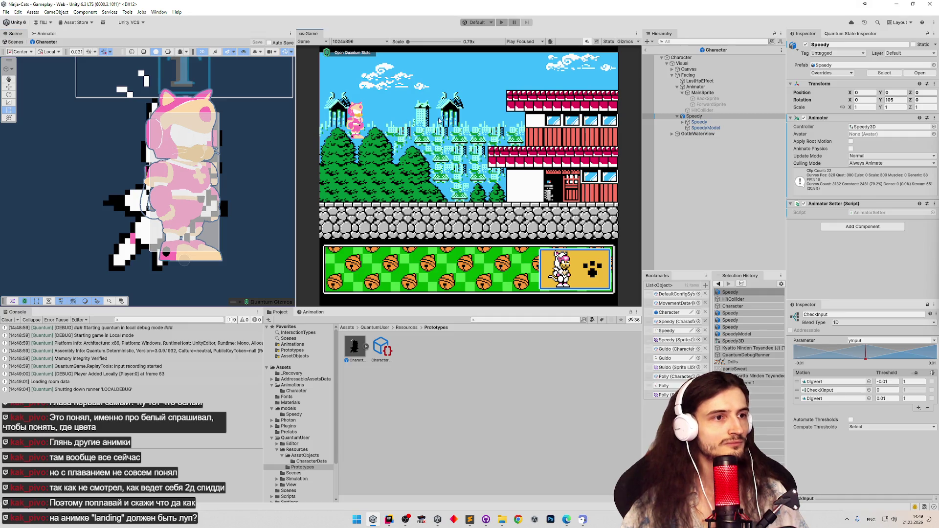
pyautogui.hotkey('ctrl', 'p')
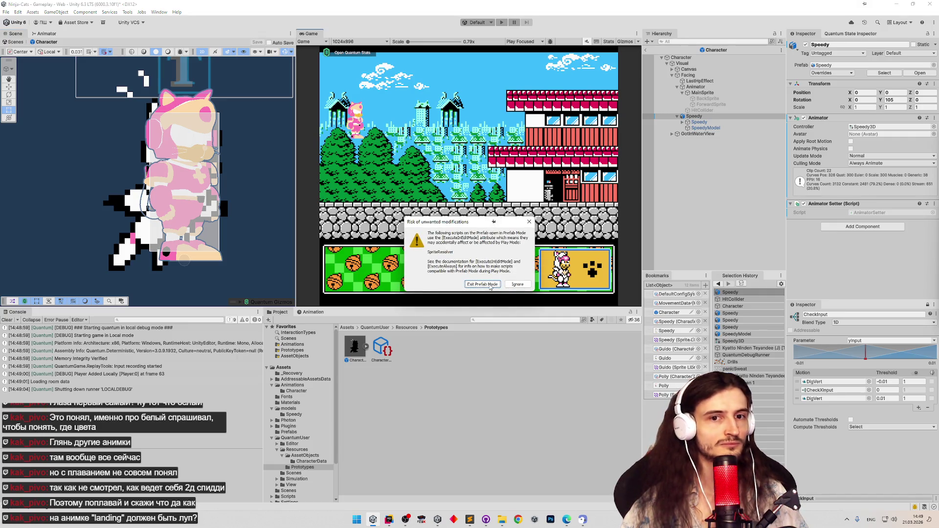
pyautogui.click(490, 286)
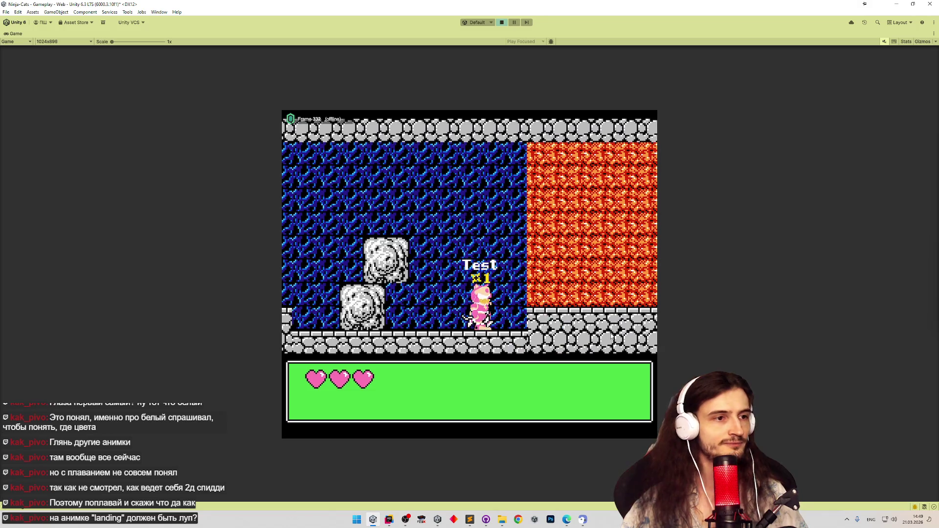
# Walk the pink cat left and right along the street
pyautogui.press('Left')
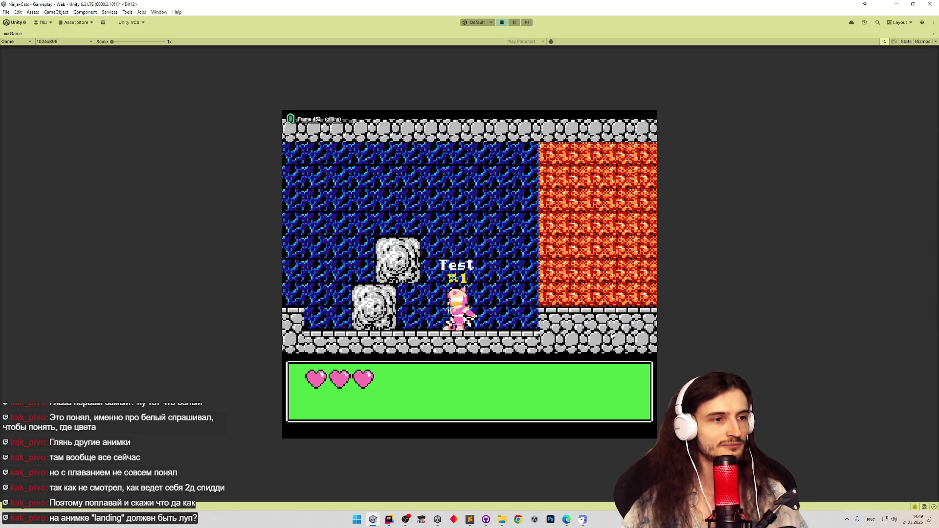
pyautogui.press('Left')
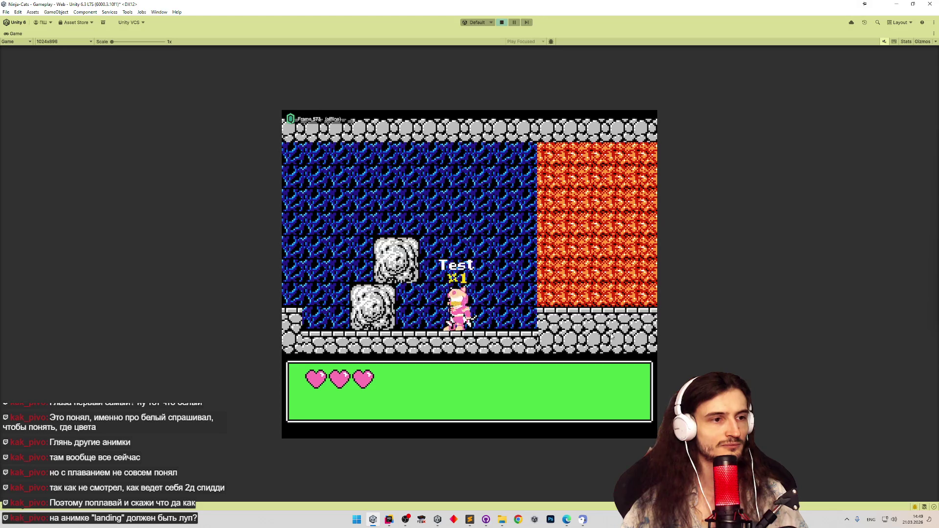
pyautogui.press('Right')
pyautogui.press('Left')
pyautogui.press('Right')
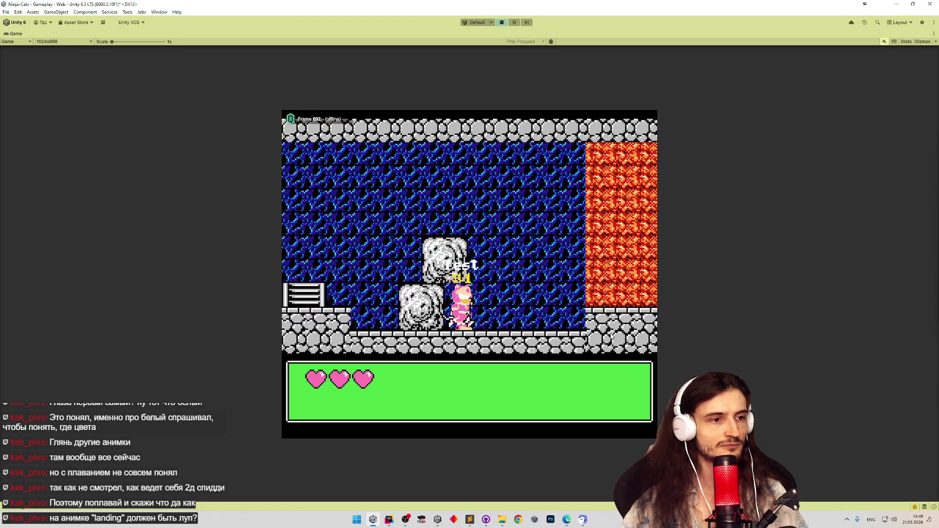
pyautogui.press('Right')
pyautogui.press('Left')
pyautogui.press('Right')
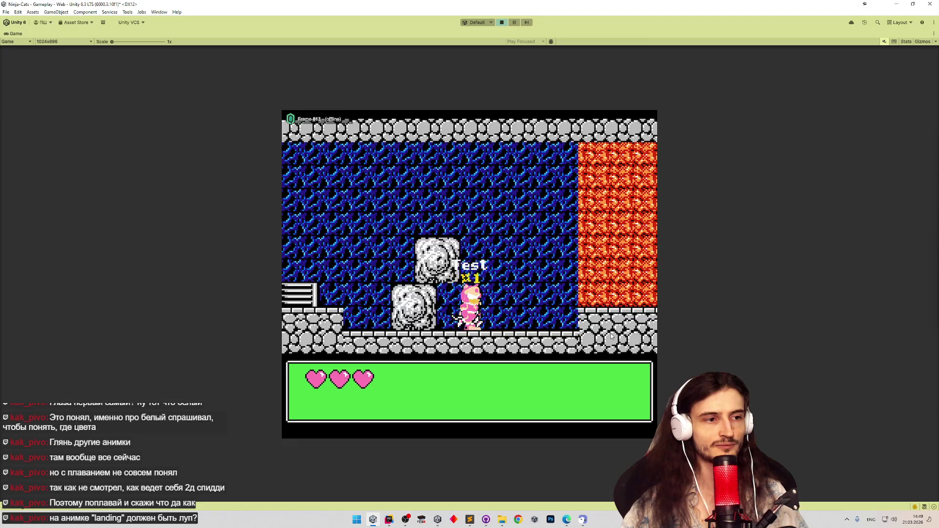
pyautogui.press('Right')
pyautogui.press('Right')
# Climb the lava-block wall, jump off the orange block, step off a ledge, then bring up tasks.todo
pyautogui.press('Up')
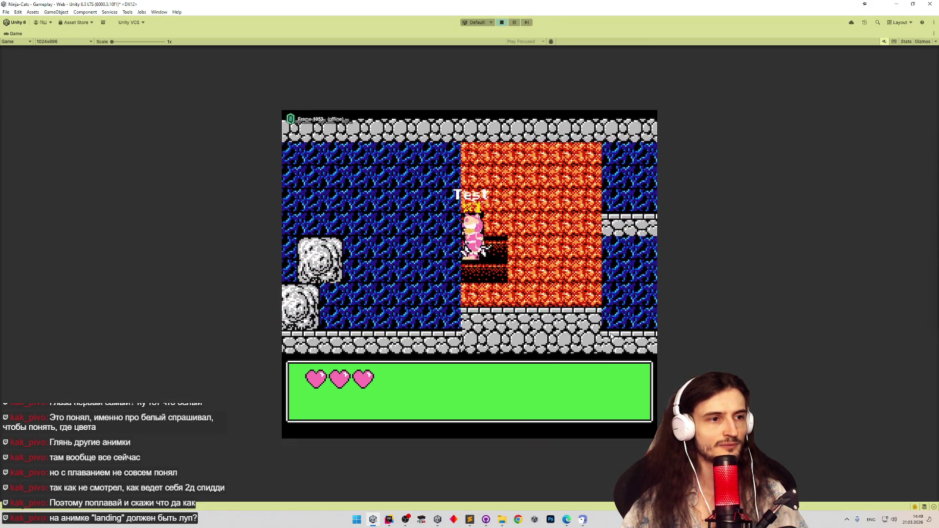
pyautogui.press('Right')
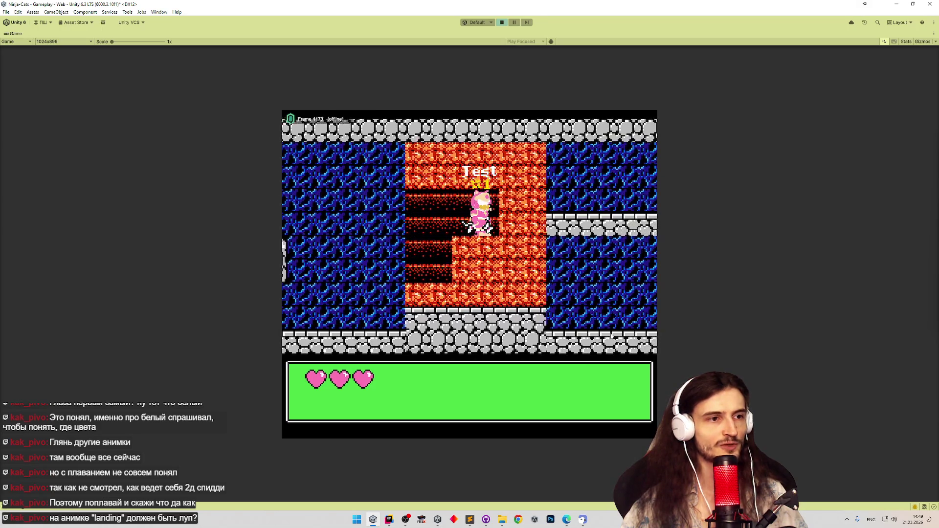
pyautogui.press('Right')
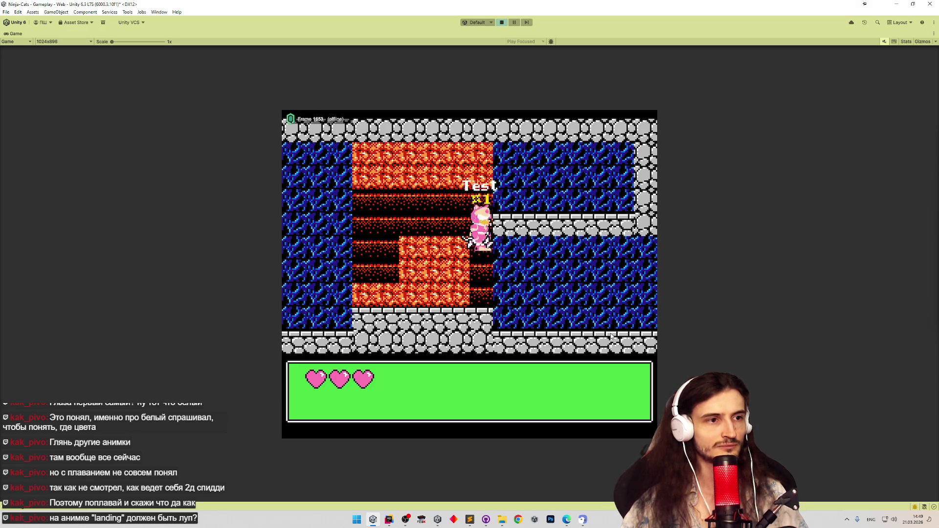
pyautogui.press('space')
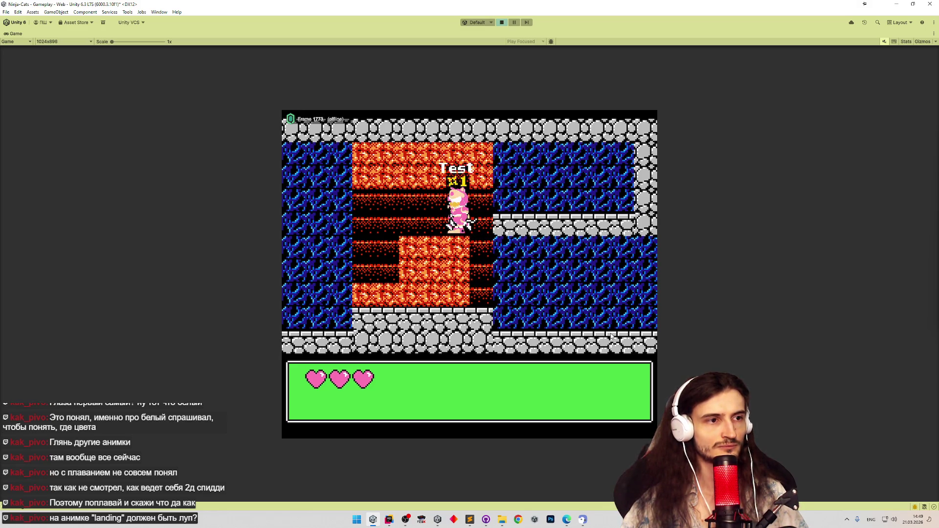
pyautogui.press('Left')
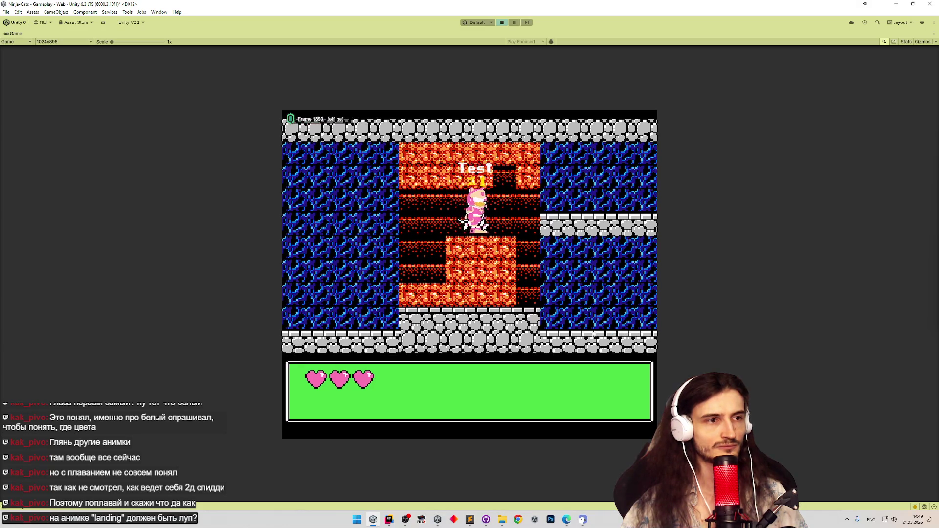
pyautogui.press('Right')
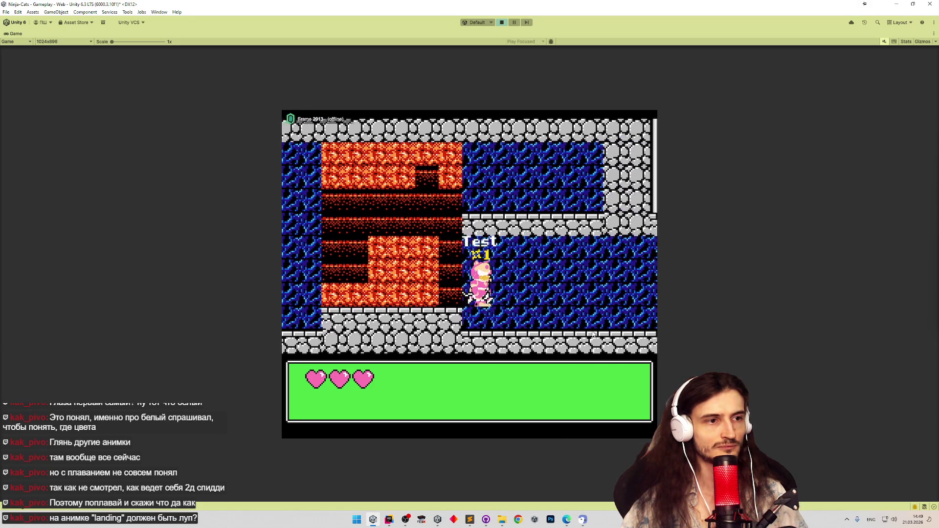
pyautogui.press('Left')
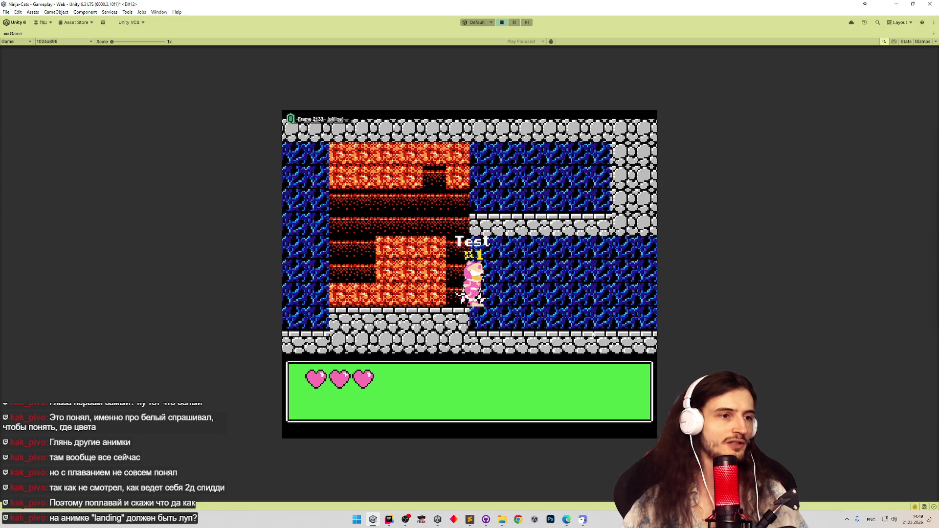
pyautogui.press('Right')
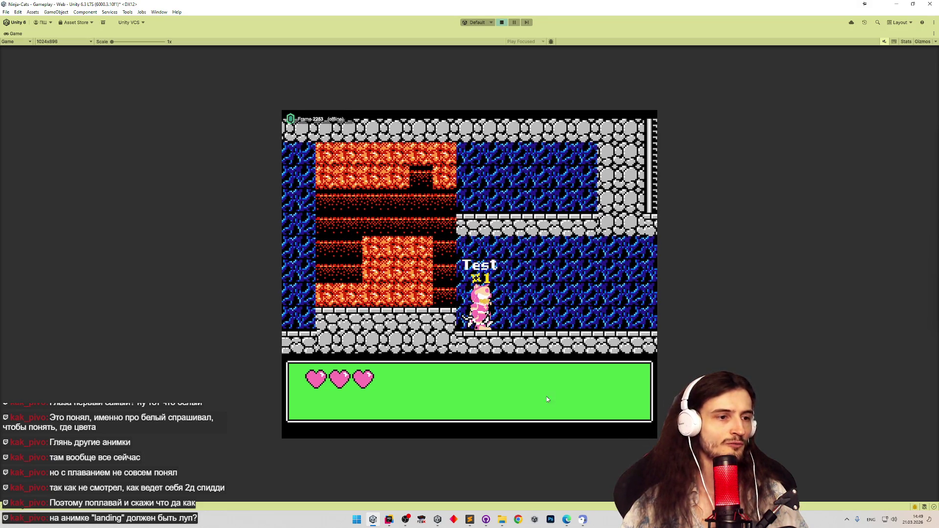
pyautogui.click(471, 521)
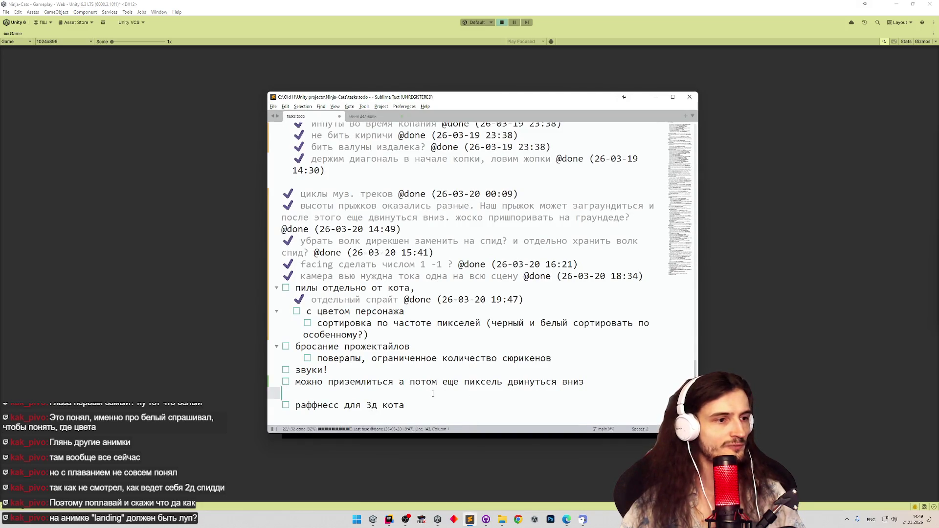
# Add a task below the sorting item: drilled down near the right exit, couldn't move right
pyautogui.click(427, 337)
pyautogui.press('Return')
pyautogui.write('☐ побурил вниз возле выхода вправо и не мог двигаться вправо')
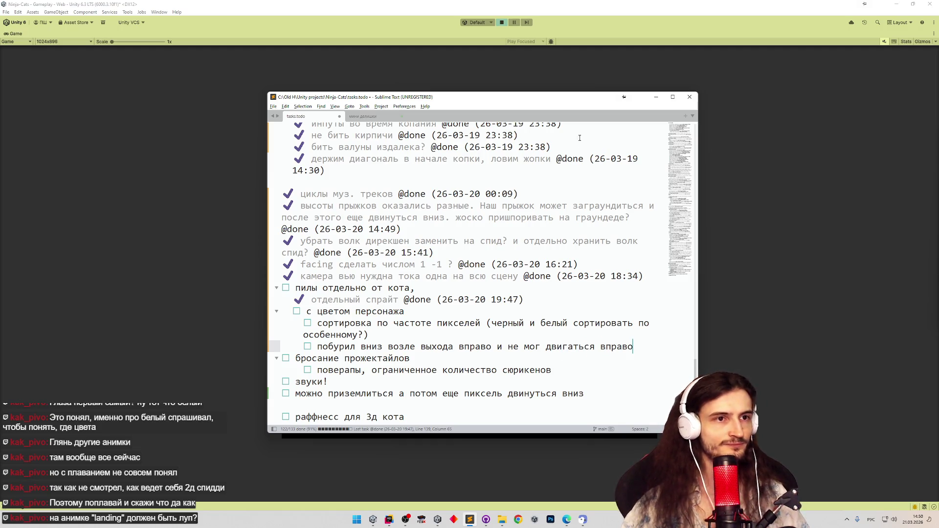
pyautogui.click(655, 98)
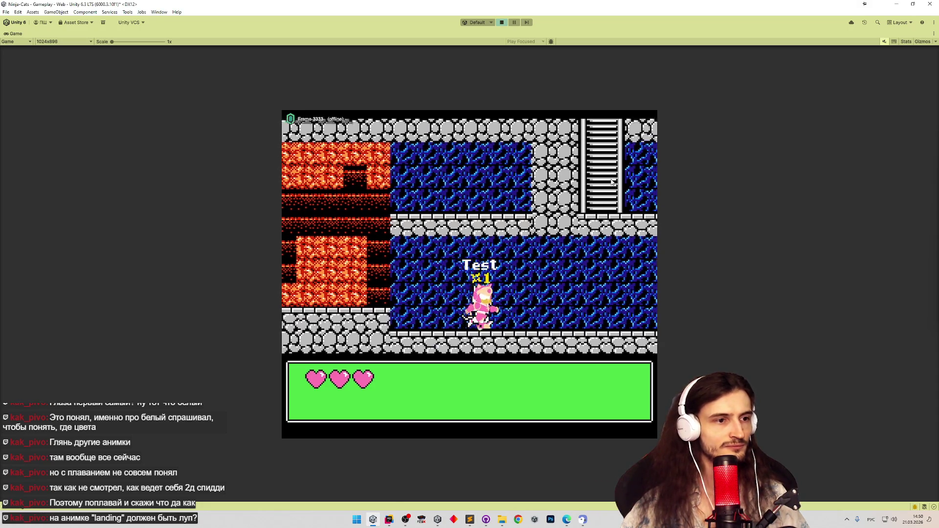
# Run the cat right, then climb the ladders up into the flooded room above
pyautogui.press('Right')
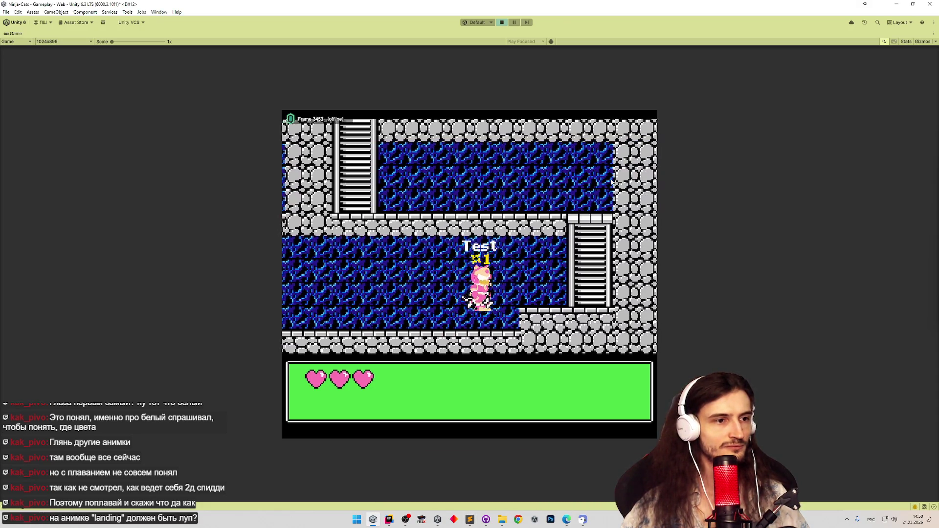
pyautogui.press('Up')
pyautogui.press('Left')
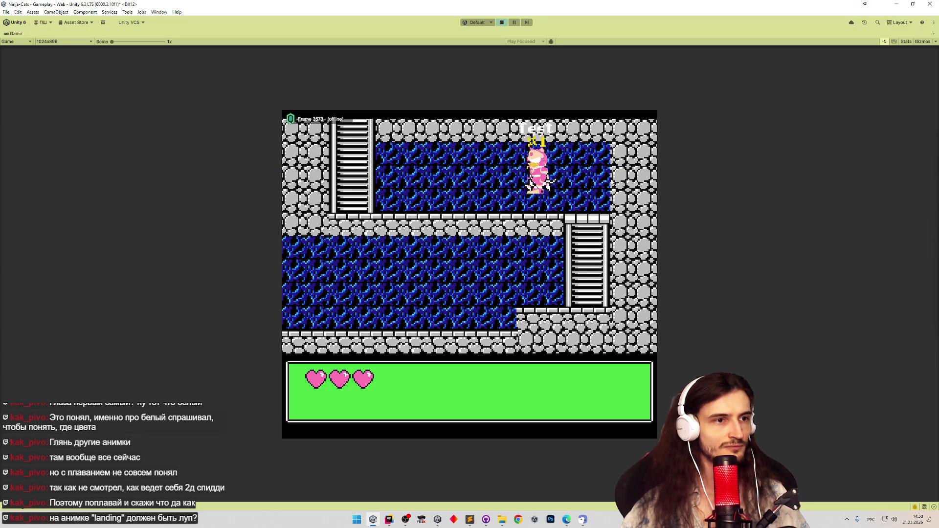
pyautogui.press('Left')
pyautogui.press('Up')
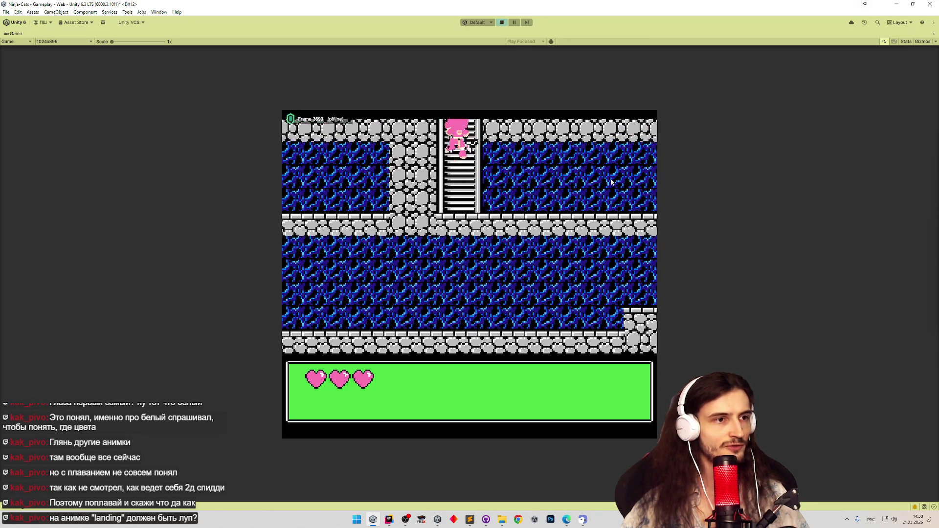
pyautogui.press('Up')
# Swim the cat right over the stone ledge back into the water, then stop play mode
pyautogui.press('Right')
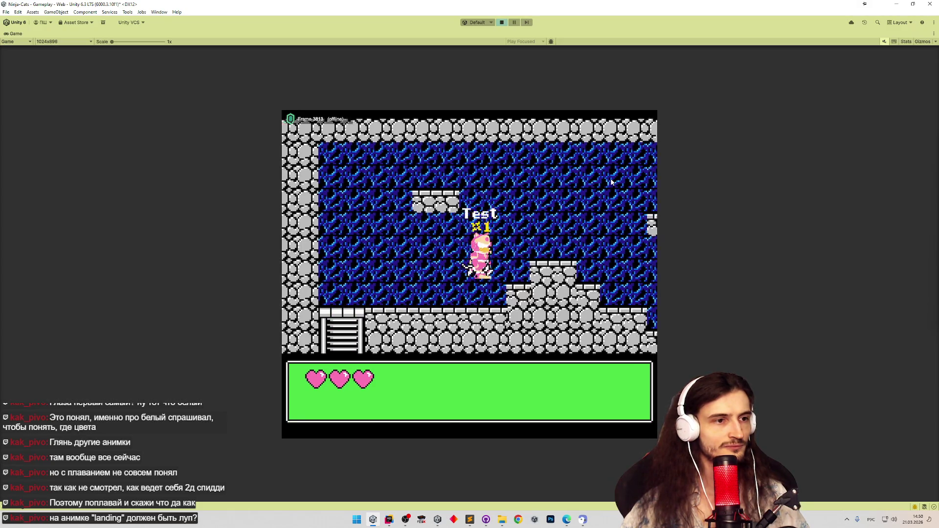
pyautogui.press('Right')
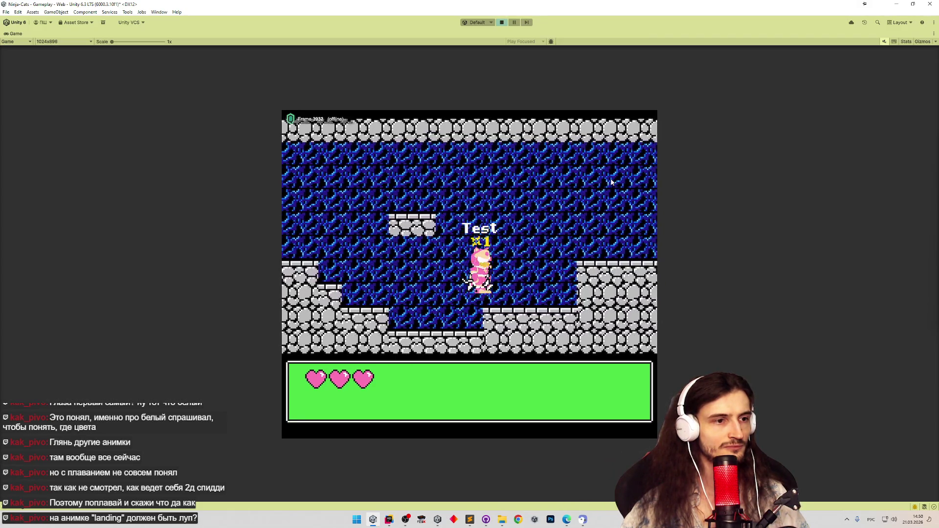
pyautogui.press('Right')
pyautogui.press('Up')
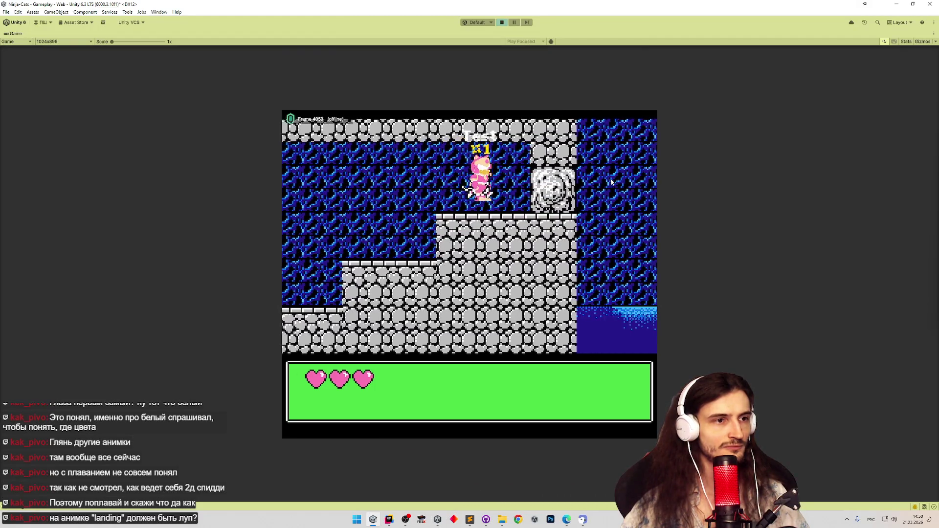
pyautogui.press('Right')
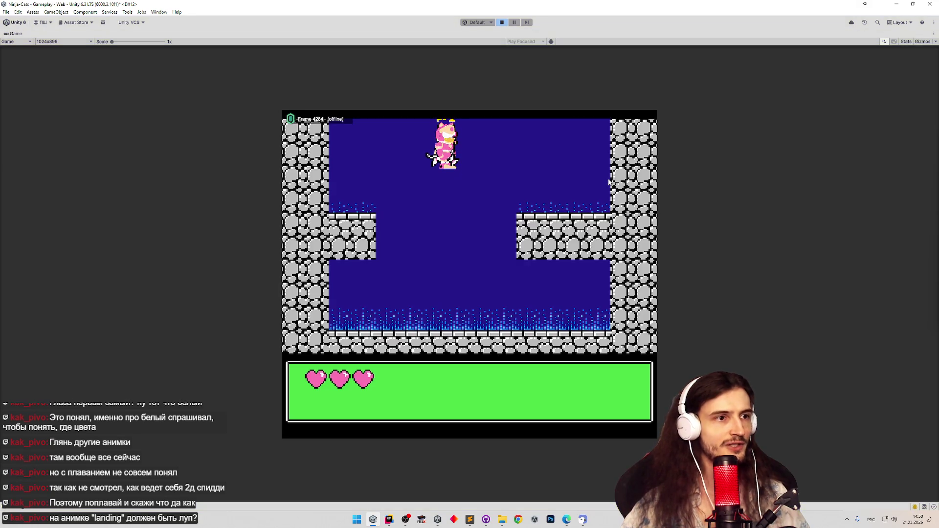
pyautogui.hotkey('ctrl', 'p')
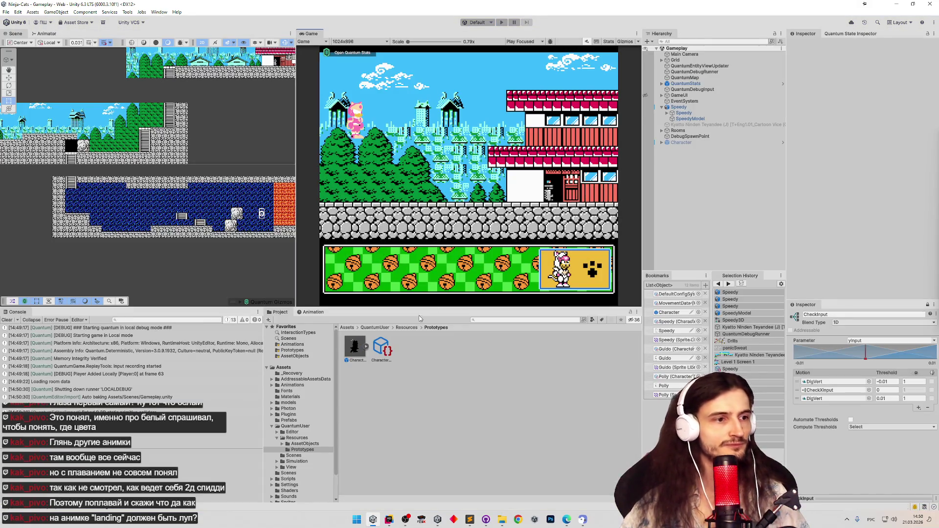
# Search the Project for 'speed' and select the Speedy3D override controller
pyautogui.click(481, 320)
pyautogui.write('вшму')
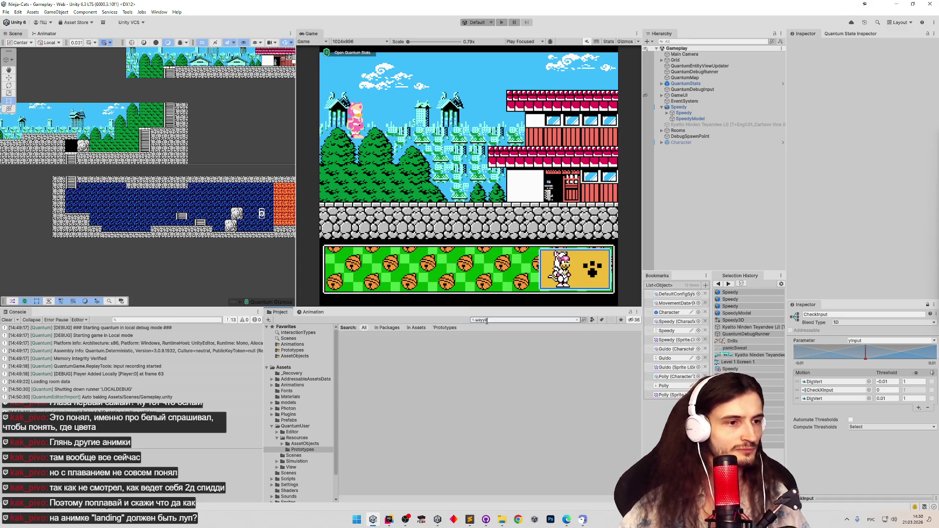
pyautogui.press('BackSpace')
pyautogui.press('BackSpace')
pyautogui.press('BackSpace')
pyautogui.hotkey('alt', 'shift')
pyautogui.write('speed')
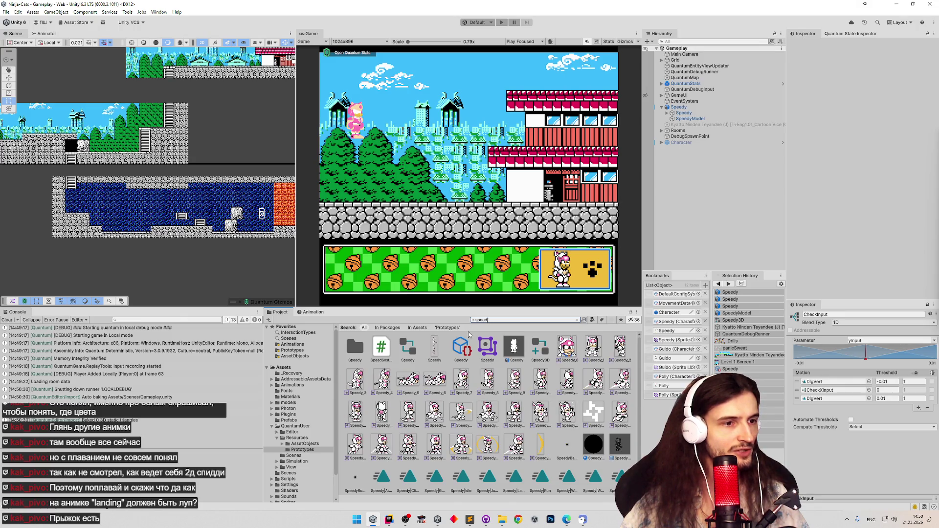
pyautogui.click(535, 347)
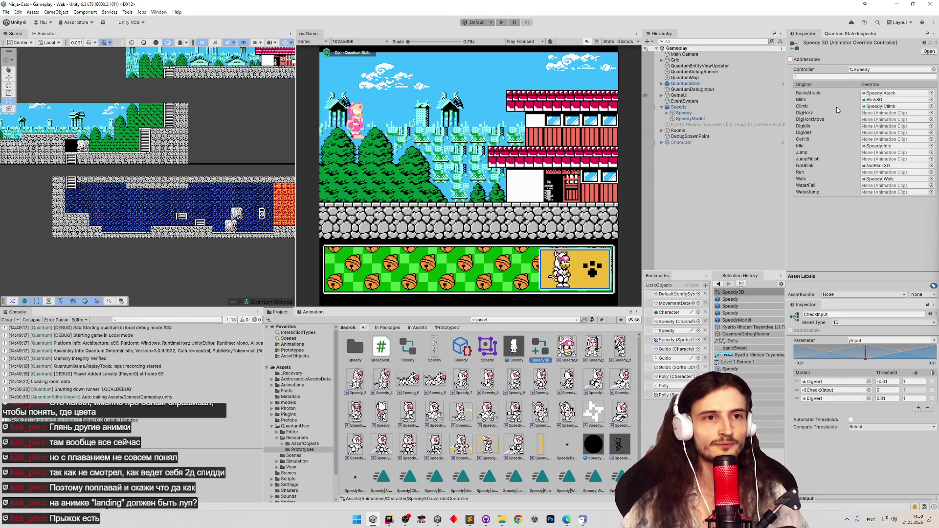
# Assign Speedy|GetHit to the GetHit override and Speedy|Jump to the Jump override
pyautogui.click(874, 140)
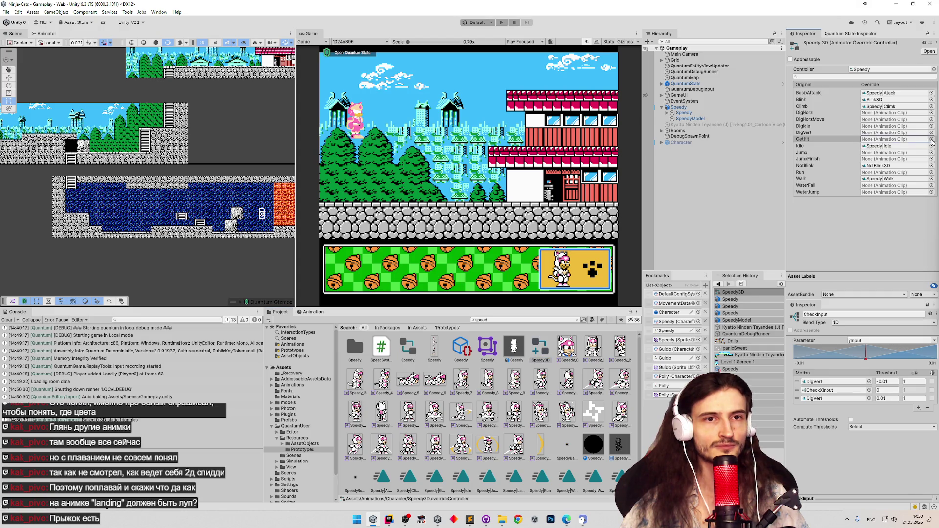
pyautogui.click(931, 140)
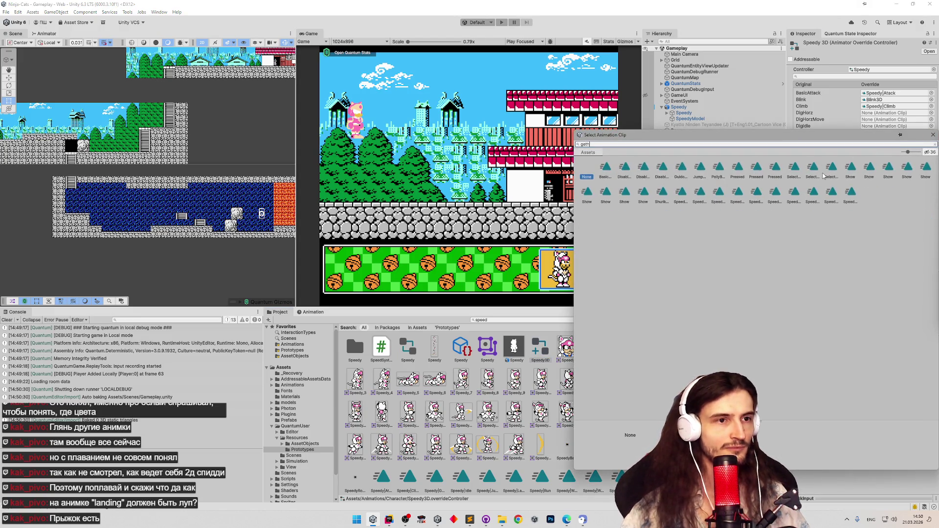
pyautogui.doubleClick(626, 168)
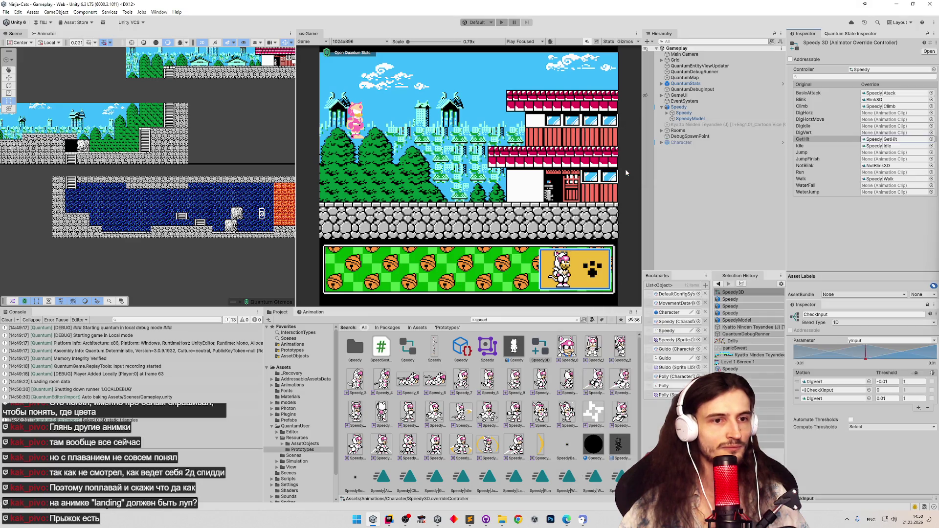
pyautogui.click(931, 152)
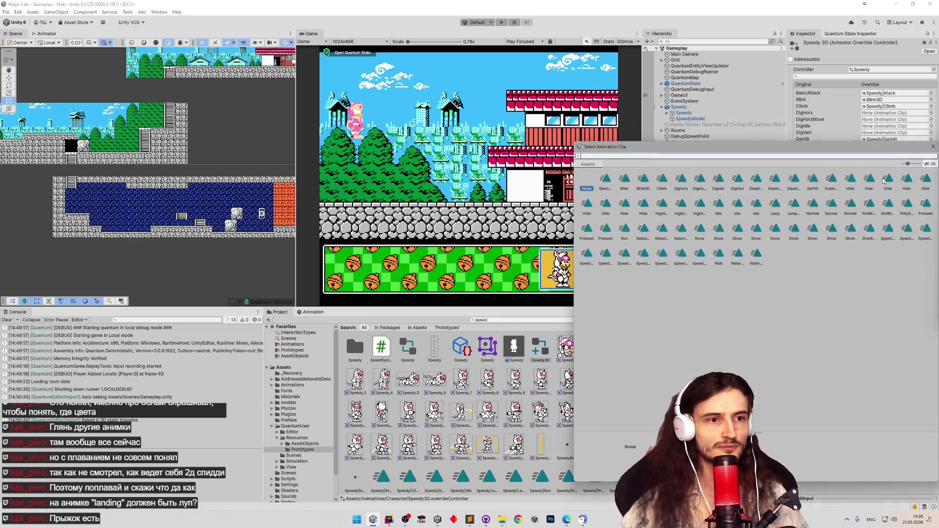
pyautogui.write('jum')
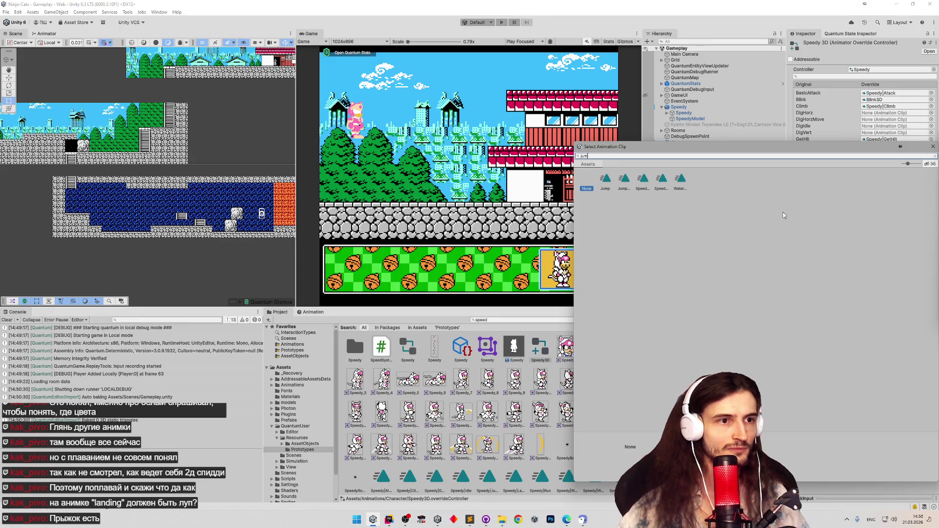
pyautogui.click(660, 182)
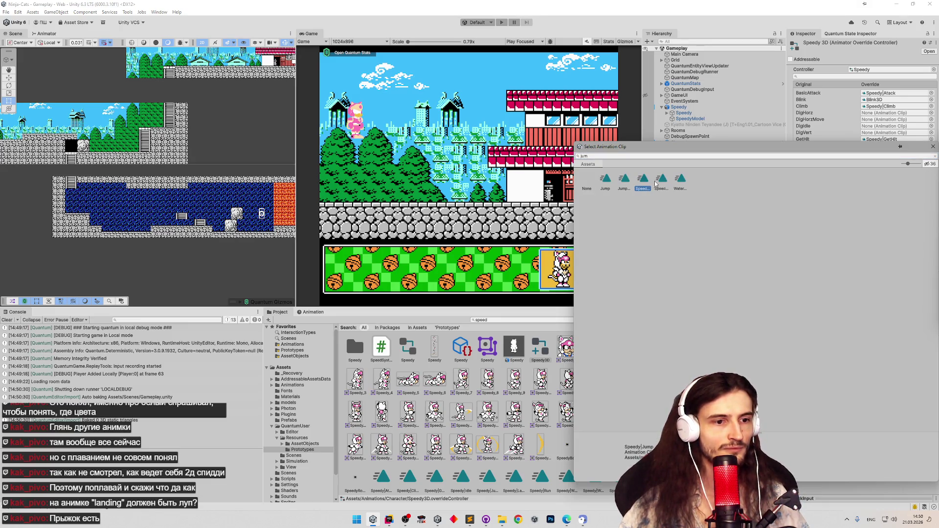
pyautogui.doubleClick(644, 180)
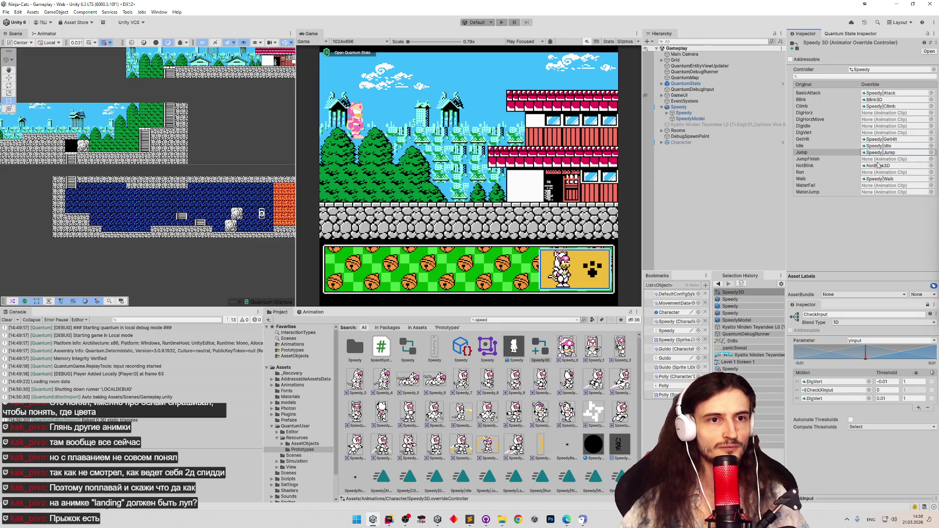
# Assign Speedy|Landing to the JumpFinish override, then open the clip picker for Run
pyautogui.click(930, 160)
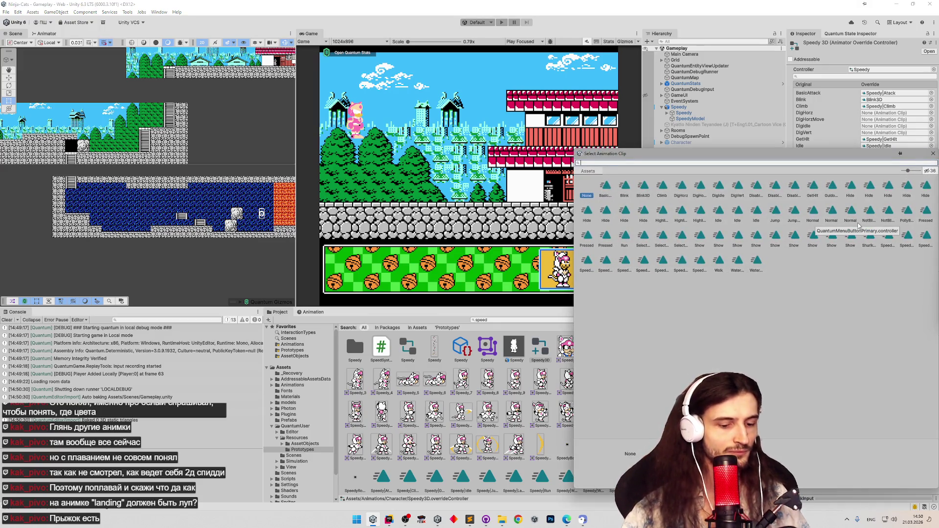
pyautogui.write('land')
pyautogui.click(605, 192)
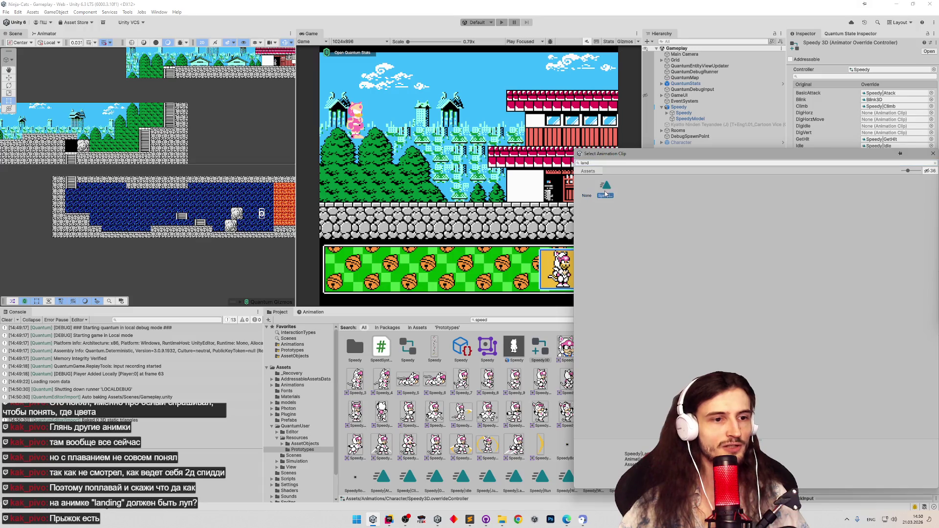
pyautogui.doubleClick(605, 190)
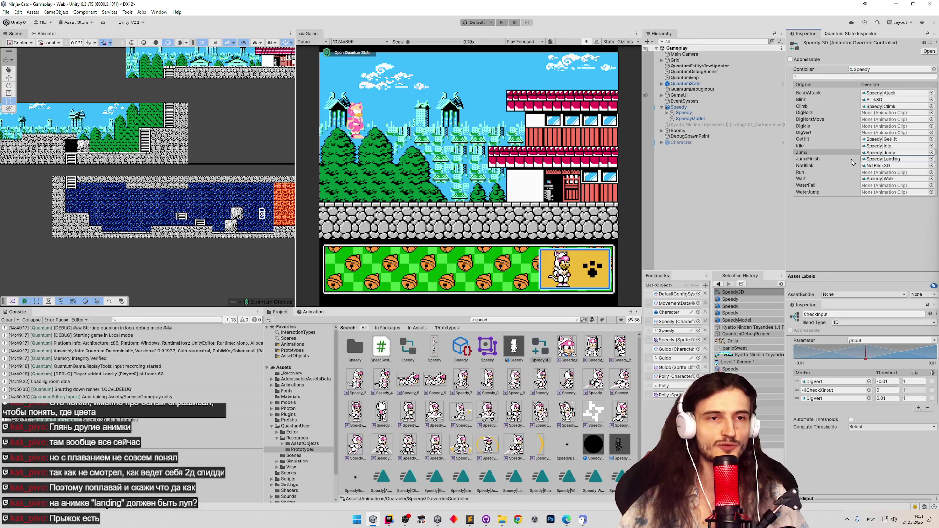
pyautogui.click(895, 174)
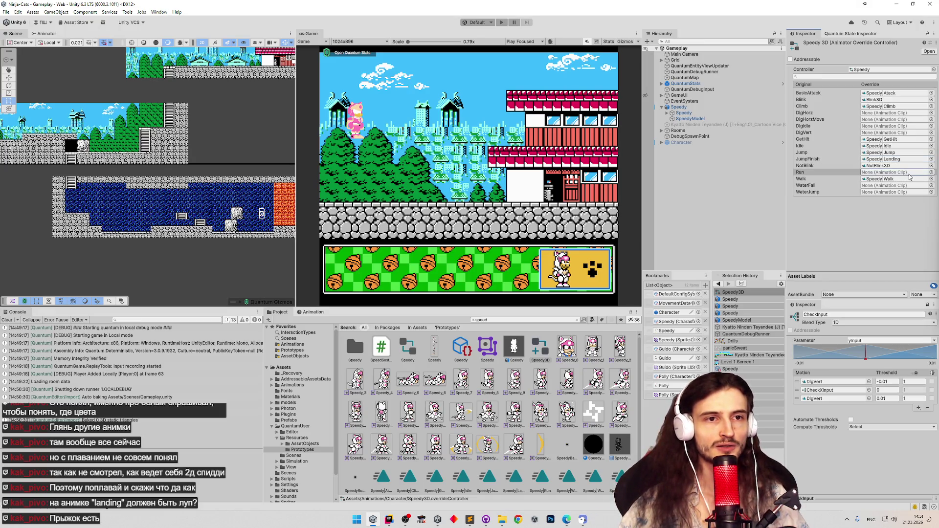
pyautogui.click(930, 172)
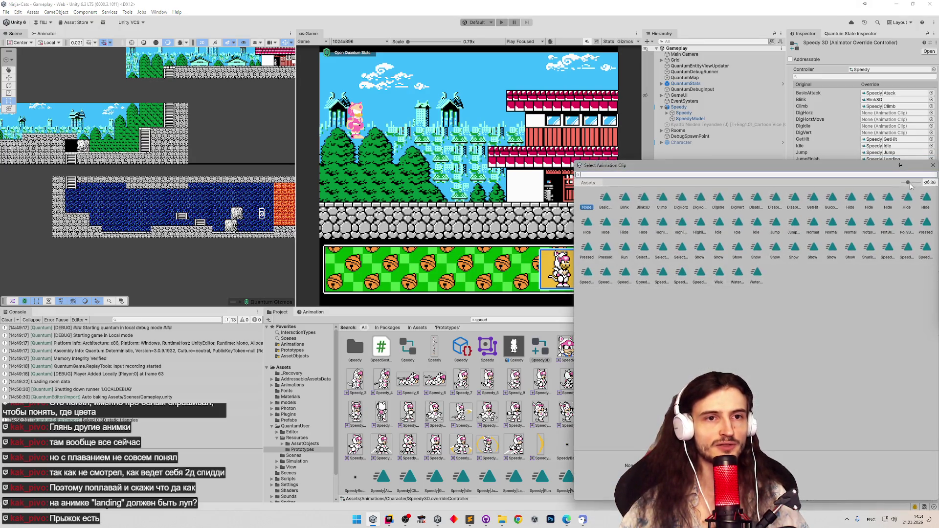
# Assign Speedy|Run to the Run override and Speedy|Water to the WaterFall override
pyautogui.write('u')
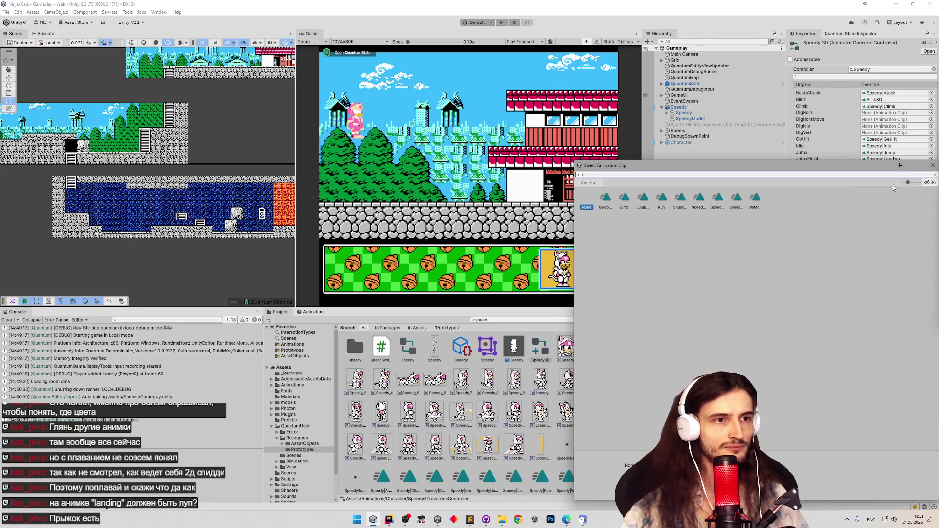
pyautogui.press('BackSpace')
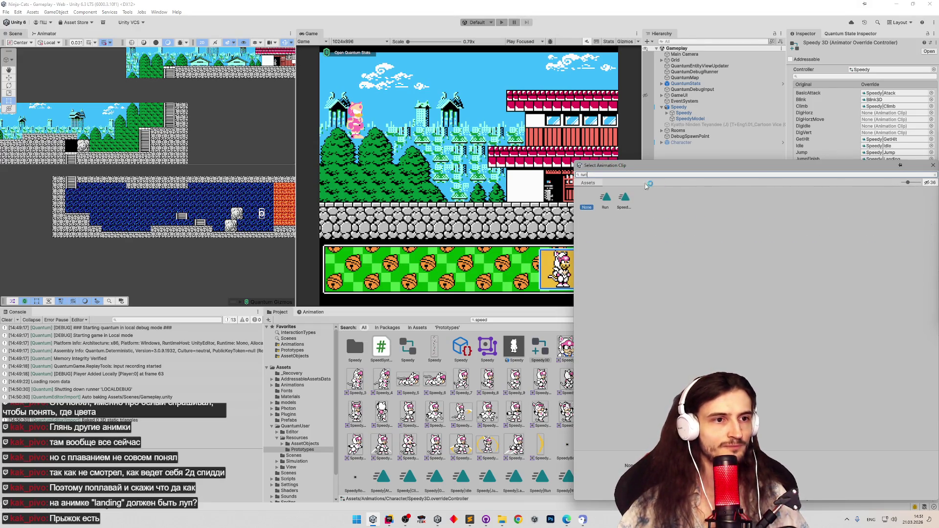
pyautogui.doubleClick(624, 200)
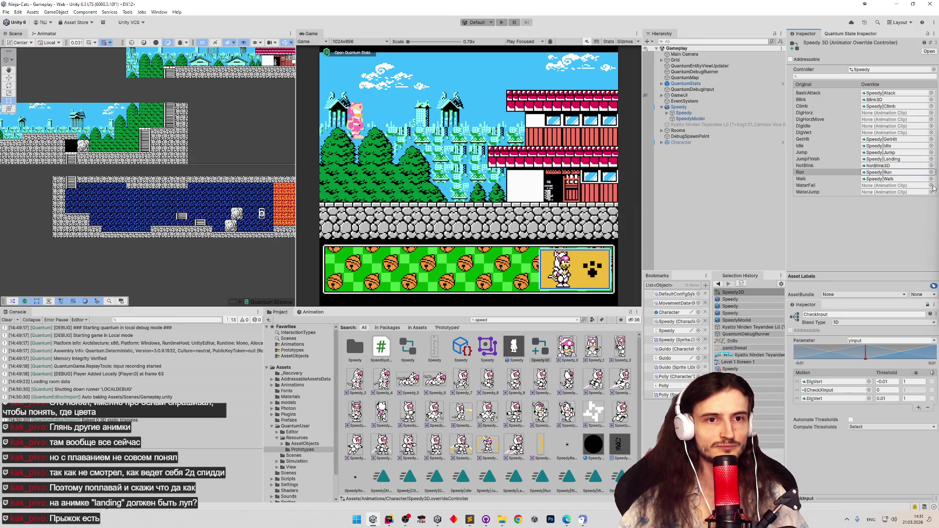
pyautogui.click(931, 186)
pyautogui.write('waterf')
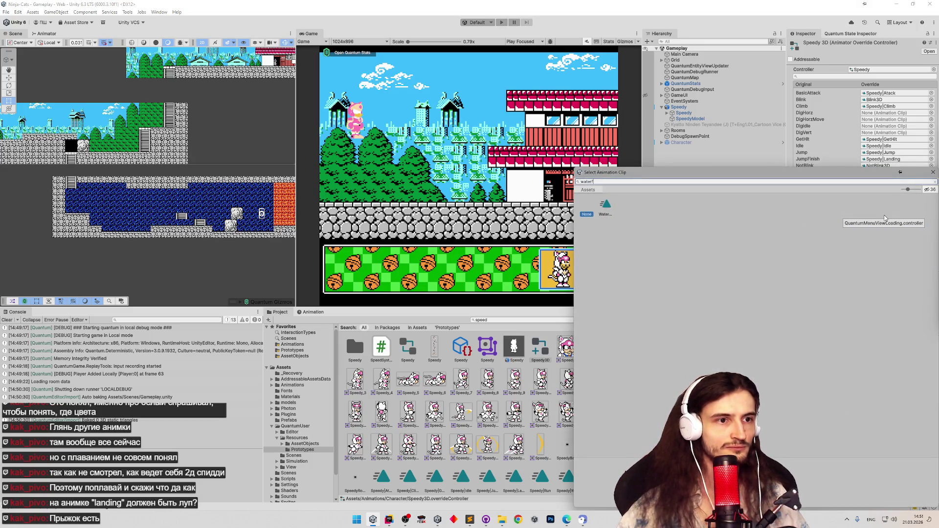
pyautogui.press('BackSpace')
pyautogui.press('BackSpace')
pyautogui.press('BackSpace')
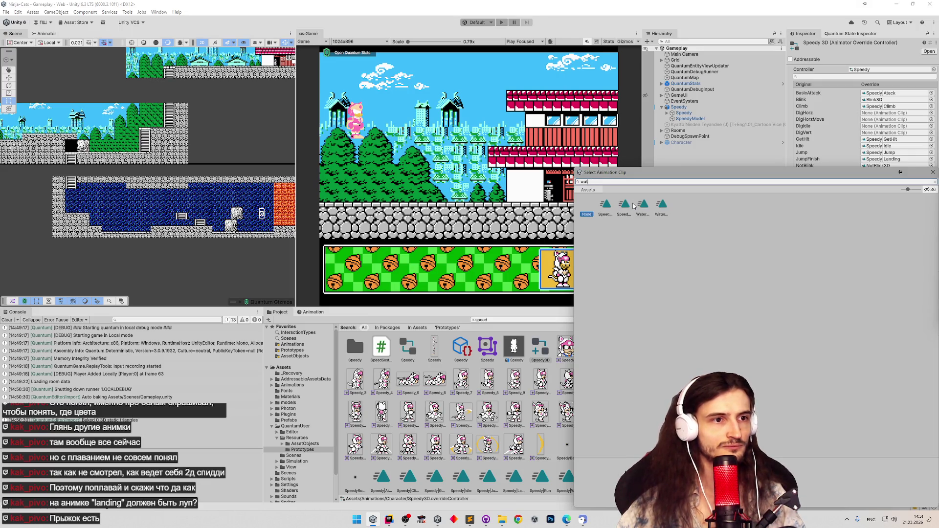
pyautogui.click(623, 208)
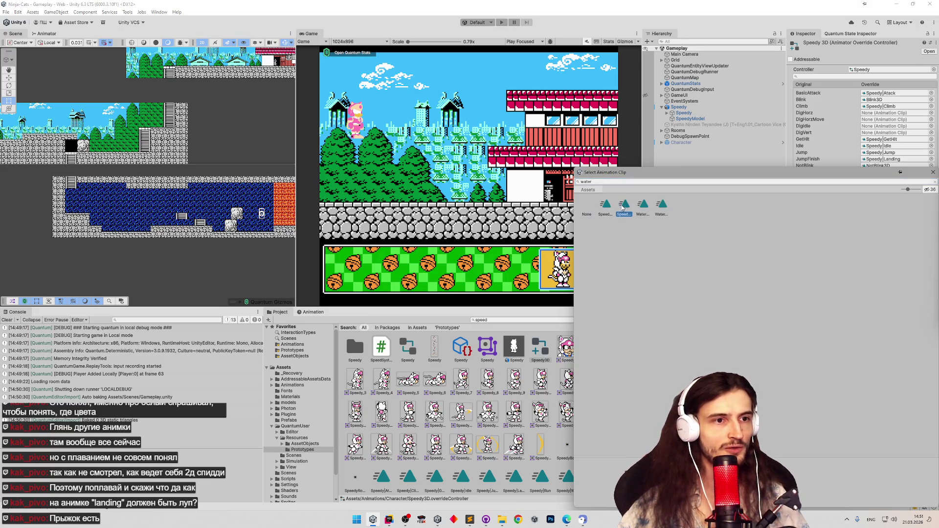
pyautogui.doubleClick(605, 208)
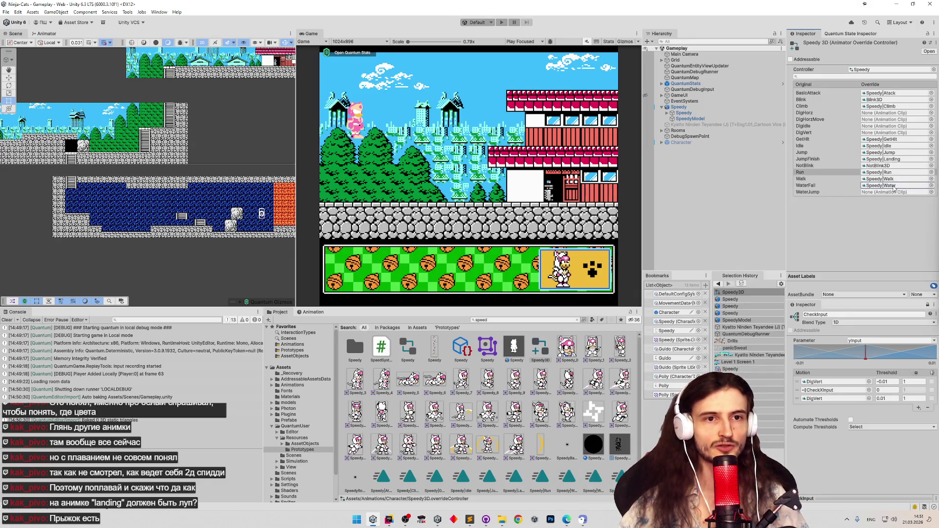
# Assign Speedy|WaterJump to the WaterJump override, then enter play mode to test
pyautogui.click(931, 192)
pyautogui.write('water')
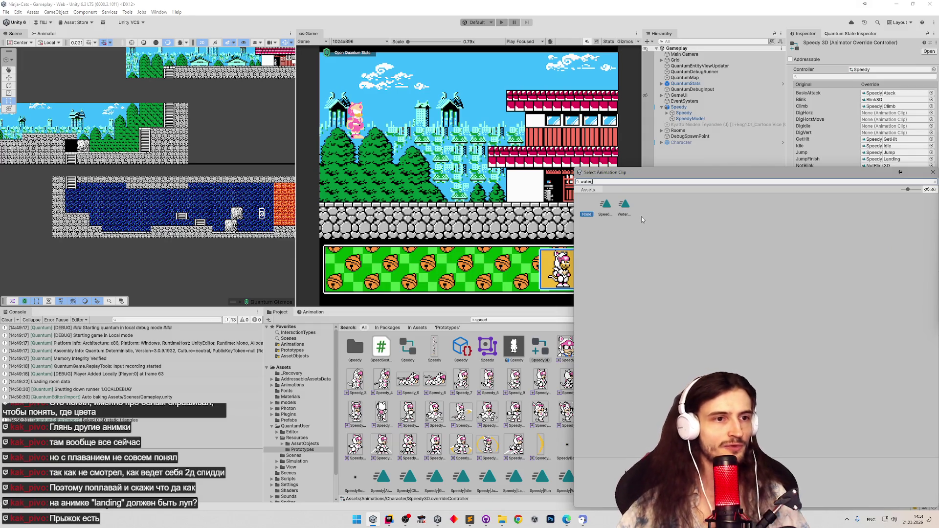
pyautogui.click(610, 207)
pyautogui.doubleClick(606, 208)
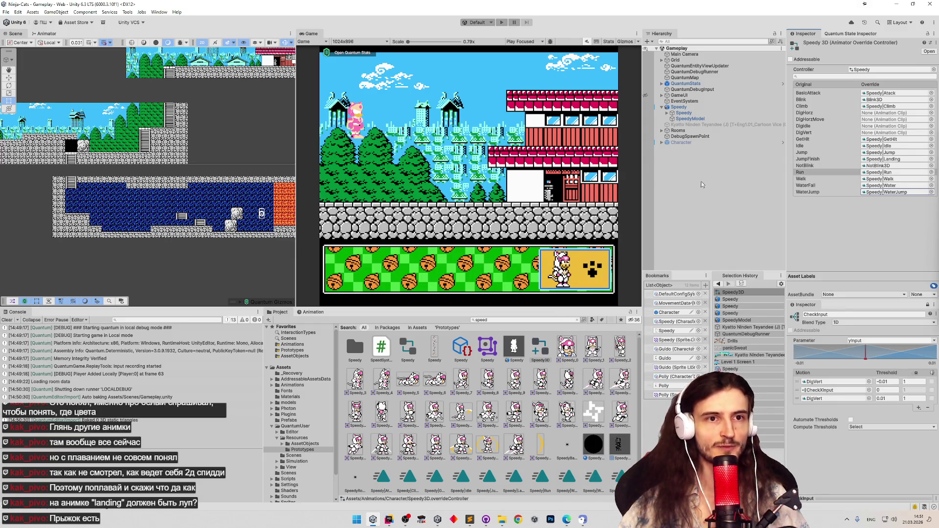
pyautogui.hotkey('ctrl', 'p')
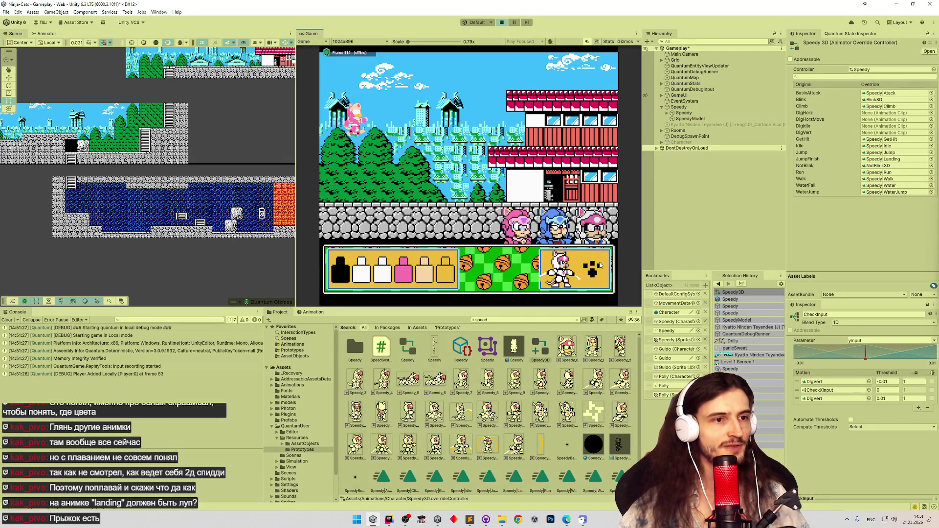
# Start the level, walk the ninja-cat toward the lava and climb the ladder
pyautogui.hotkey('shift', 'space')
pyautogui.press('Right')
pyautogui.press('Right')
pyautogui.press('Right')
pyautogui.press('Right')
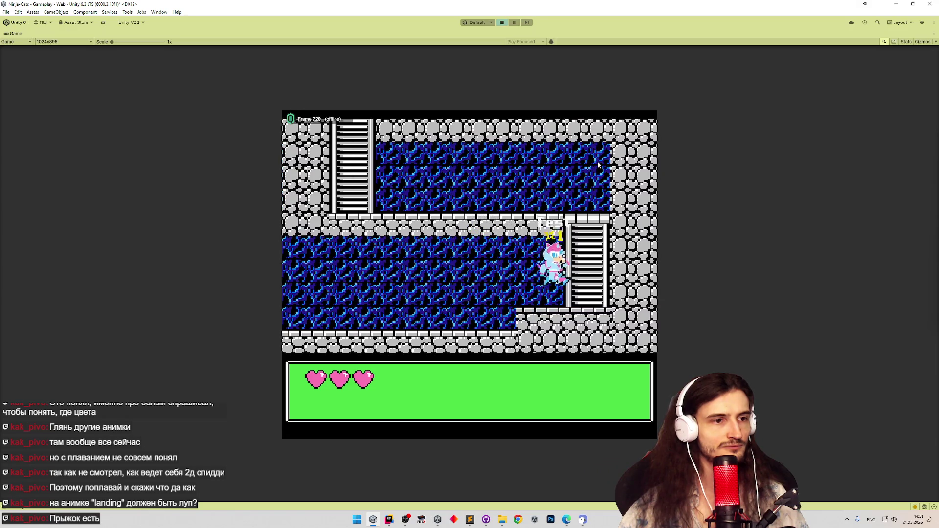
pyautogui.press('Left')
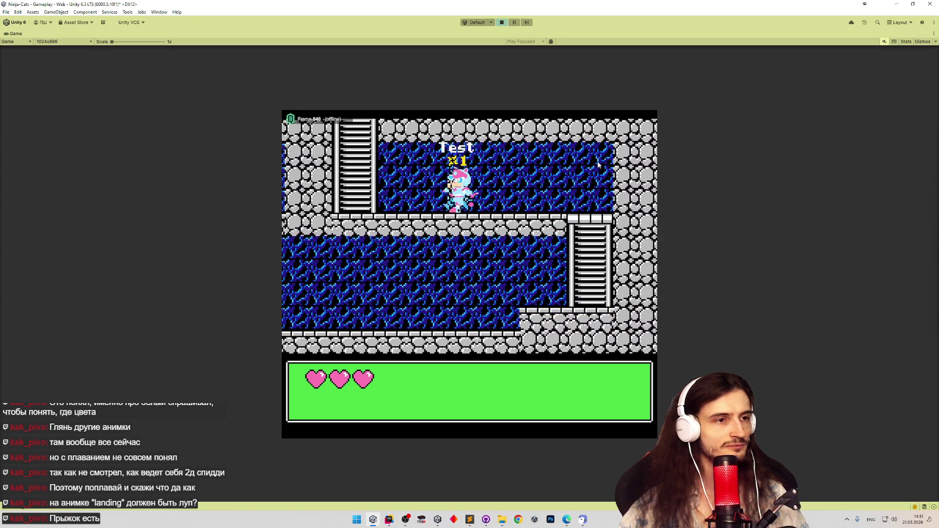
pyautogui.press('Up')
pyautogui.press('Up')
pyautogui.press('Right')
# Swim the ninja-cat right through the water and onto the stone ledges
pyautogui.press('Right')
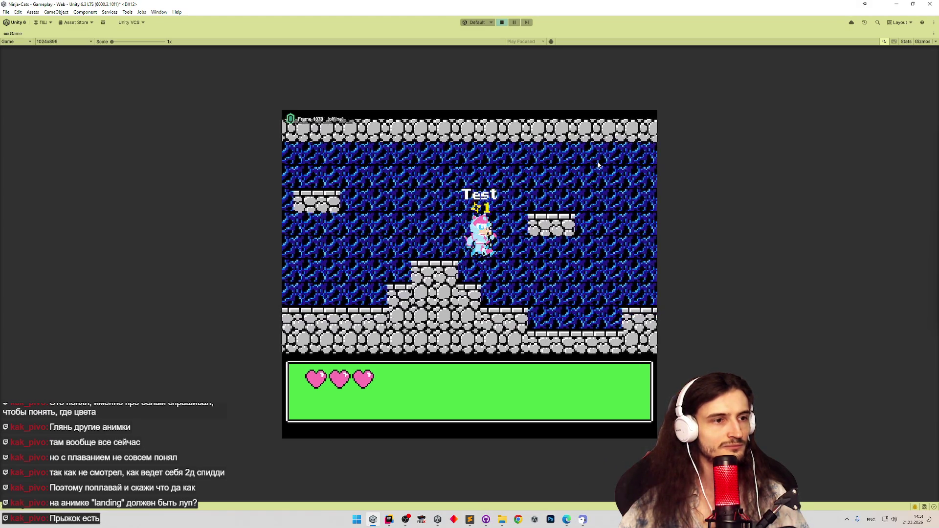
pyautogui.press('Right')
pyautogui.press('Up')
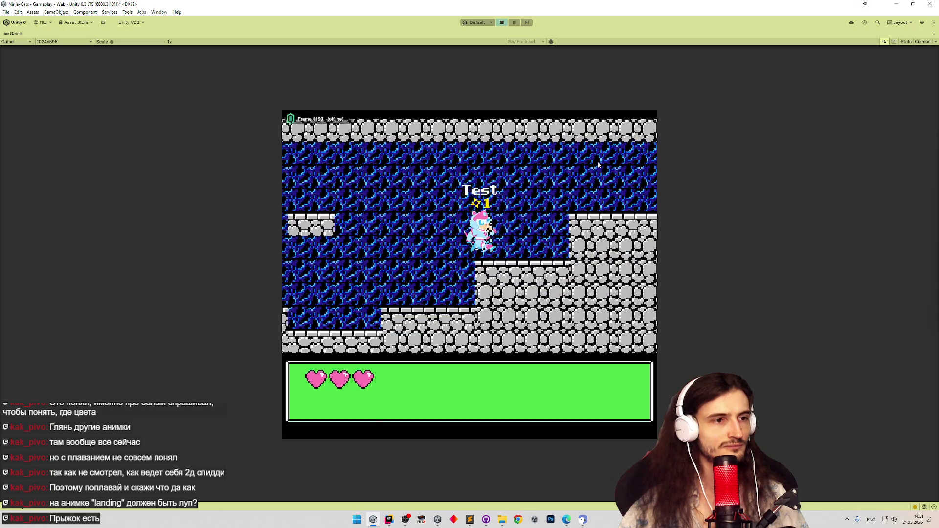
pyautogui.press('Right')
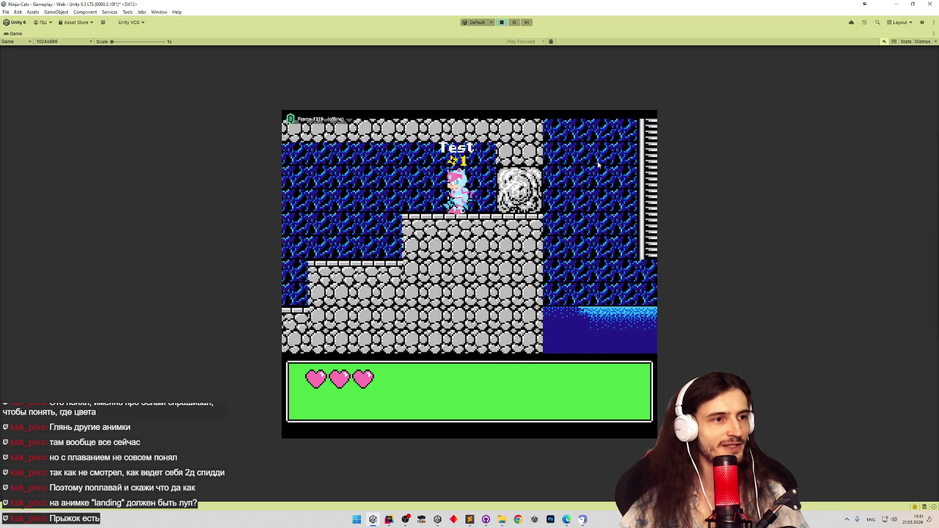
pyautogui.press('Right')
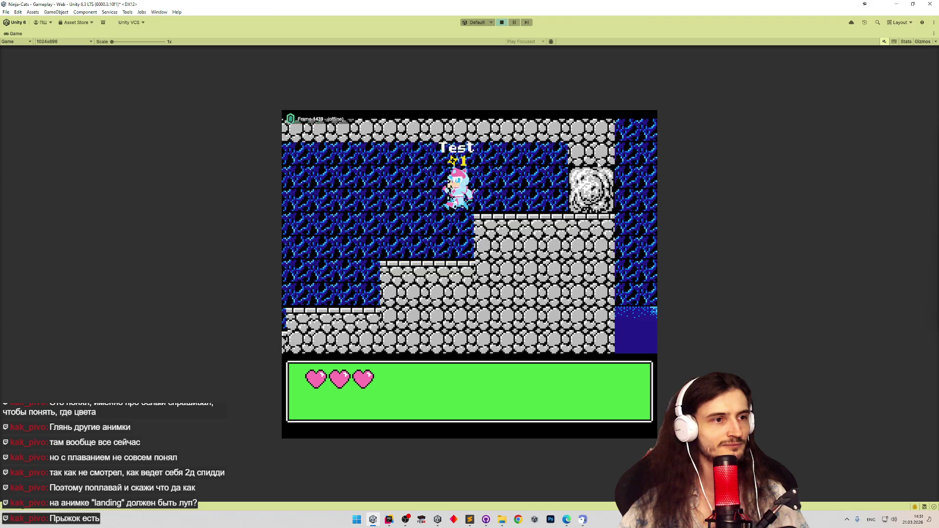
pyautogui.press('Right')
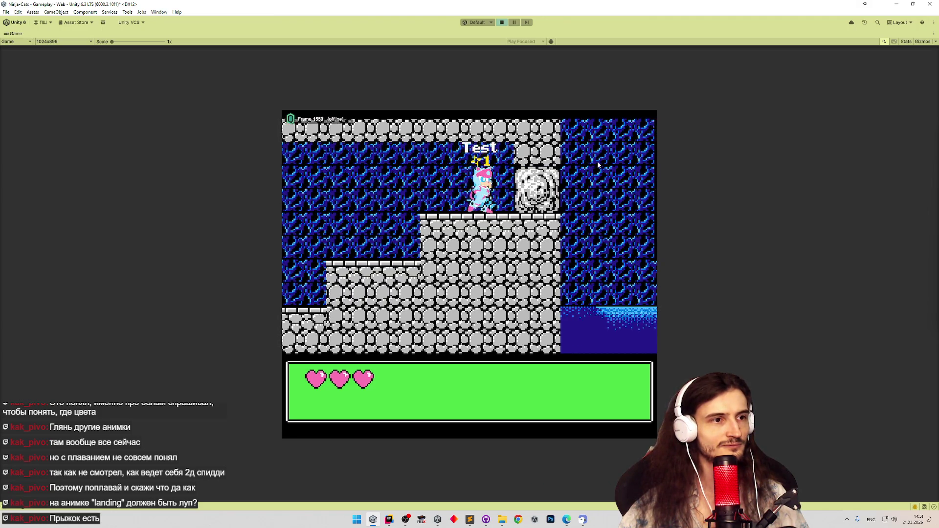
pyautogui.press('Right')
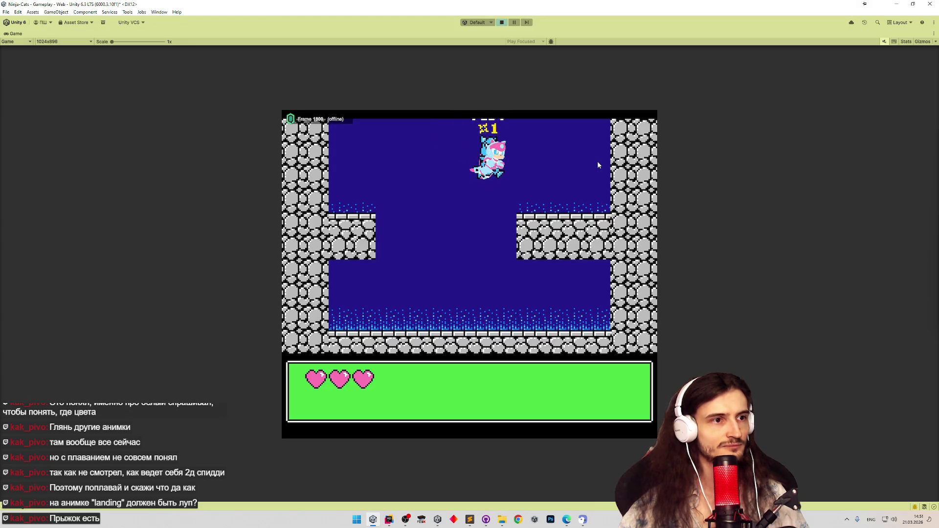
pyautogui.press('Right')
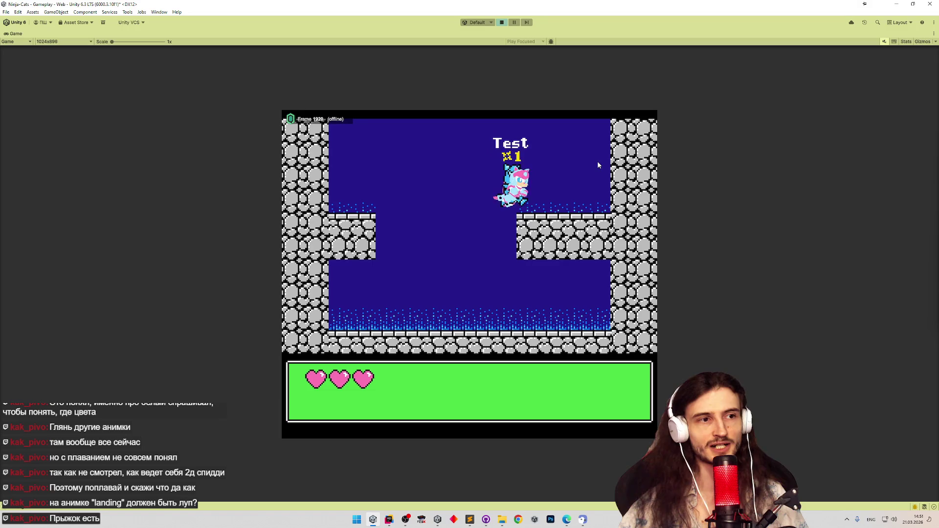
pyautogui.press('Left')
pyautogui.press('Left')
pyautogui.press('Right')
pyautogui.press('Right')
pyautogui.press('Right')
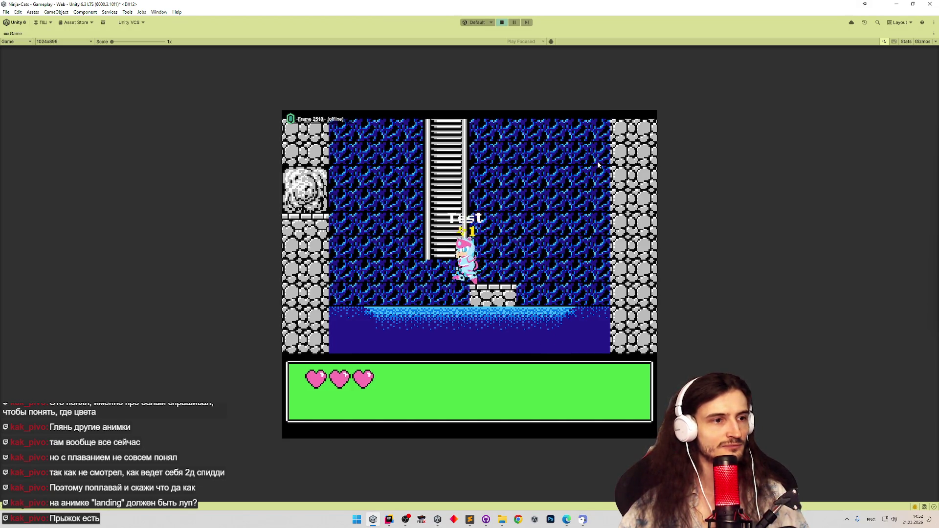
# Jump the ninja-cat off the platform, climb the ladder outside and leap onto the fence
pyautogui.press('Right')
pyautogui.press('space')
pyautogui.press('Right')
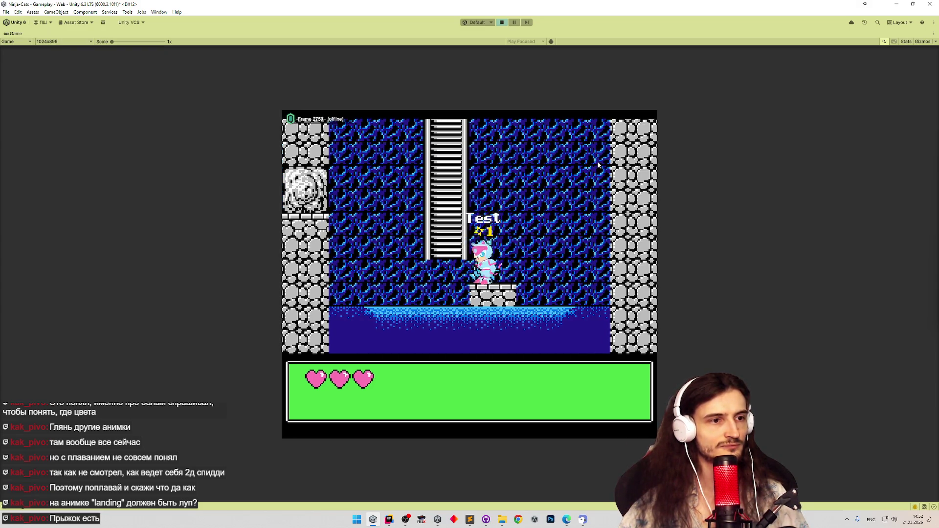
pyautogui.press('Left')
pyautogui.press('Up')
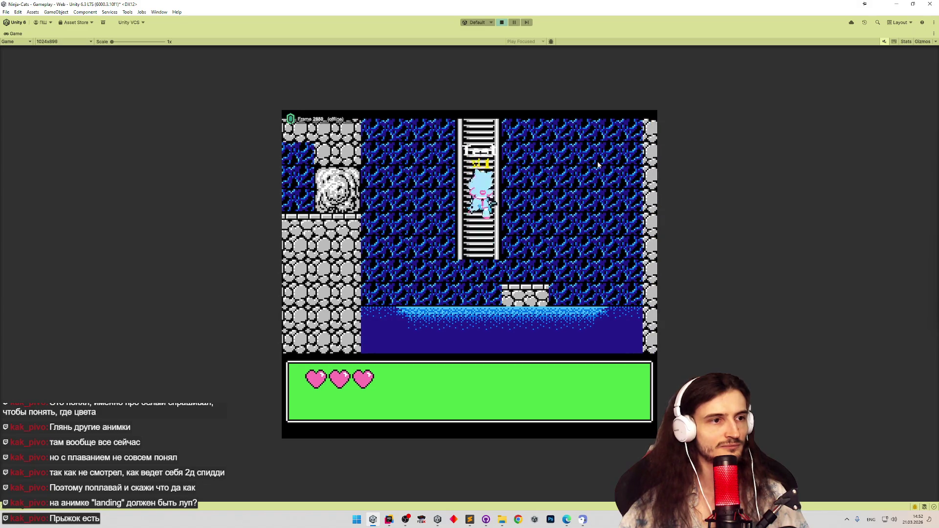
pyautogui.press('Right')
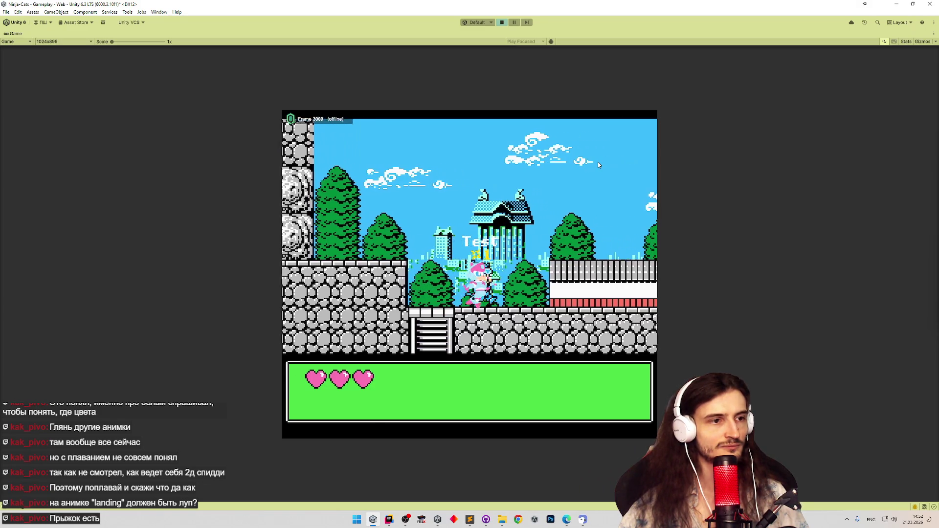
pyautogui.press('space')
pyautogui.press('space')
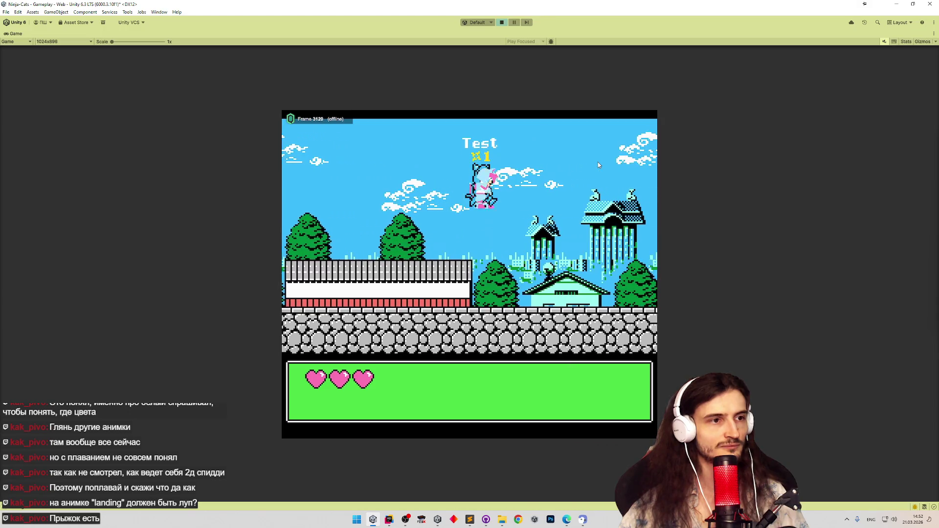
pyautogui.press('Right')
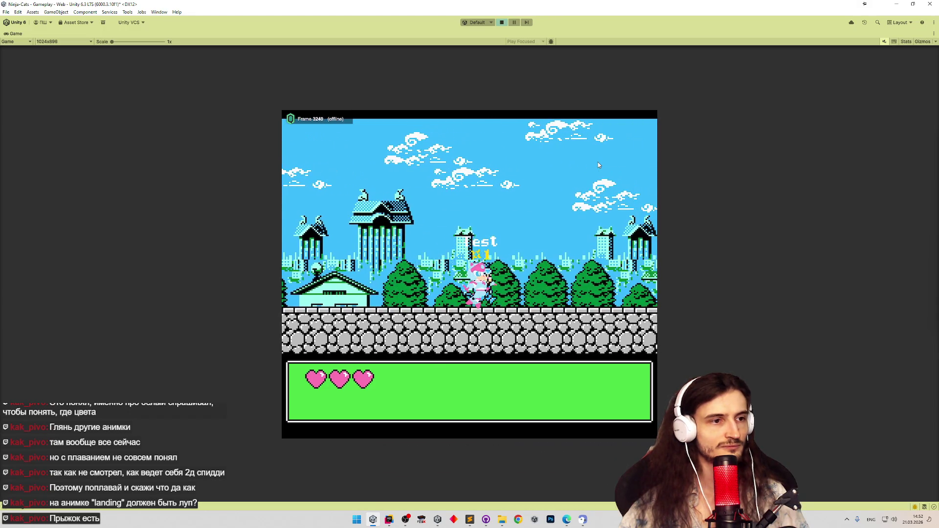
pyautogui.press('Right')
pyautogui.press('space')
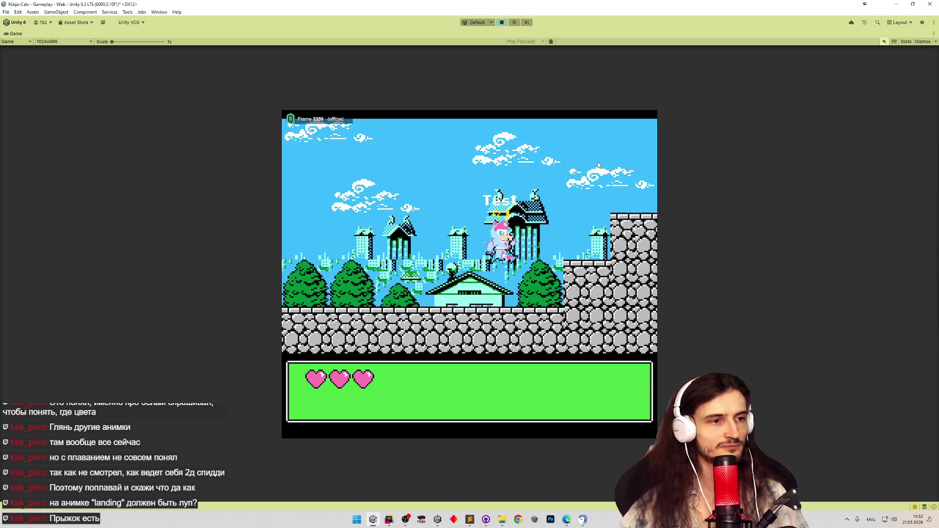
# Walk back left, jump onto the wall, then stop play mode and save the Gameplay scene
pyautogui.press('Left')
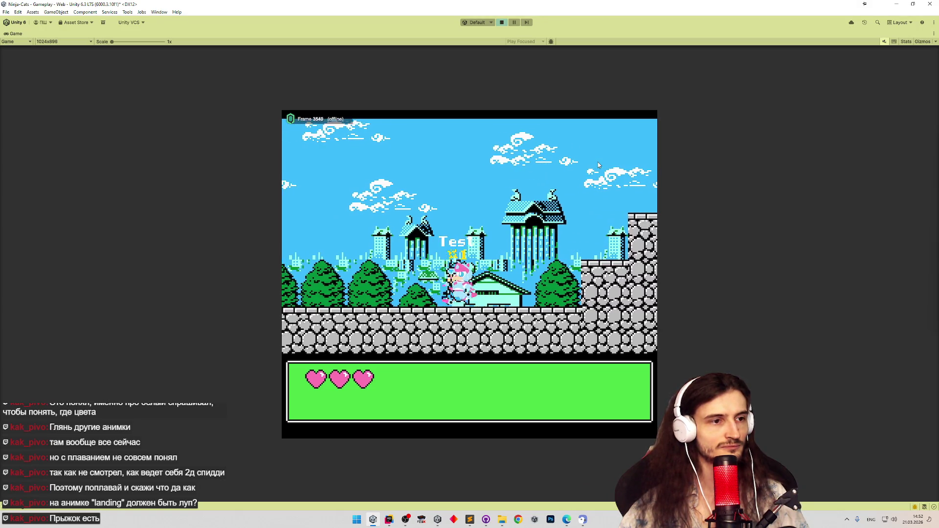
pyautogui.press('Left')
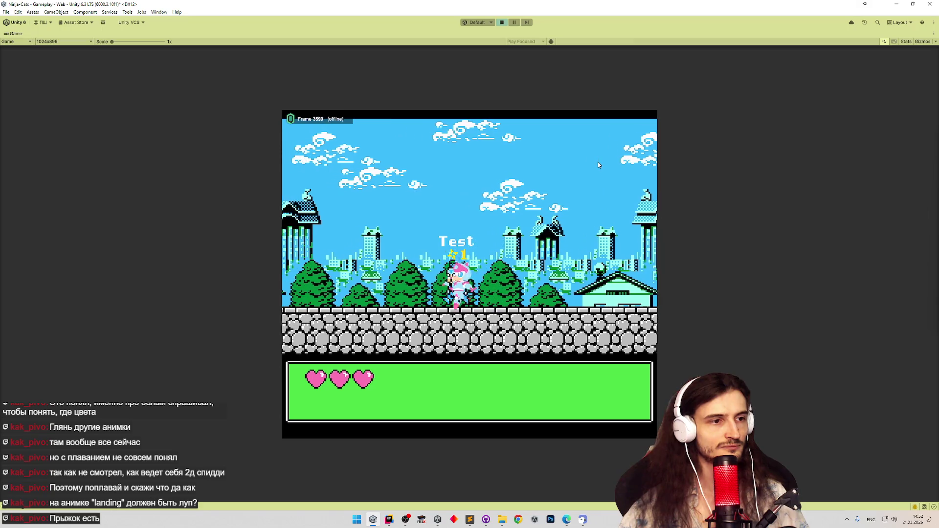
pyautogui.press('Left')
pyautogui.press('space')
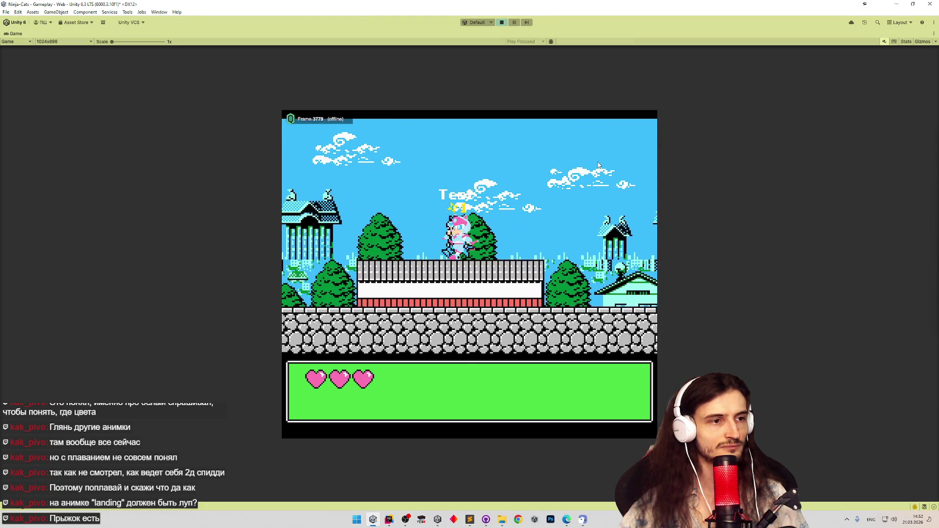
pyautogui.press('Left')
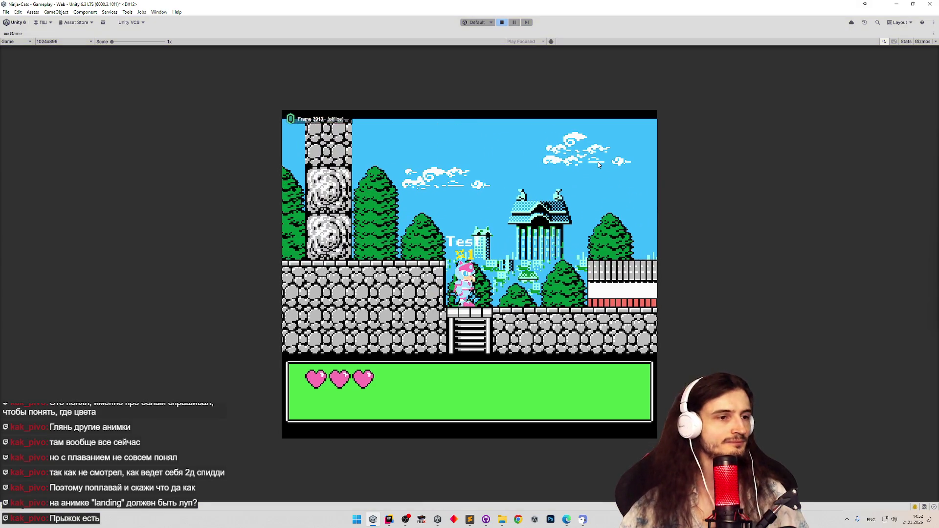
pyautogui.hotkey('ctrl', 'p')
pyautogui.hotkey('ctrl', 's')
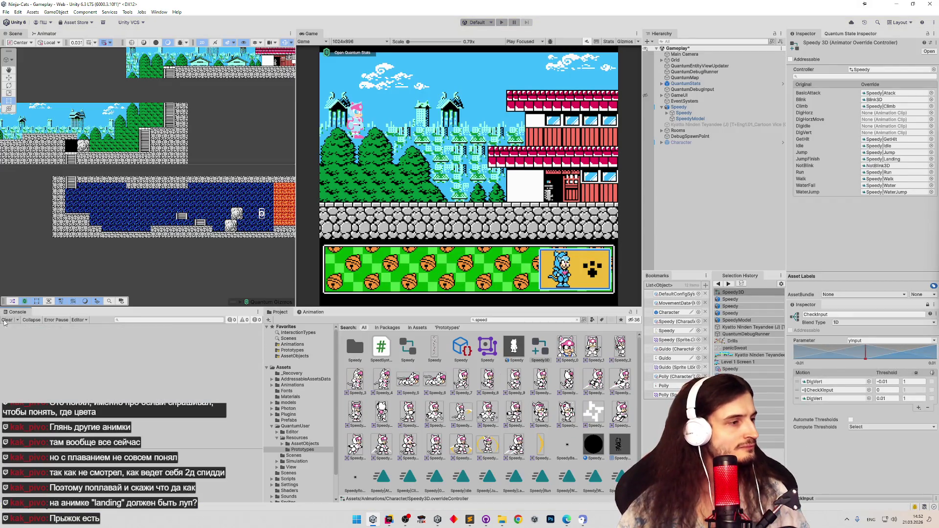
# Select the Speedy model asset and enter play mode again
pyautogui.click(513, 347)
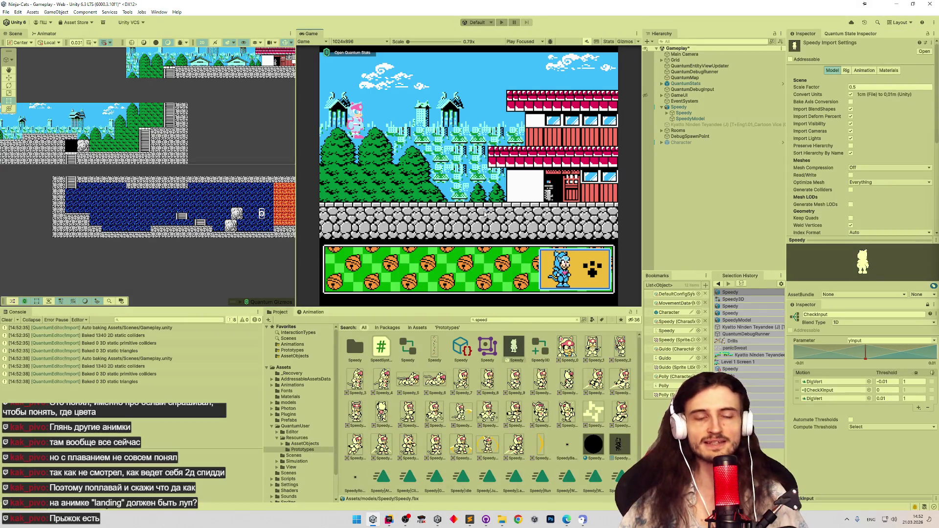
pyautogui.hotkey('ctrl', 'p')
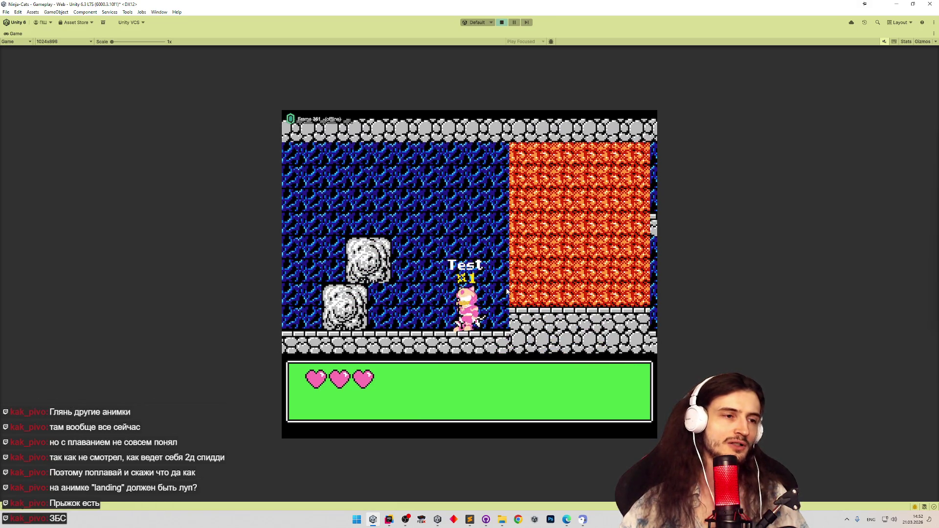
# Make the pink cat jump repeatedly while moving left and right, then stop play mode
pyautogui.press('space')
pyautogui.press('space')
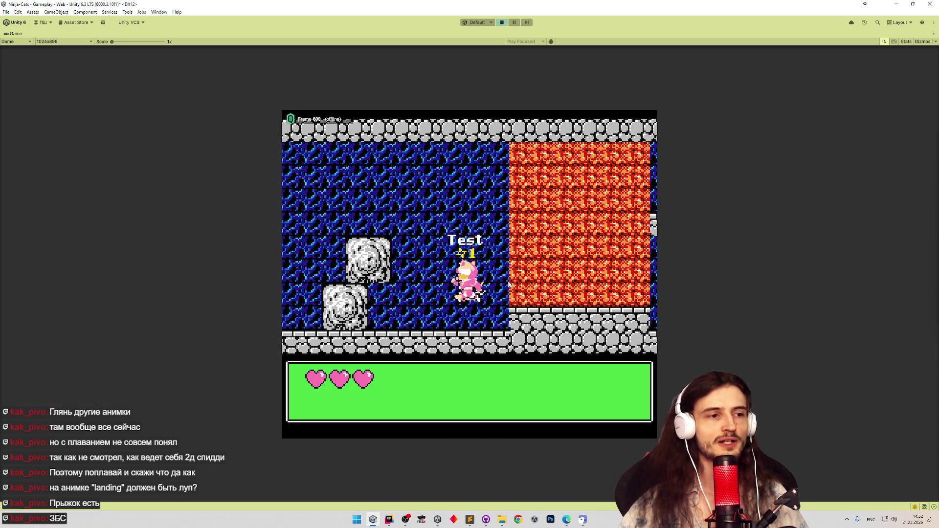
pyautogui.press('space')
pyautogui.press('space')
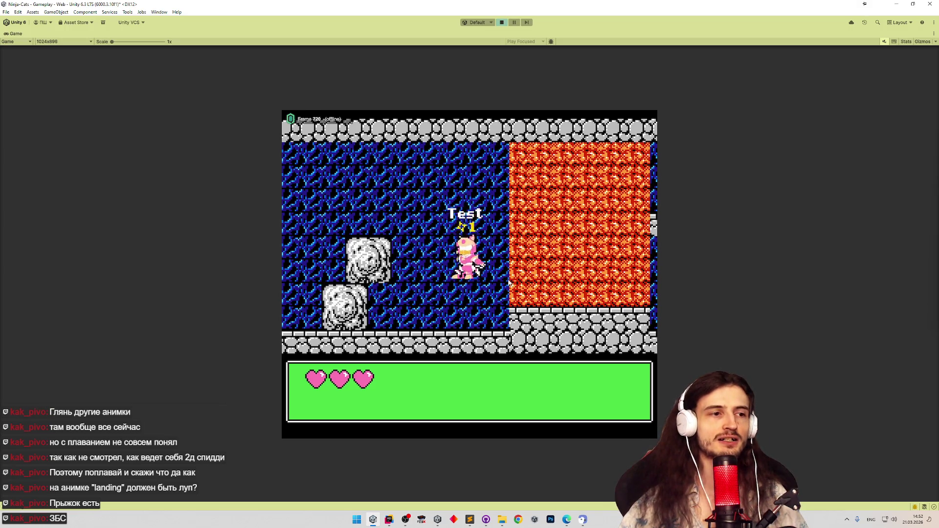
pyautogui.press('space')
pyautogui.press('Left')
pyautogui.press('space')
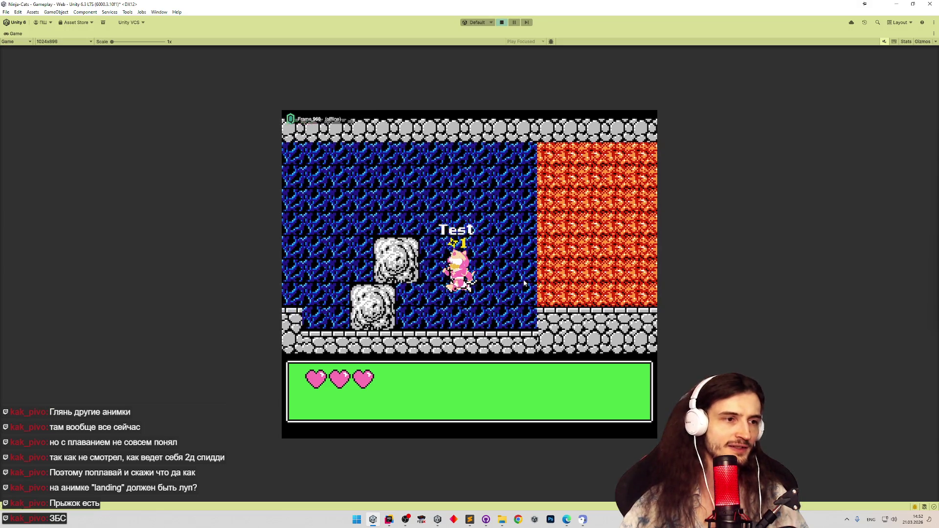
pyautogui.press('Right')
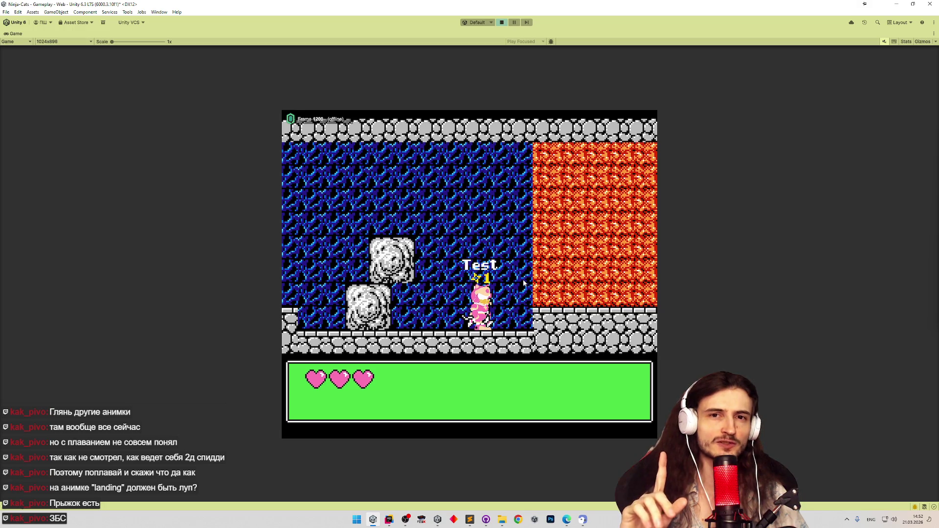
pyautogui.press('space')
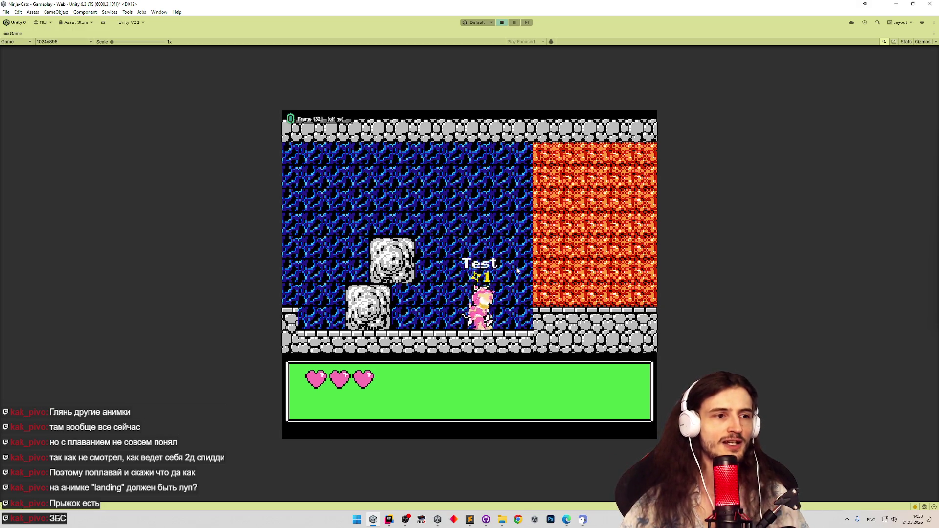
pyautogui.hotkey('ctrl', 'p')
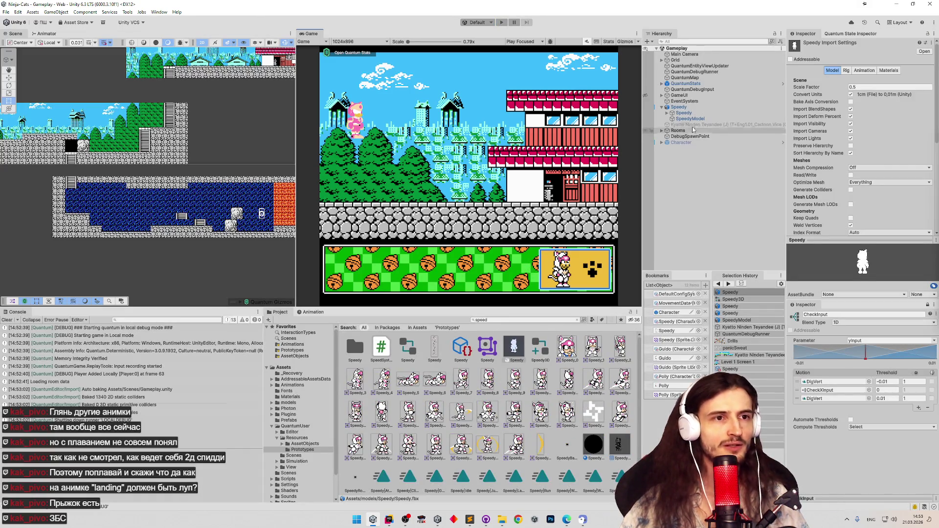
# Inspect the Character object's components and close the Blender window that opened
pyautogui.click(712, 141)
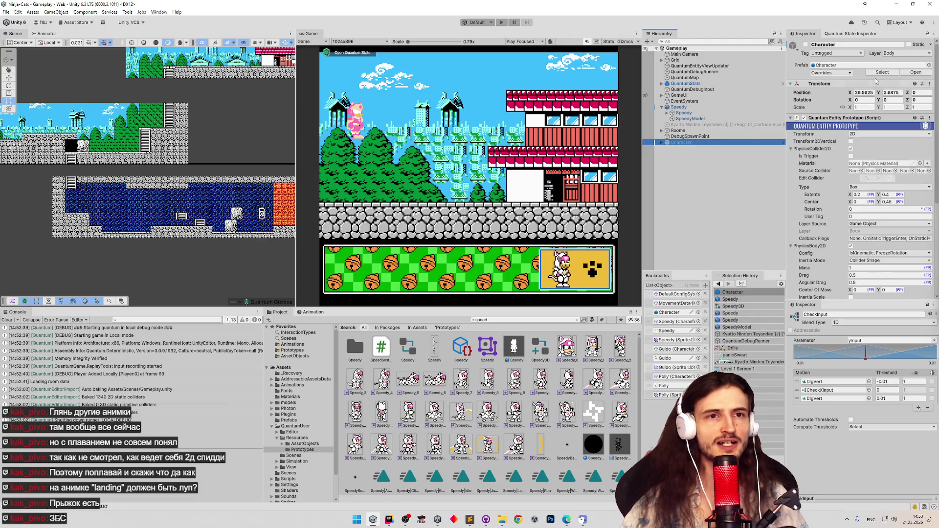
pyautogui.doubleClick(684, 113)
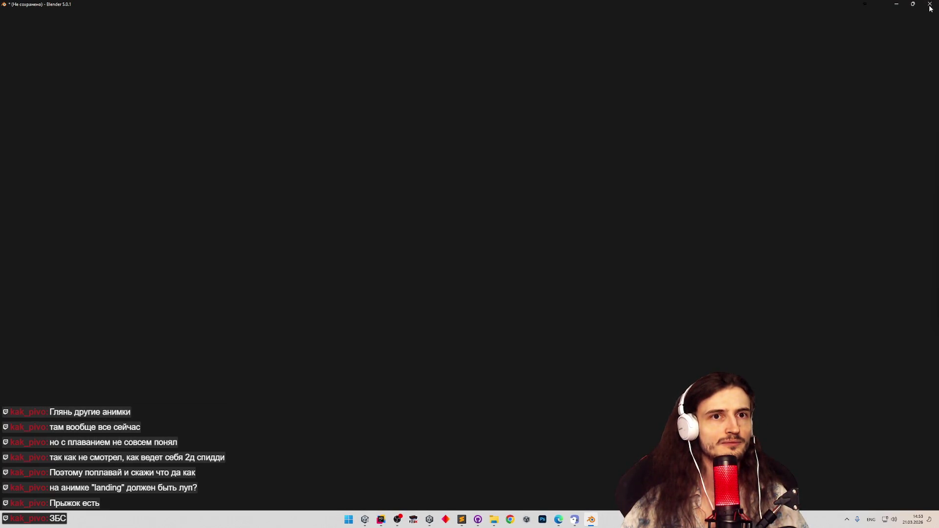
pyautogui.click(930, 5)
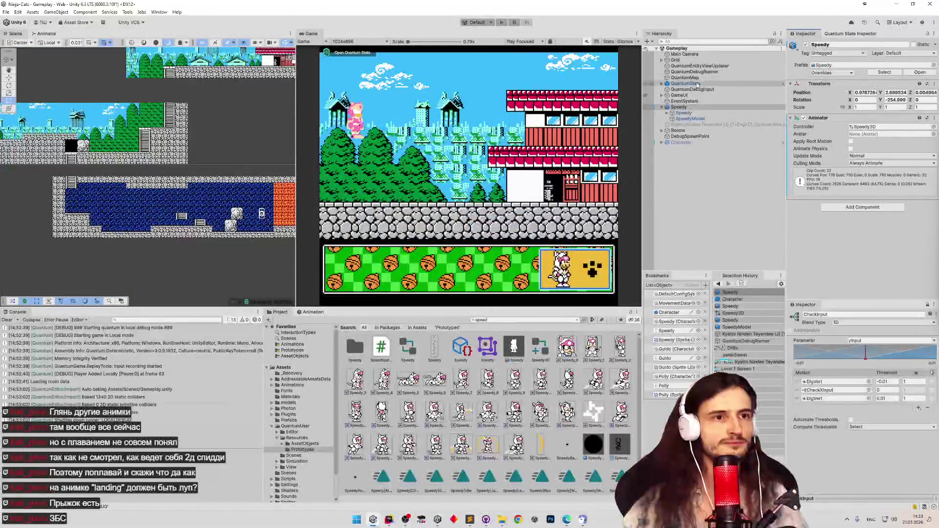
# Disable the Speedy child object in the Character prefab and start the game
pyautogui.doubleClick(668, 312)
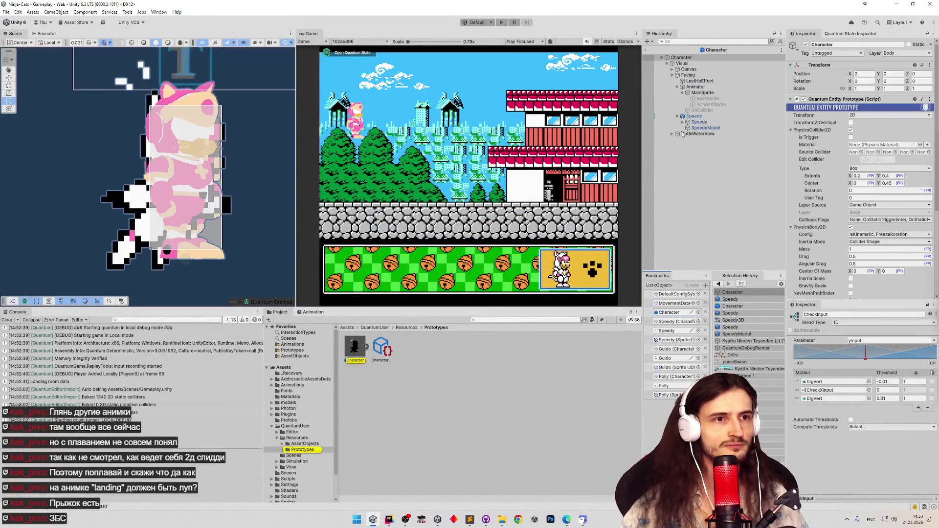
pyautogui.click(702, 116)
pyautogui.click(805, 44)
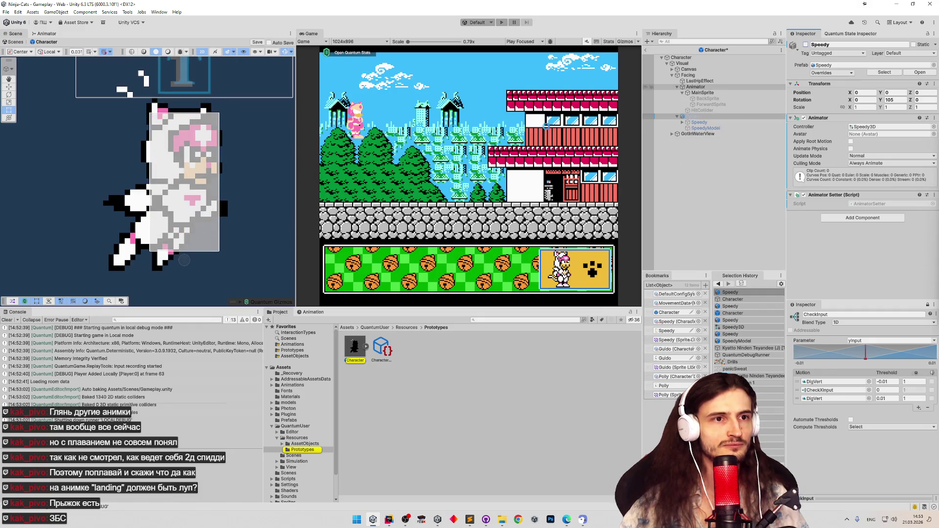
pyautogui.hotkey('ctrl', 'p')
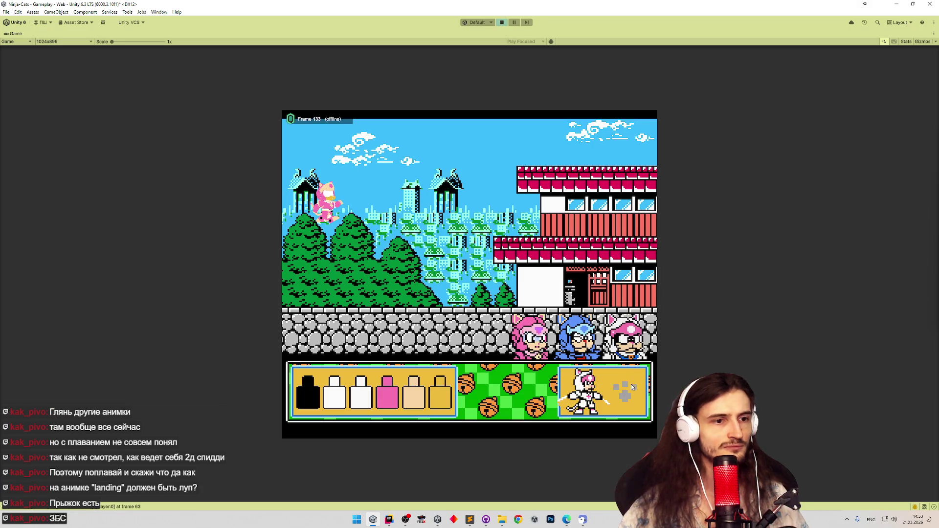
# Pick a character and swim the cat up through the lava-wall gap onto the ledge
pyautogui.press('Return')
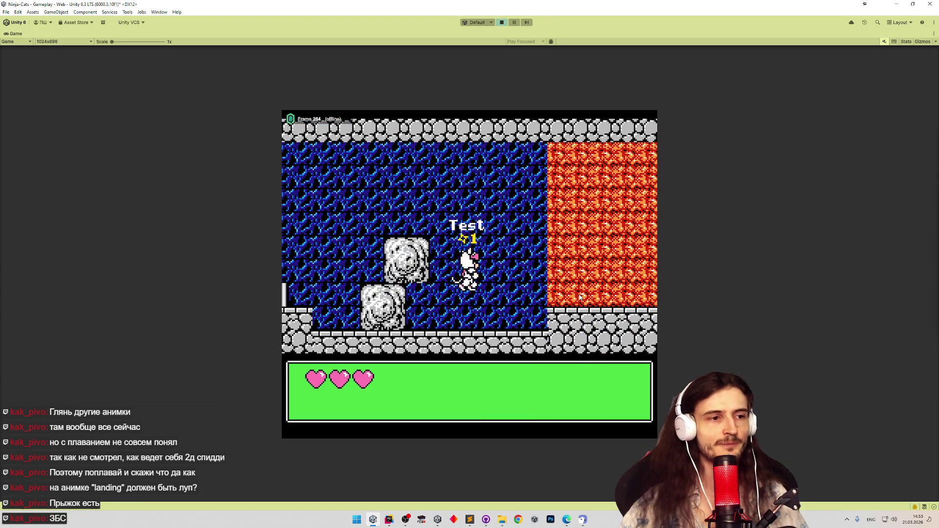
pyautogui.press('space')
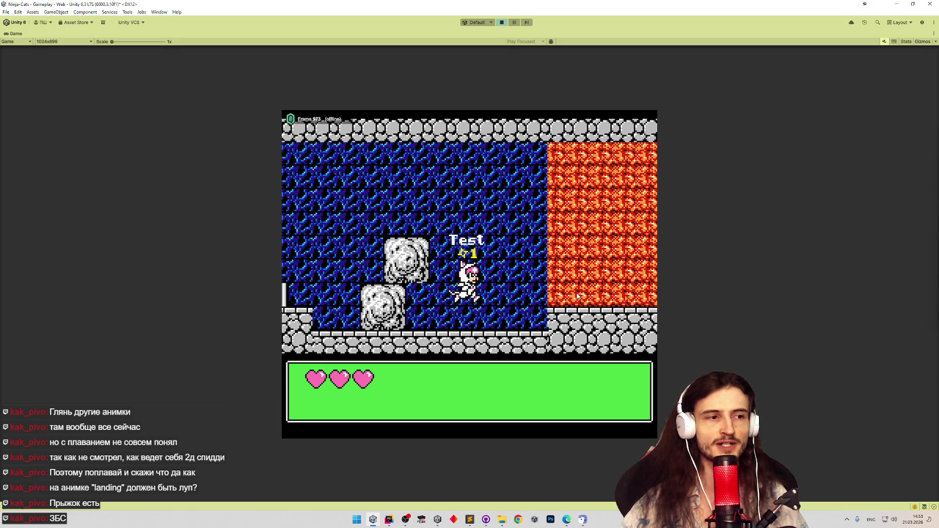
pyautogui.press('Right')
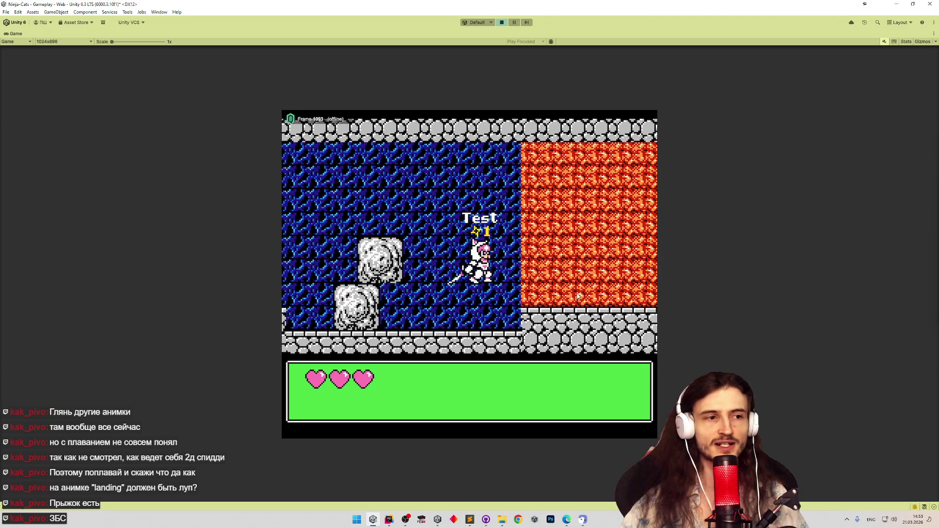
pyautogui.press('Right')
pyautogui.press('Up')
pyautogui.press('Right')
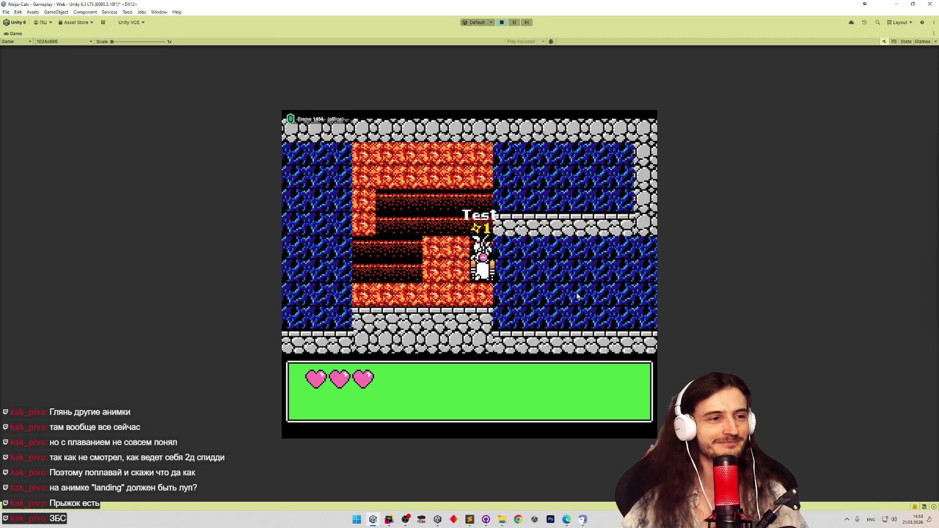
# Turn the cat left, climb the lava wall, cross its top and drop back down
pyautogui.press('Left')
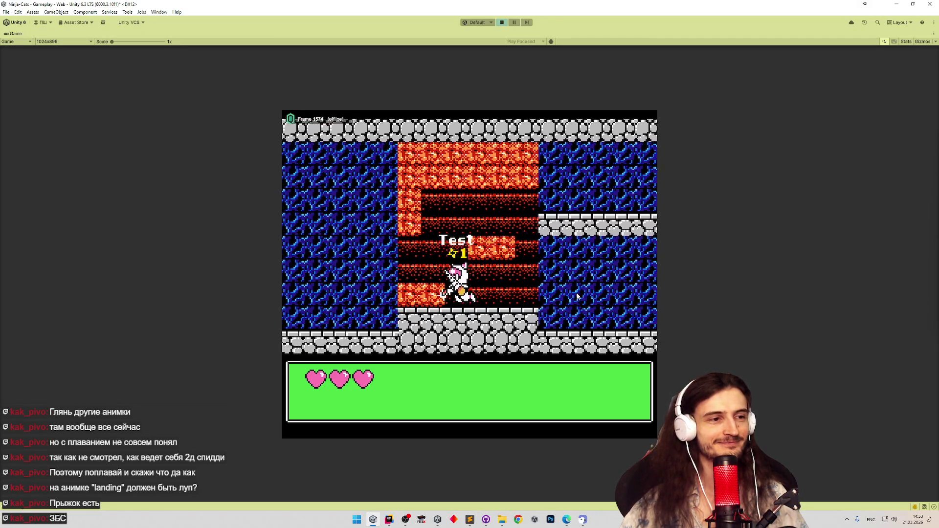
pyautogui.press('Left')
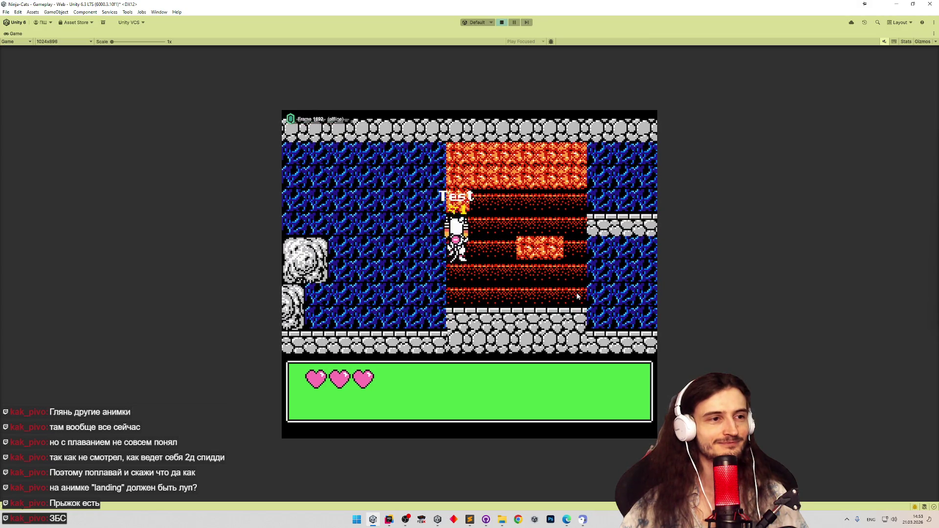
pyautogui.press('Up')
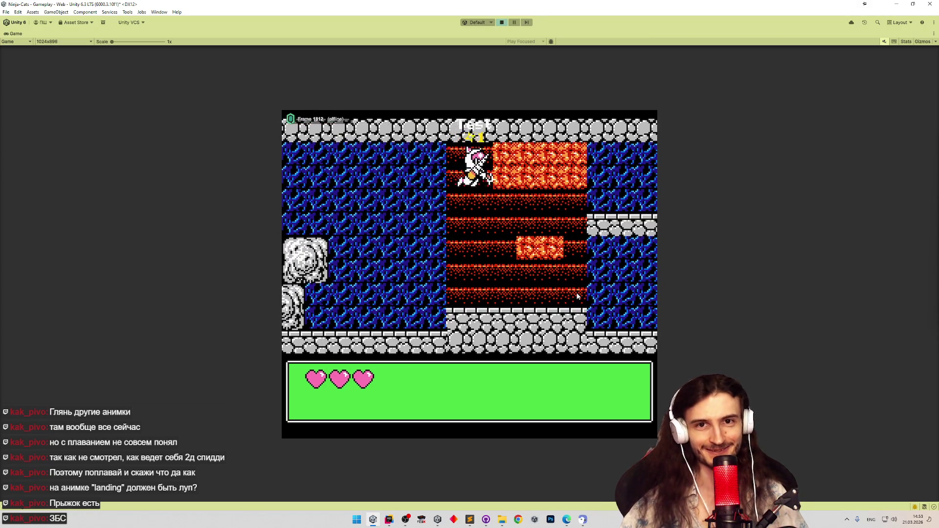
pyautogui.press('Right')
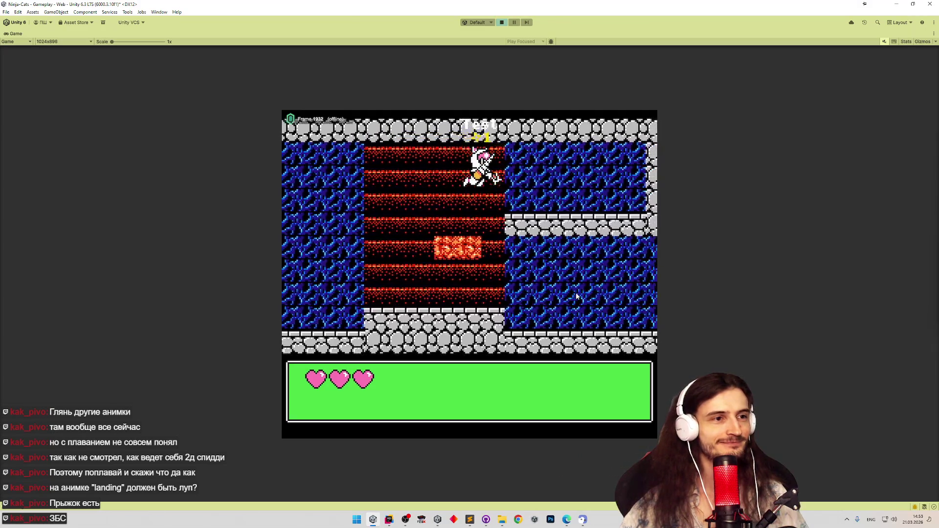
pyautogui.press('Right')
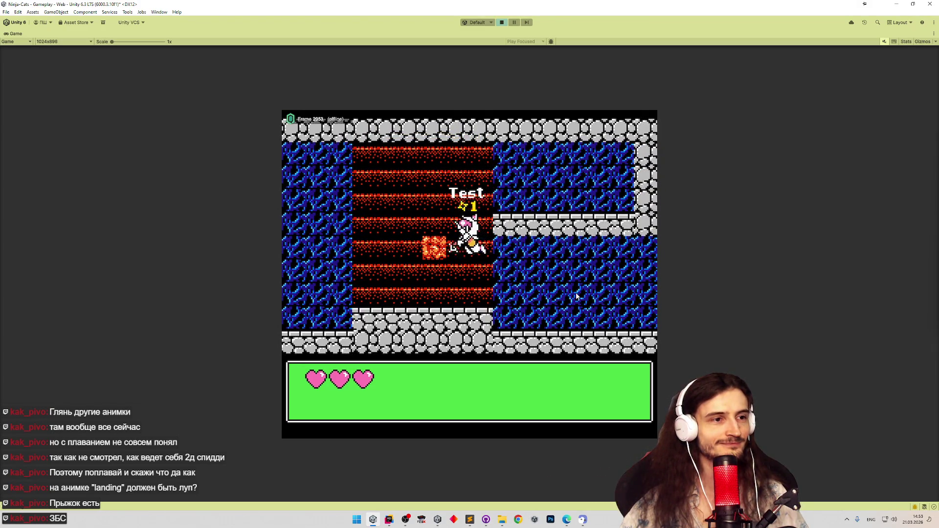
pyautogui.press('Left')
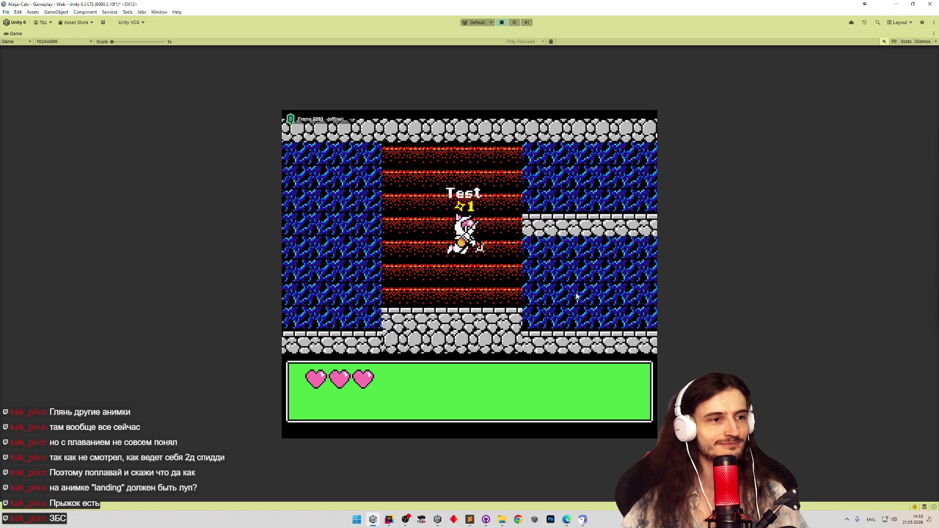
# Keep climbing and moving the cat across the lava wall, then run back left
pyautogui.press('Right')
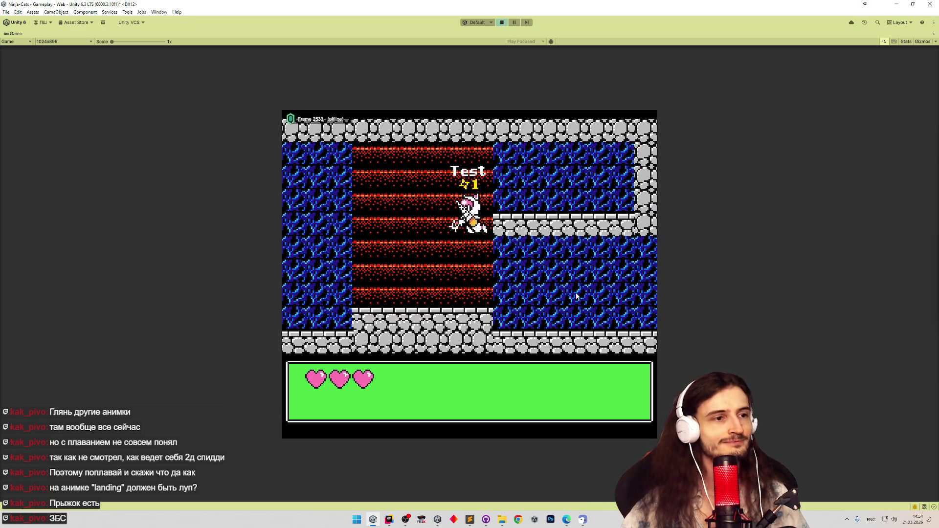
pyautogui.press('Left')
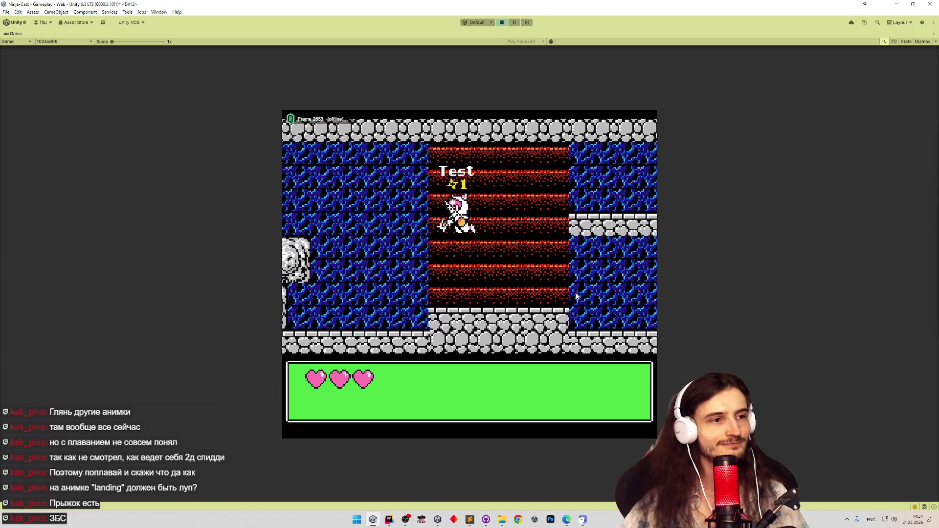
pyautogui.press('Up')
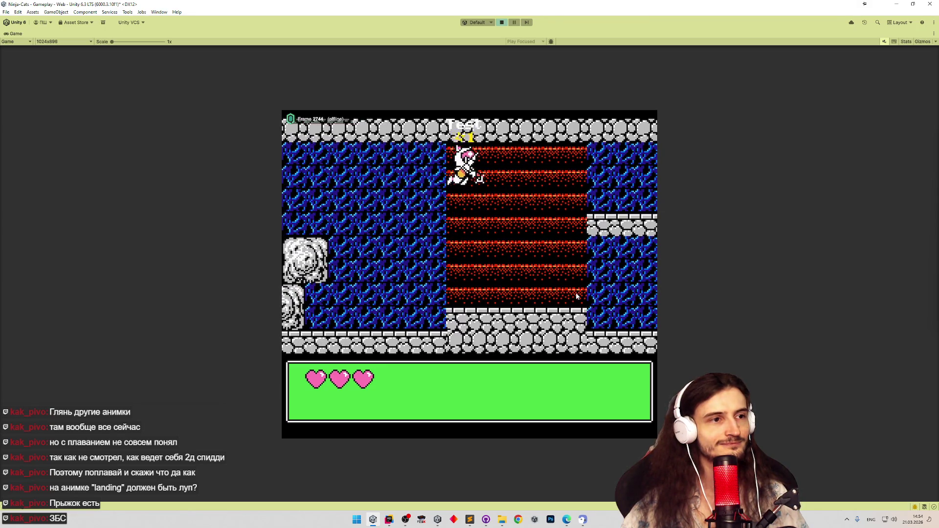
pyautogui.press('Right')
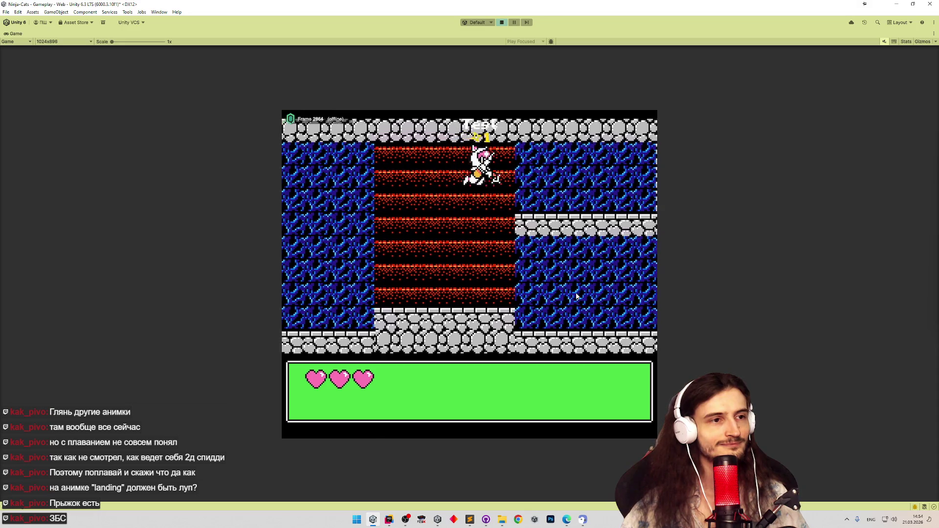
pyautogui.press('Up')
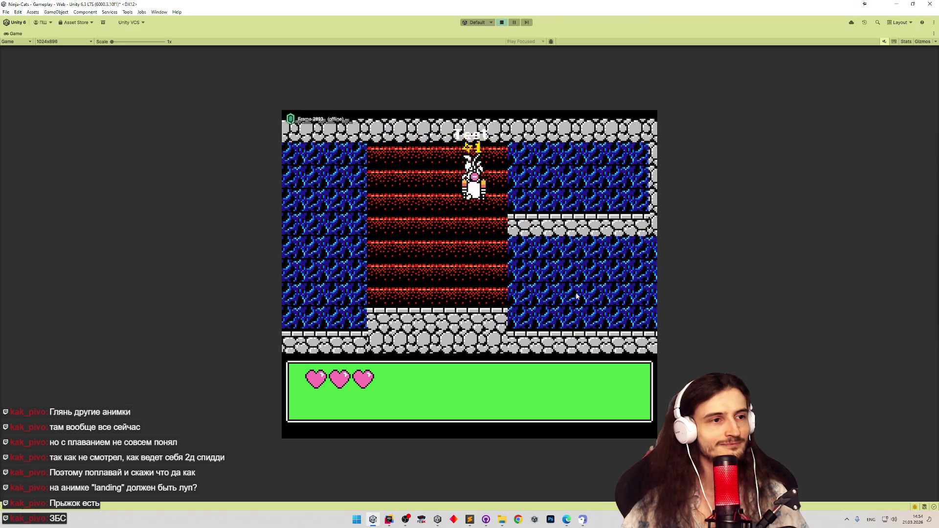
pyautogui.press('Left')
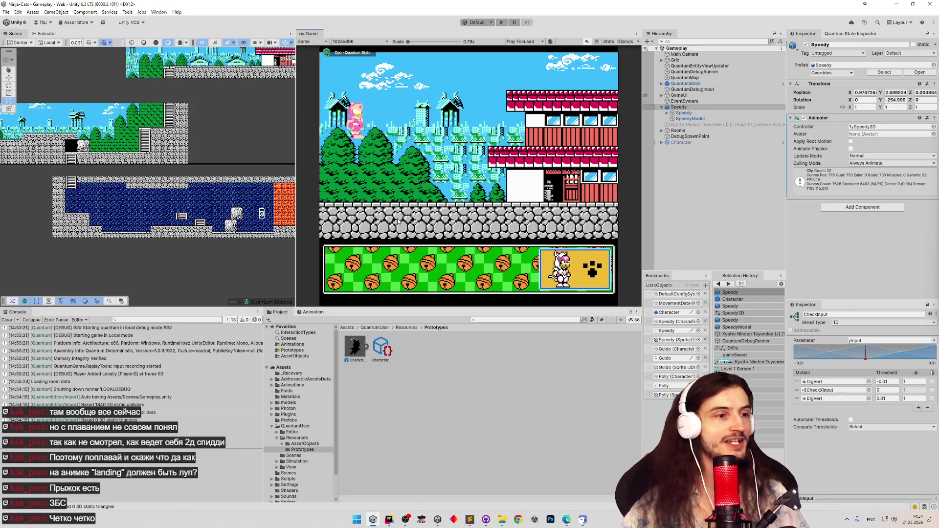
# Re-enable the Speedy child in the Character prefab and dismiss the unsaved-modifications warning
pyautogui.hotkey('ctrl', 'p')
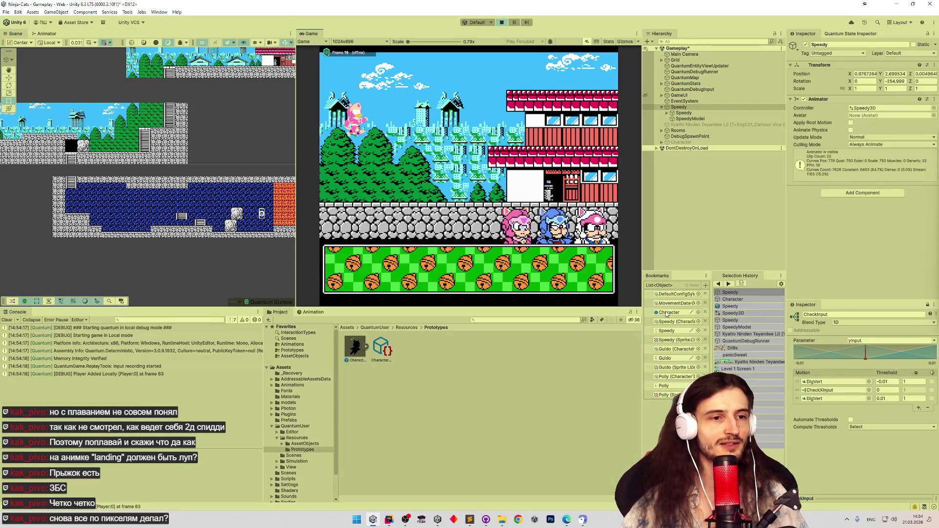
pyautogui.doubleClick(665, 313)
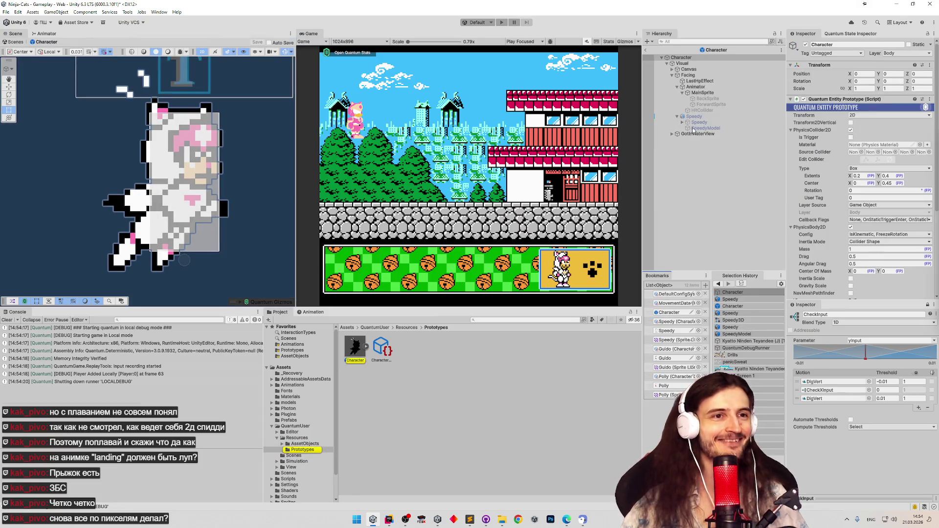
pyautogui.click(693, 116)
pyautogui.click(805, 44)
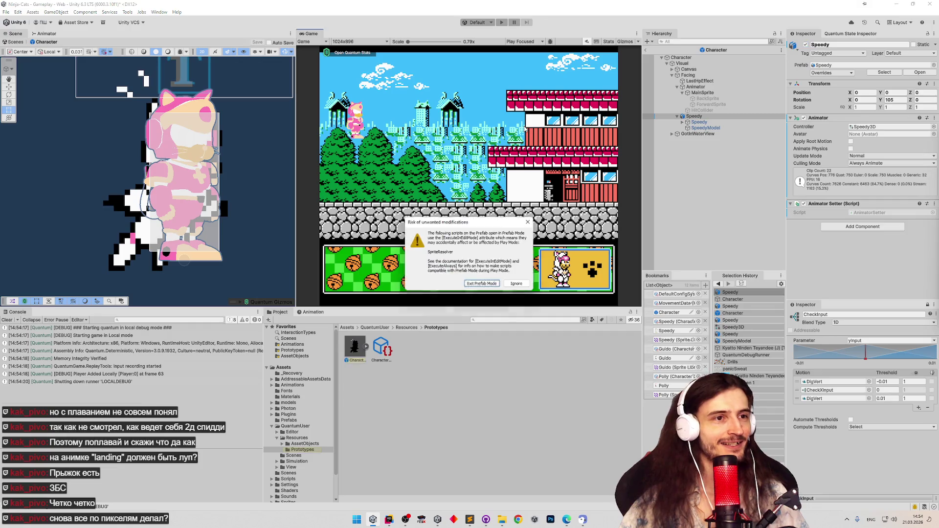
pyautogui.click(484, 286)
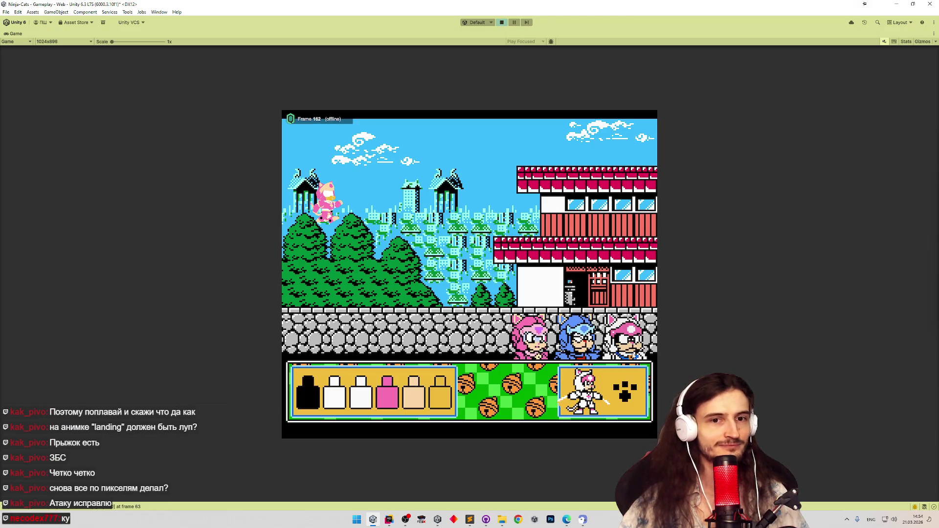
# Start the level, walk the cat left and right into hits, then exit Play mode and clear the Console
pyautogui.press('Return')
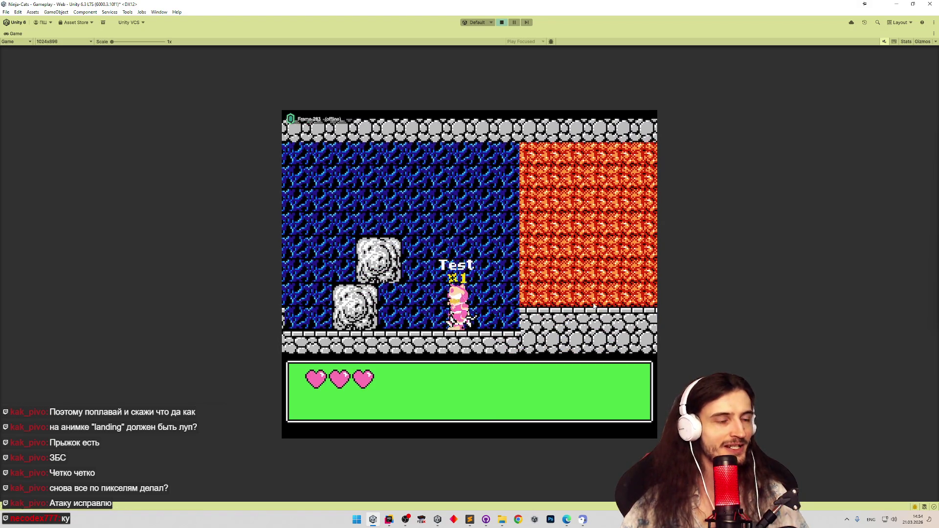
pyautogui.press('Left')
pyautogui.press('Right')
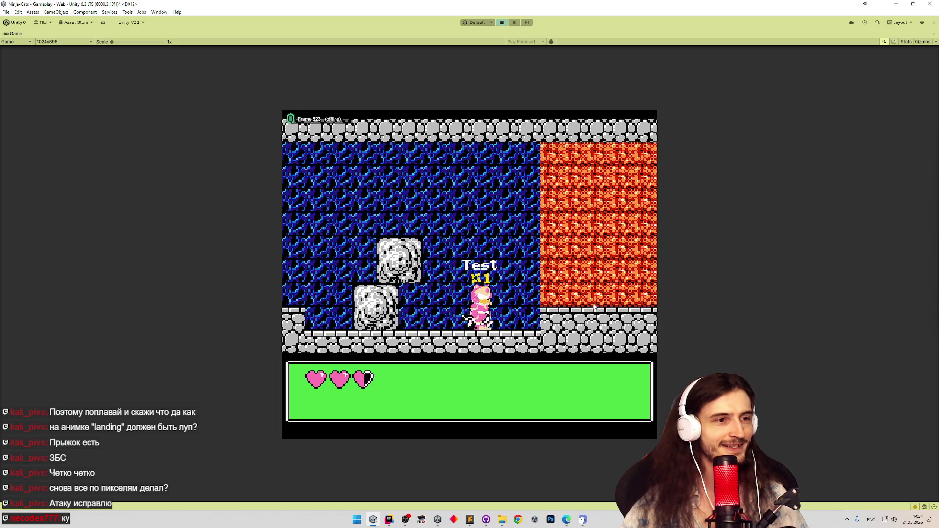
pyautogui.press('Left')
pyautogui.press('Right')
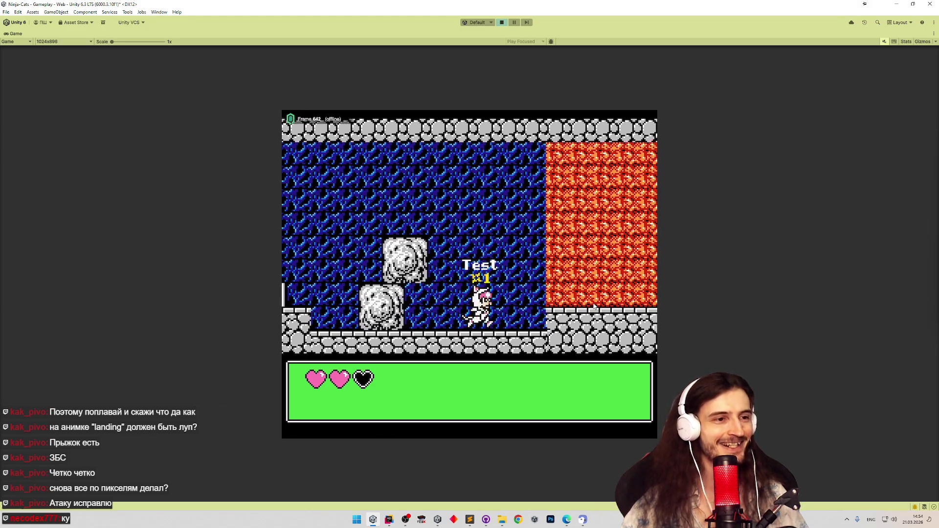
pyautogui.press('Left')
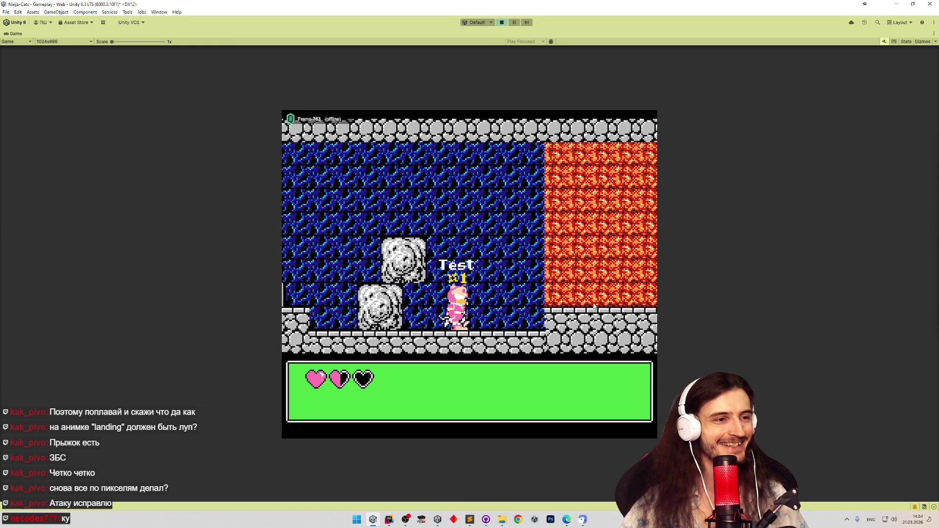
pyautogui.press('Left')
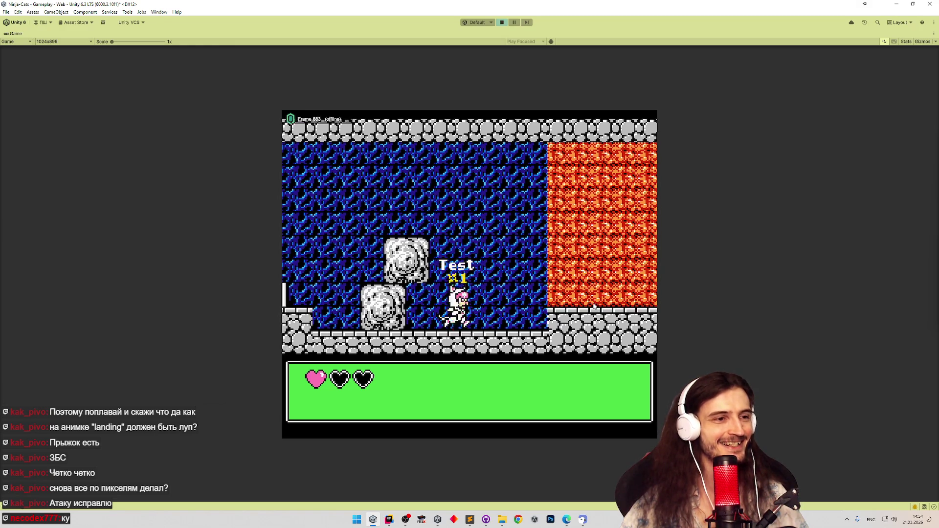
pyautogui.press('Left')
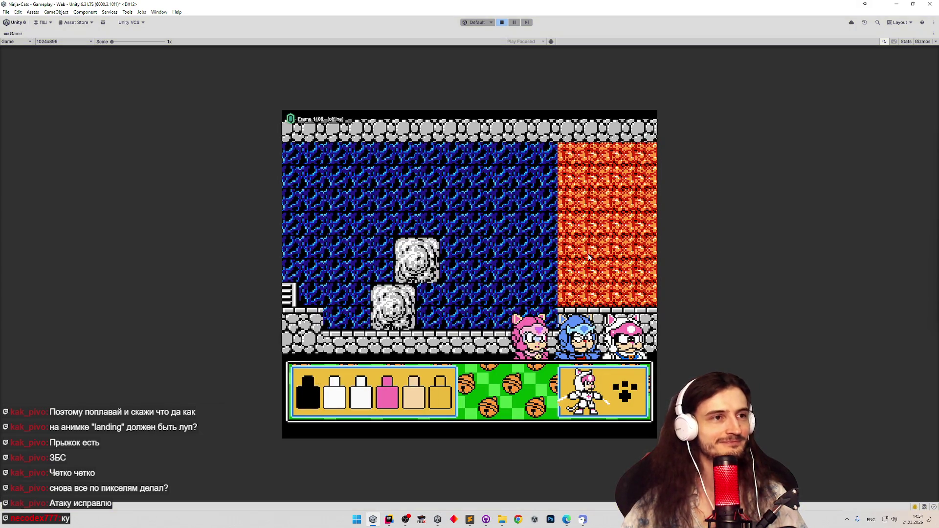
pyautogui.hotkey('ctrl', 'p')
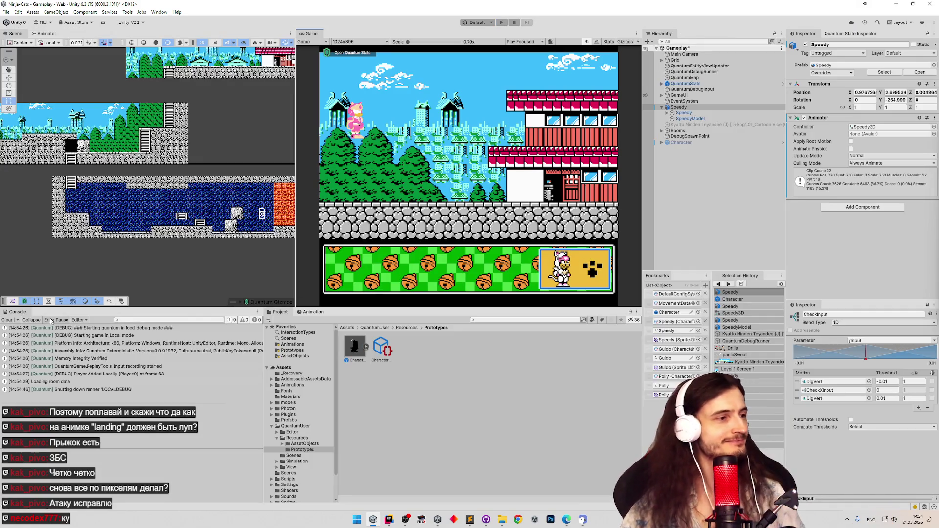
pyautogui.click(8, 320)
# Save the Gameplay scene and review the tasks.todo list in Sublime Text
pyautogui.hotkey('ctrl', 's')
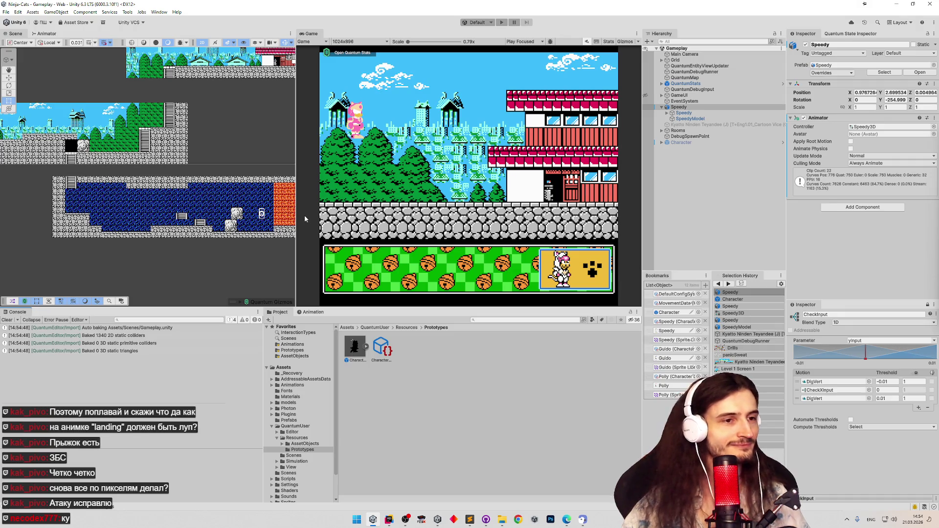
pyautogui.click(469, 518)
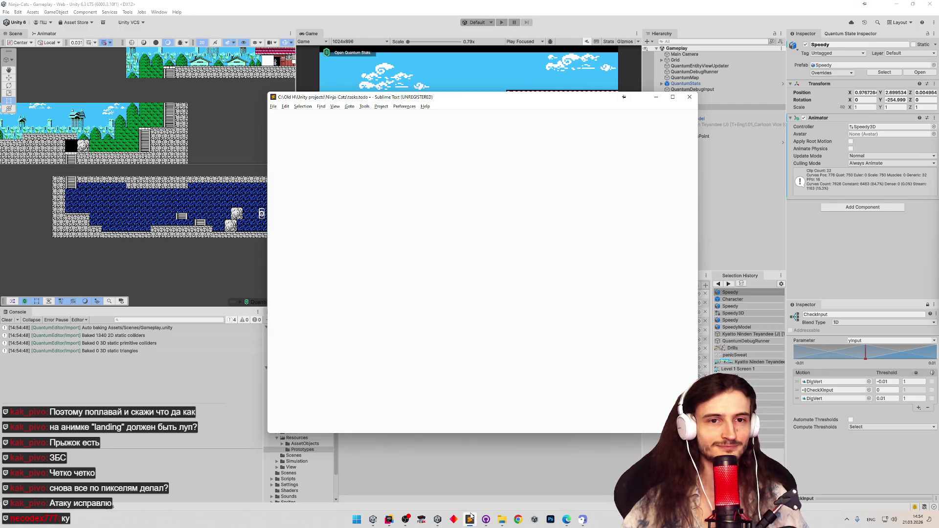
pyautogui.click(470, 519)
pyautogui.click(470, 518)
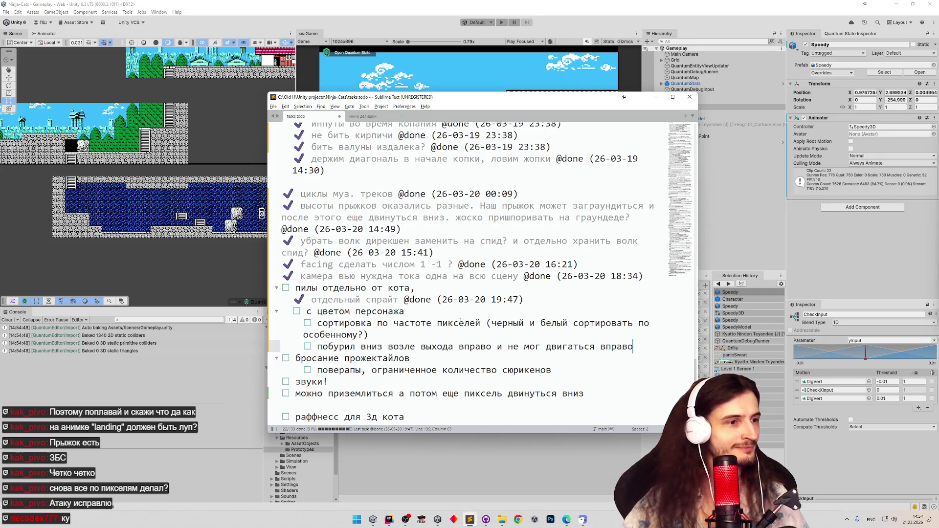
# Go back through Unity to Rider, then bring up a Chrome browser window and its menu
pyautogui.click(723, 159)
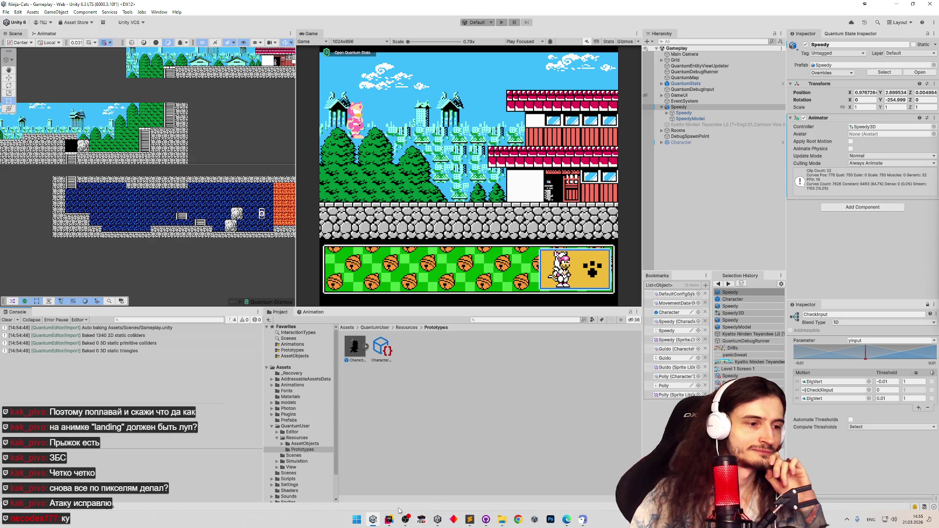
pyautogui.click(394, 489)
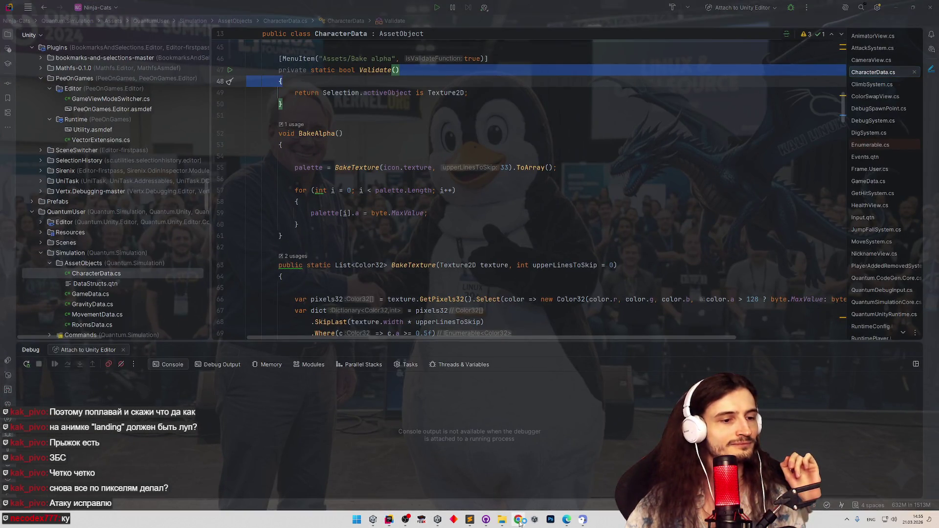
pyautogui.click(517, 520)
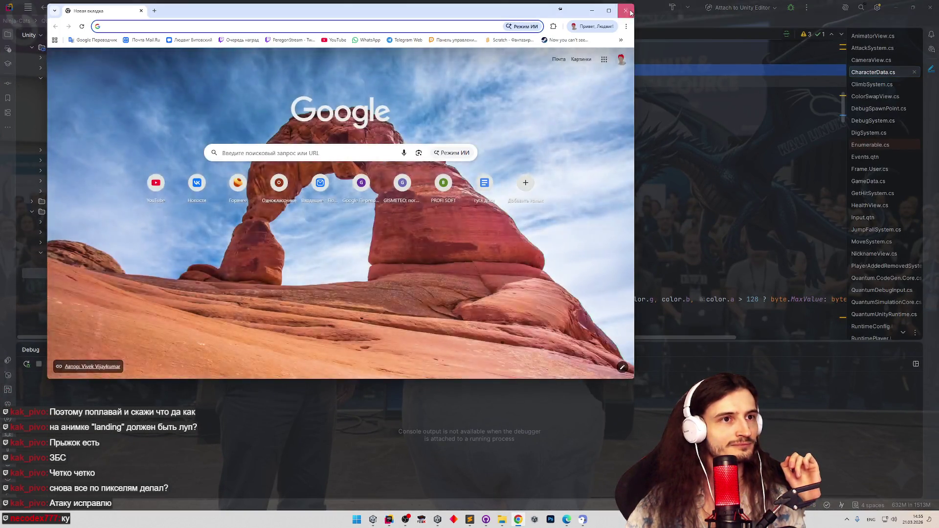
pyautogui.click(626, 11)
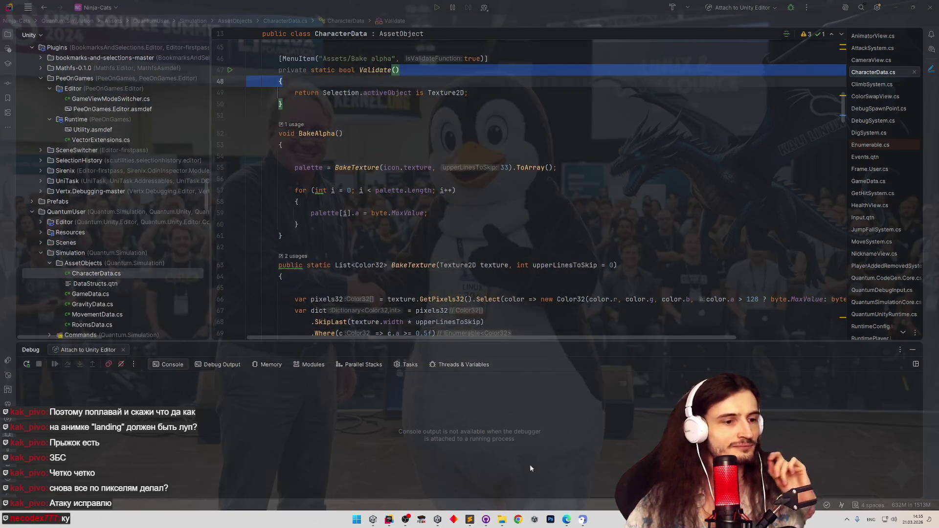
pyautogui.click(518, 519)
pyautogui.click(626, 26)
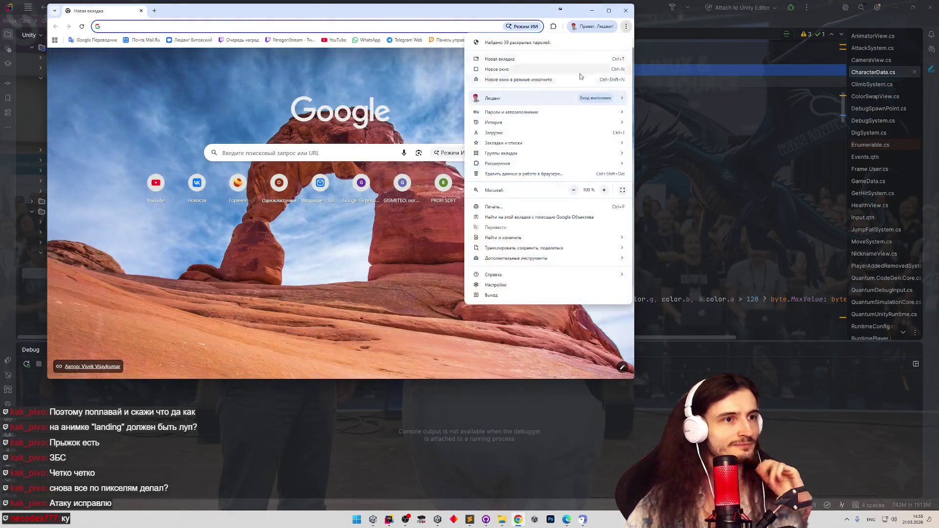
# Reopen the recent ChatGPT conversation from Chrome's history, maximize it, then return to Unity
pyautogui.moveTo(509, 127)
pyautogui.click(649, 124)
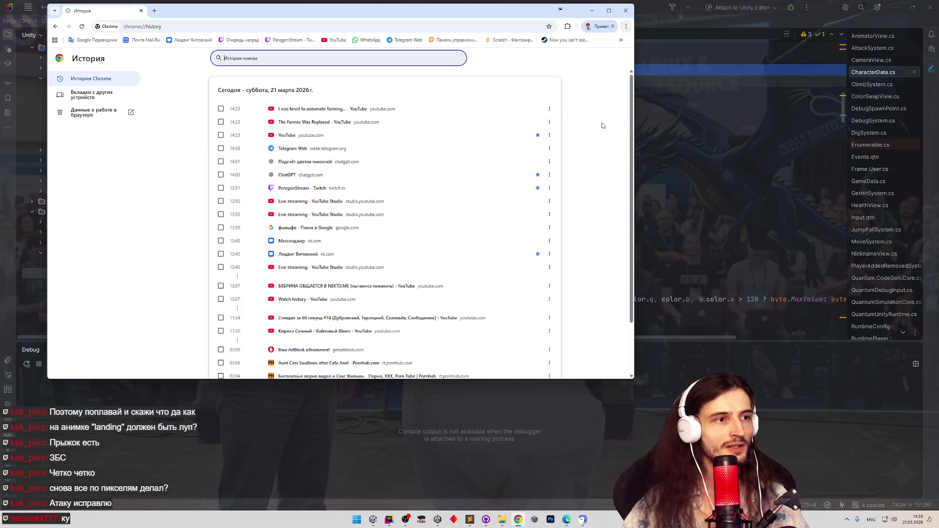
pyautogui.click(304, 162)
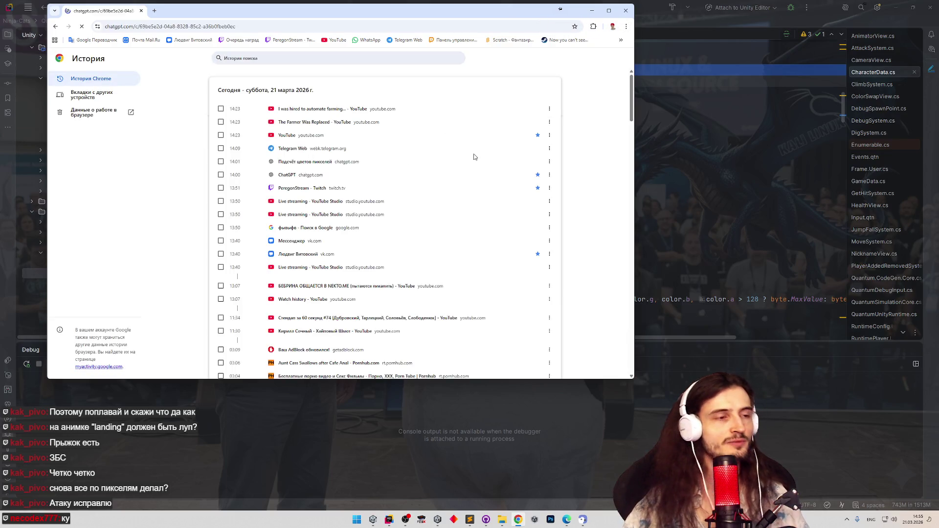
pyautogui.click(608, 10)
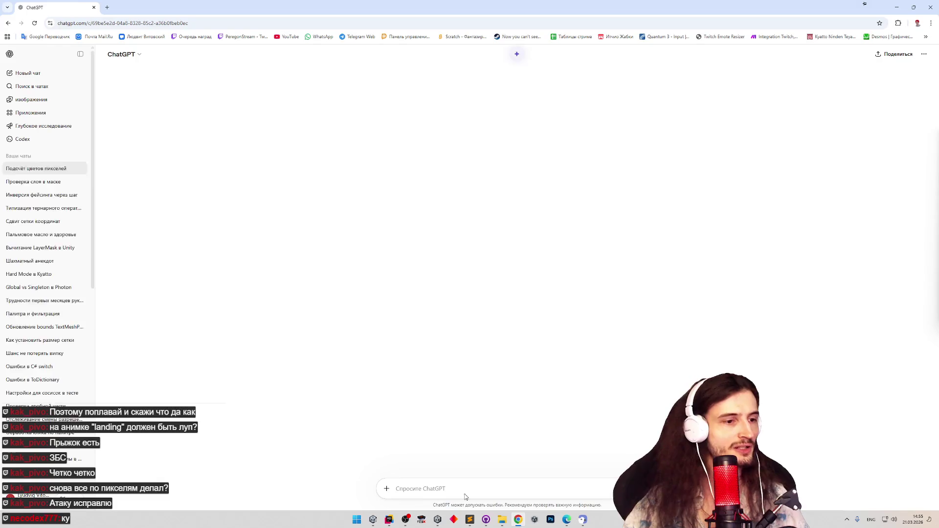
pyautogui.click(373, 519)
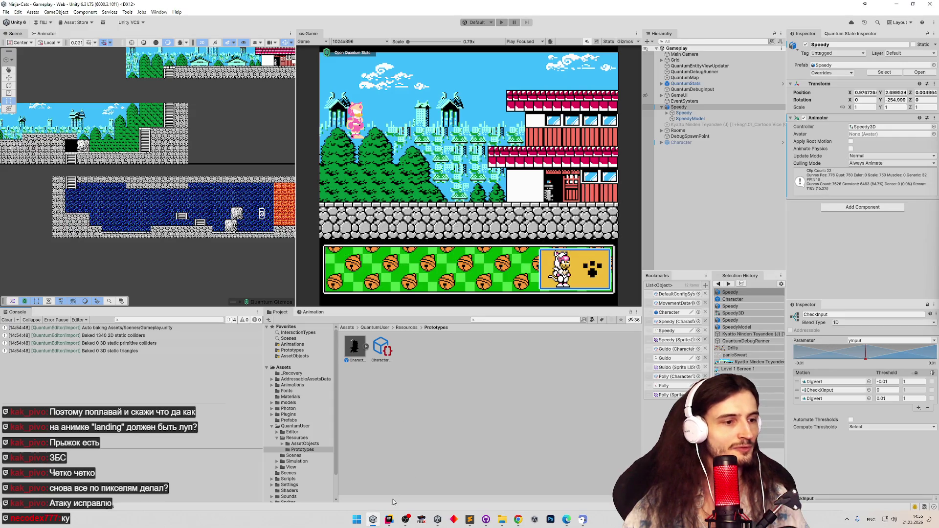
# In Rider, find and open ColorSwapView.cs with a 'sw' file search
pyautogui.click(388, 519)
pyautogui.scroll(7, 254, 205)
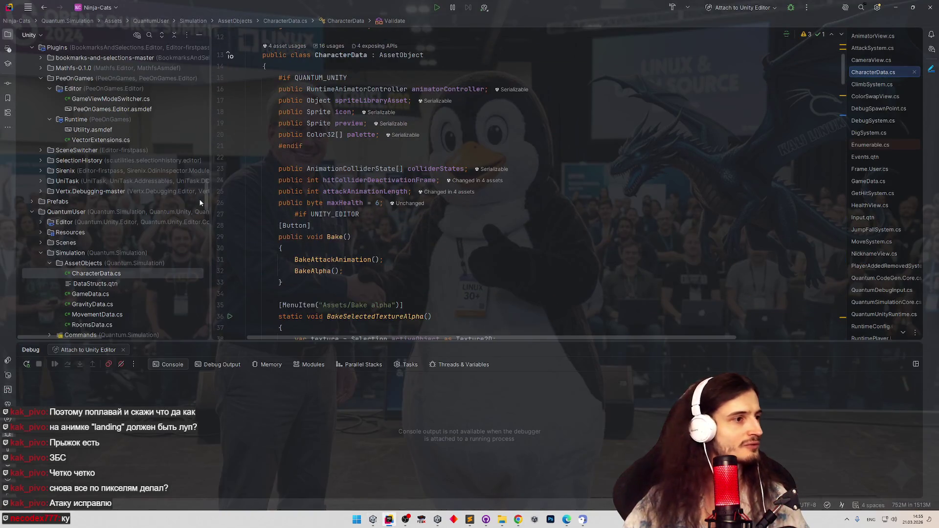
pyautogui.hotkey('ctrl', 't')
pyautogui.write('sp')
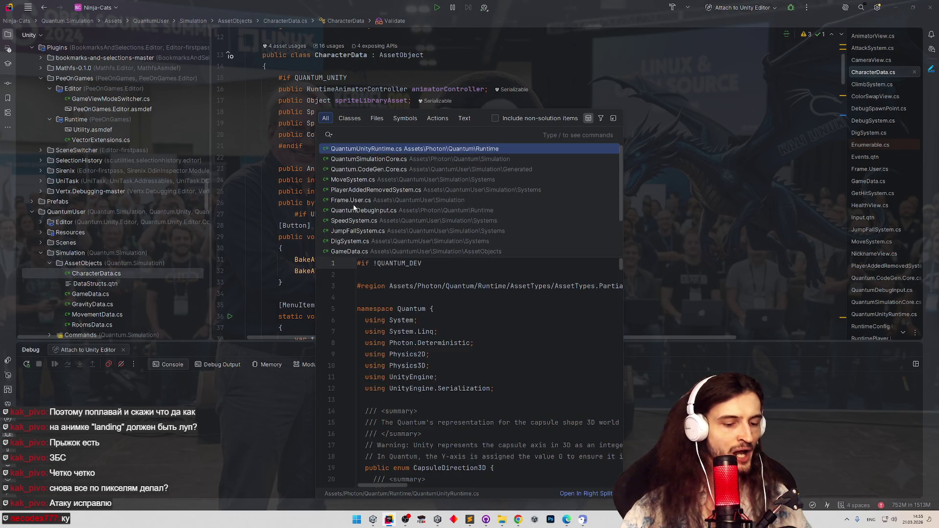
pyautogui.press('BackSpace')
pyautogui.write('w')
pyautogui.press('Return')
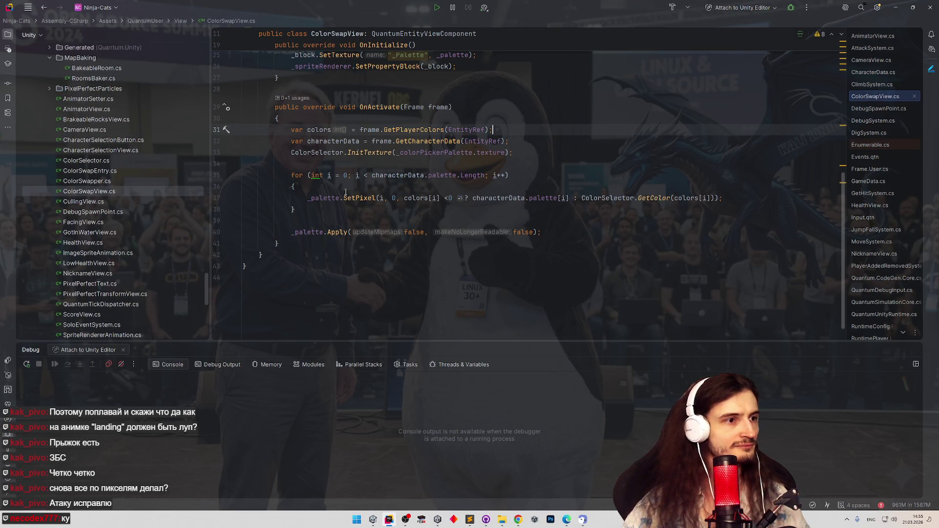
pyautogui.scroll(4, 345, 192)
# Read through ColorSwapView's fields and its OnInitialize code
pyautogui.click(303, 158)
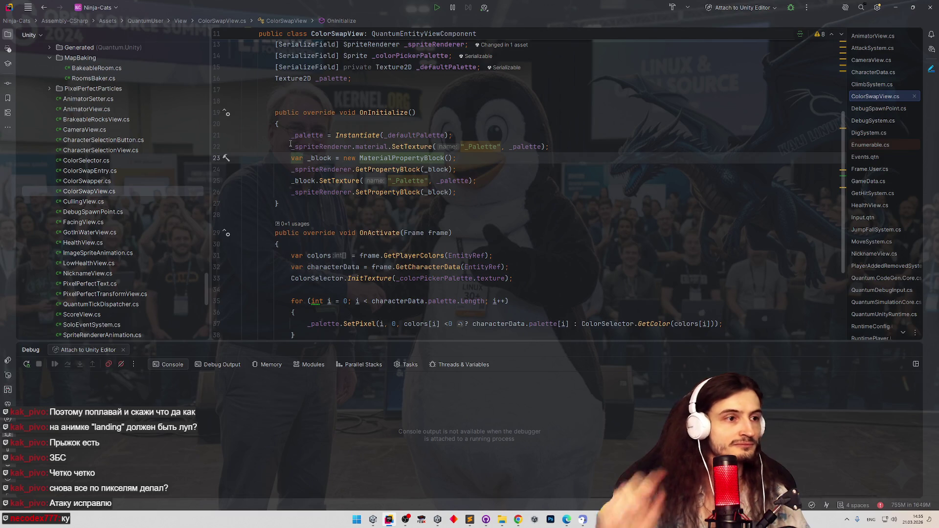
pyautogui.moveTo(291, 145)
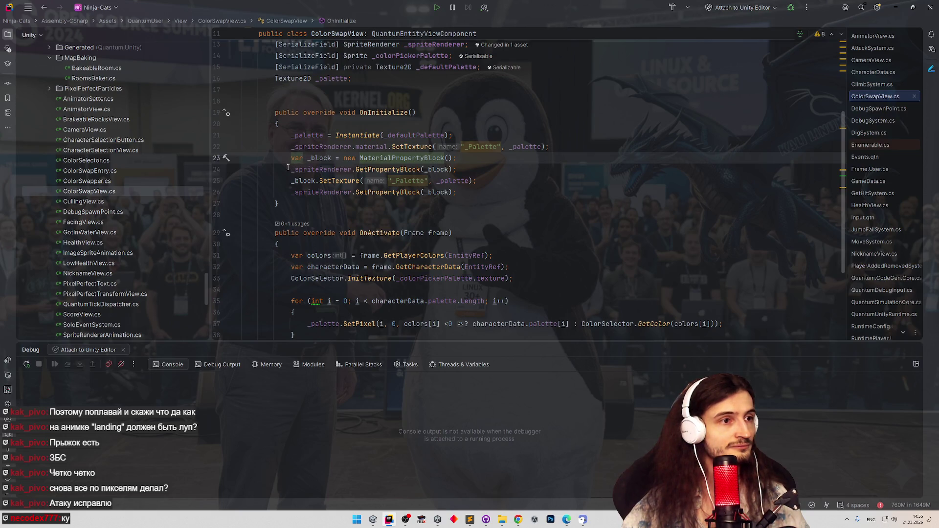
pyautogui.moveTo(318, 180)
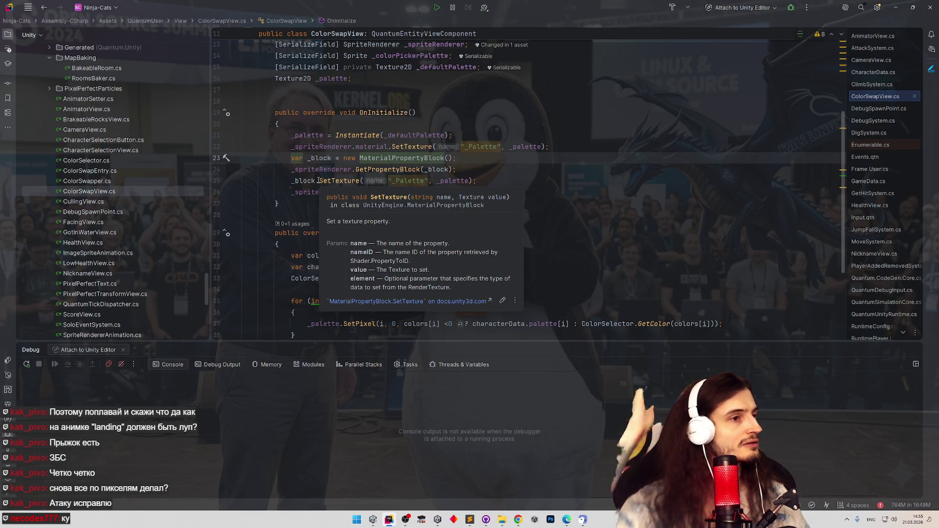
pyautogui.scroll(2, 342, 142)
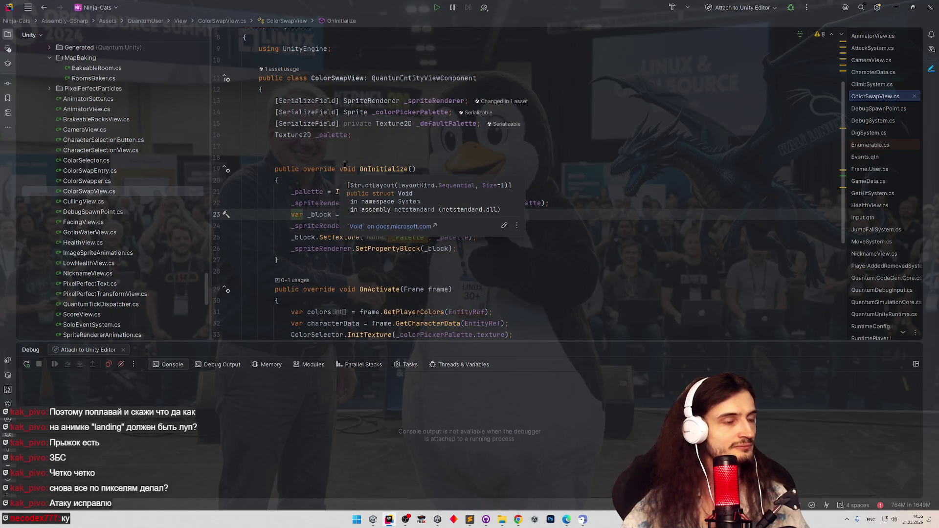
pyautogui.moveTo(356, 124)
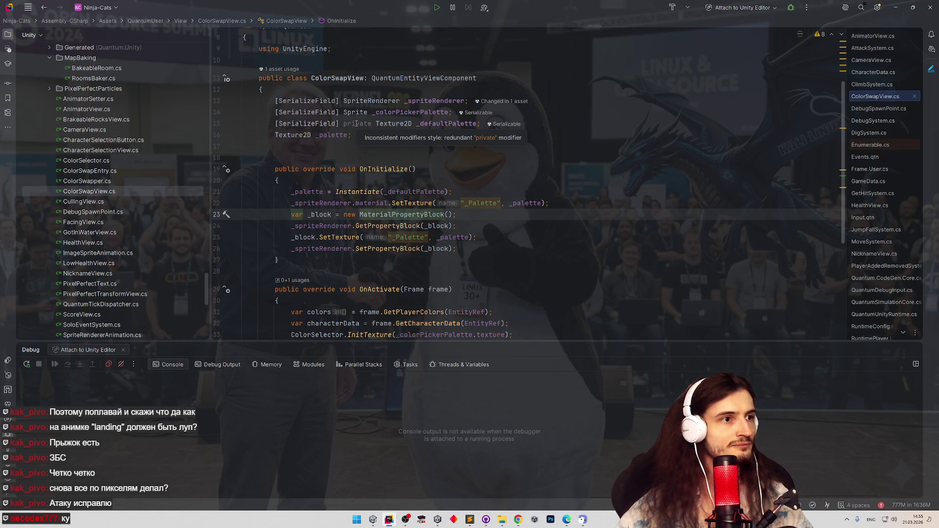
pyautogui.scroll(1, 576, 146)
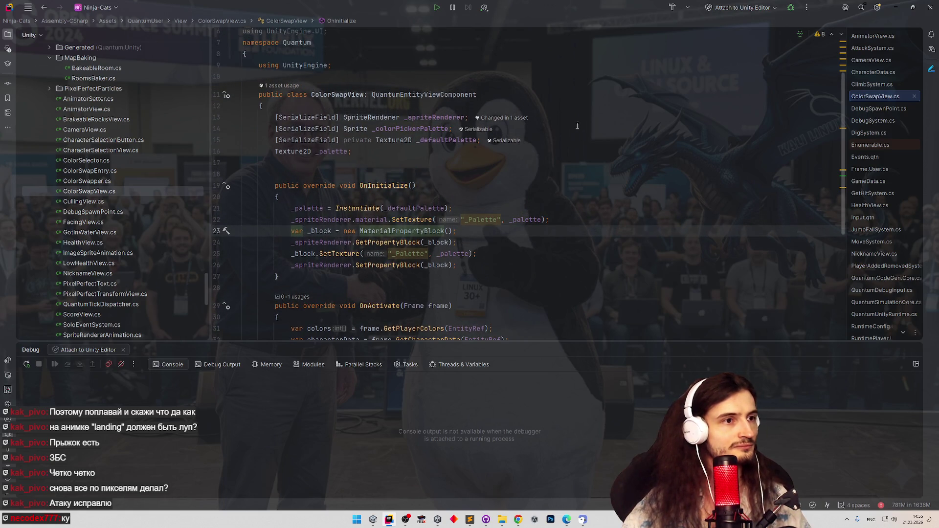
# Duplicate the _spriteRenderer field as a SpriteRenderer[] _otherRenderers array
pyautogui.click(537, 109)
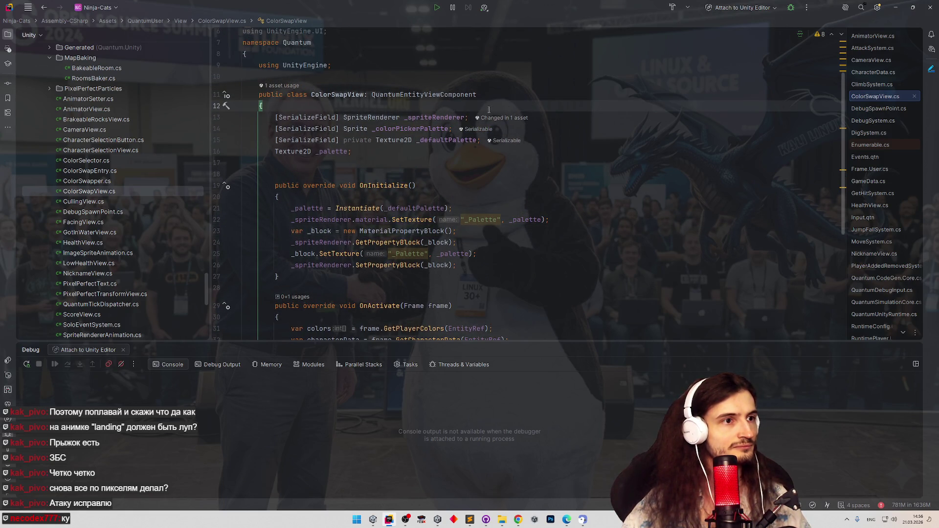
pyautogui.click(578, 122)
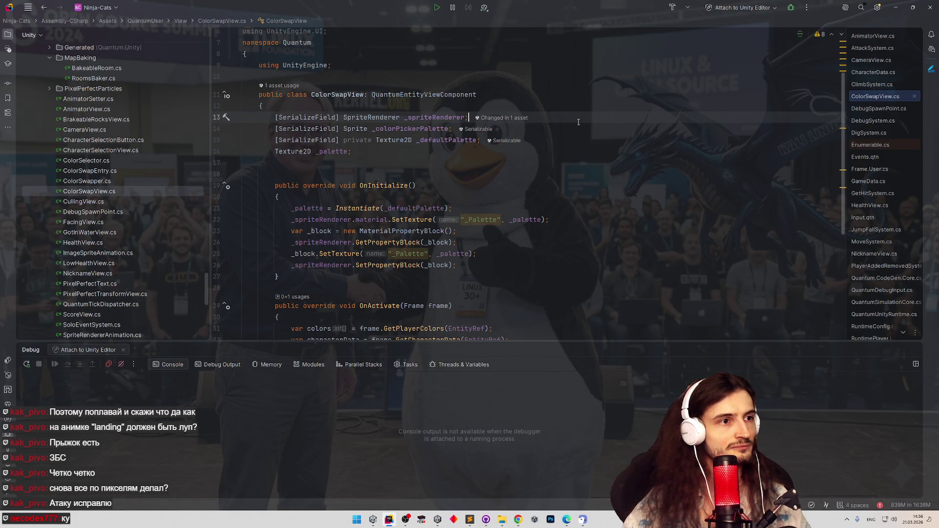
pyautogui.hotkey('ctrl', 'd')
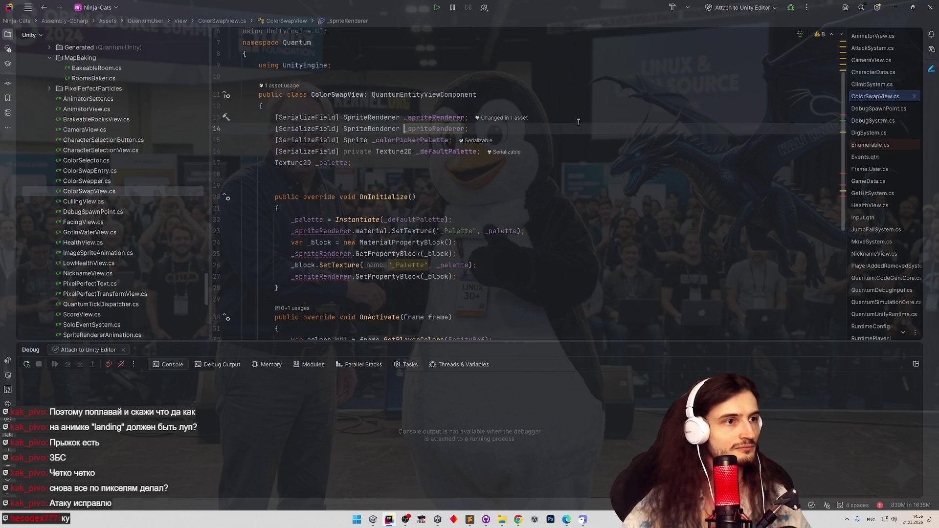
pyautogui.doubleClick(424, 128)
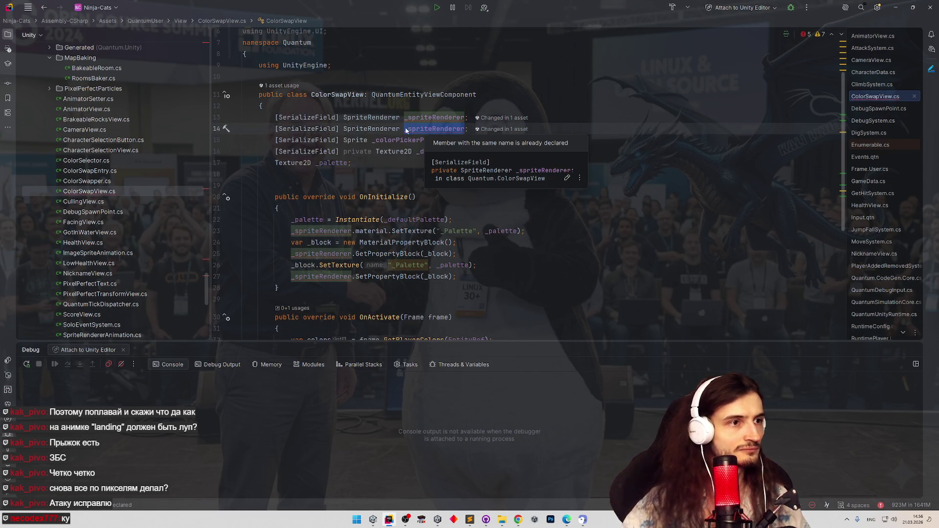
pyautogui.click(400, 128)
pyautogui.write('[')
pyautogui.press('Right')
pyautogui.press('Right')
pyautogui.press('Delete')
pyautogui.press('Delete')
pyautogui.press('Delete')
pyautogui.press('Delete')
pyautogui.press('Delete')
pyautogui.press('Delete')
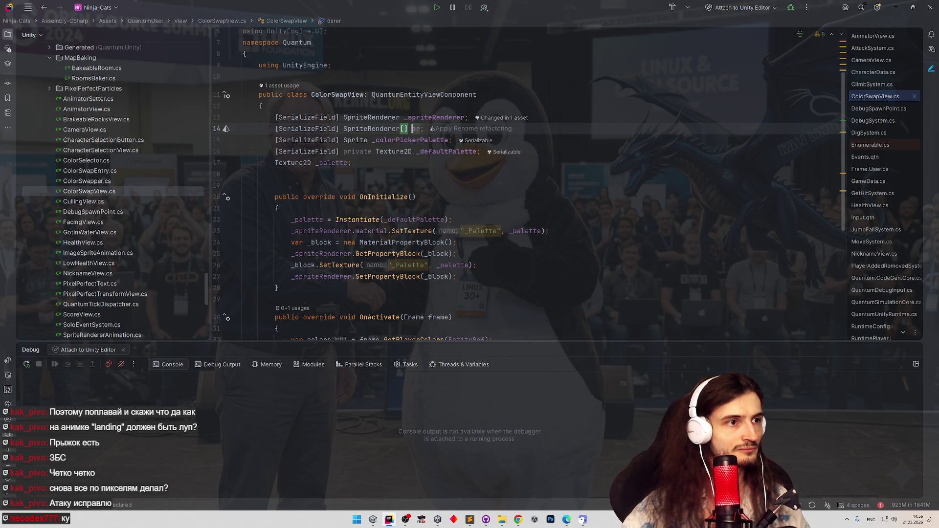
pyautogui.write('_otherRenderer')
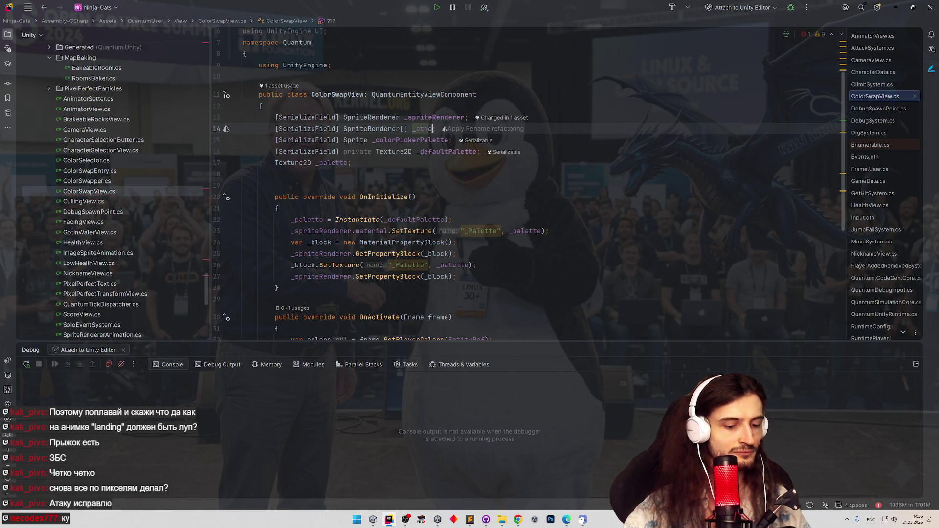
pyautogui.write('s')
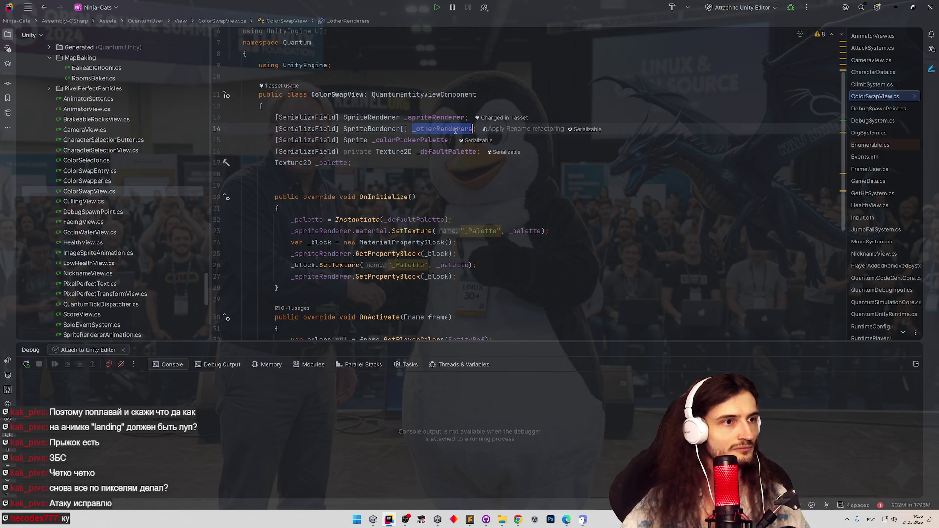
# Begin a foreach loop after OnInitialize, then undo it and the _otherRenderers field
pyautogui.click(459, 275)
pyautogui.press('Return')
pyautogui.press('Return')
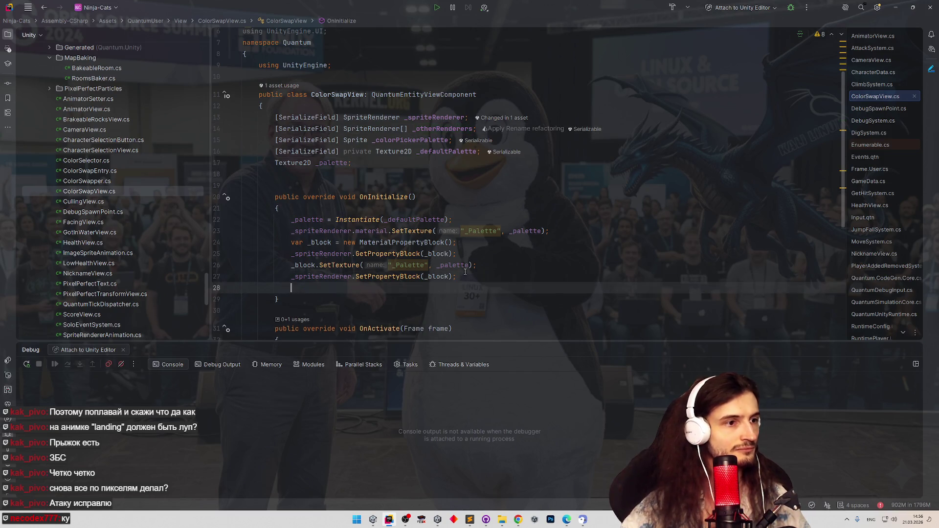
pyautogui.write('forea')
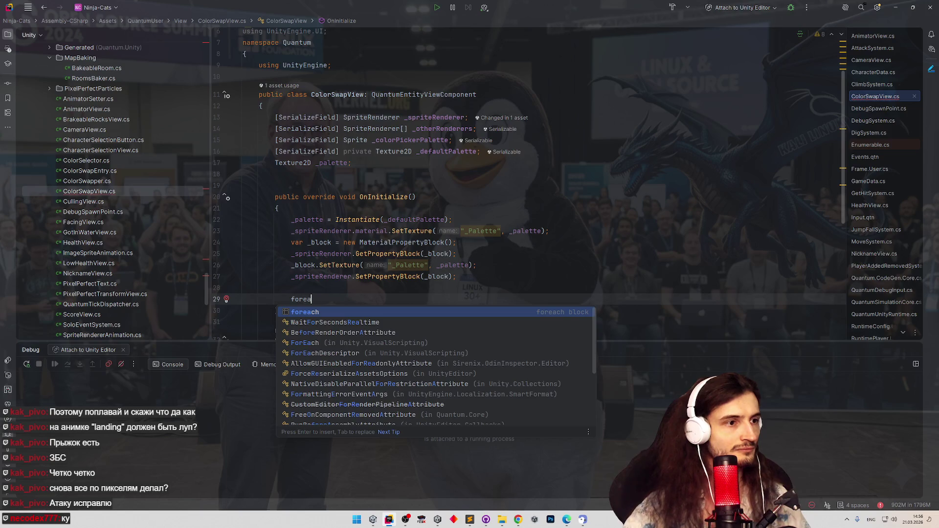
pyautogui.hotkey('ctrl', 'z')
pyautogui.hotkey('ctrl', 'z')
pyautogui.hotkey('ctrl', 'z')
pyautogui.hotkey('ctrl', 'z')
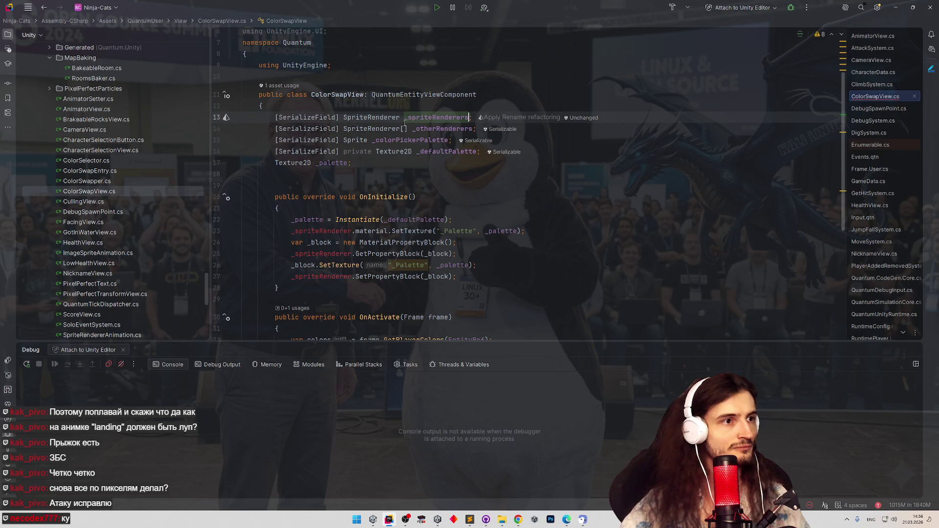
pyautogui.hotkey('ctrl', 'z')
pyautogui.hotkey('ctrl', 'z')
pyautogui.hotkey('ctrl', 'z')
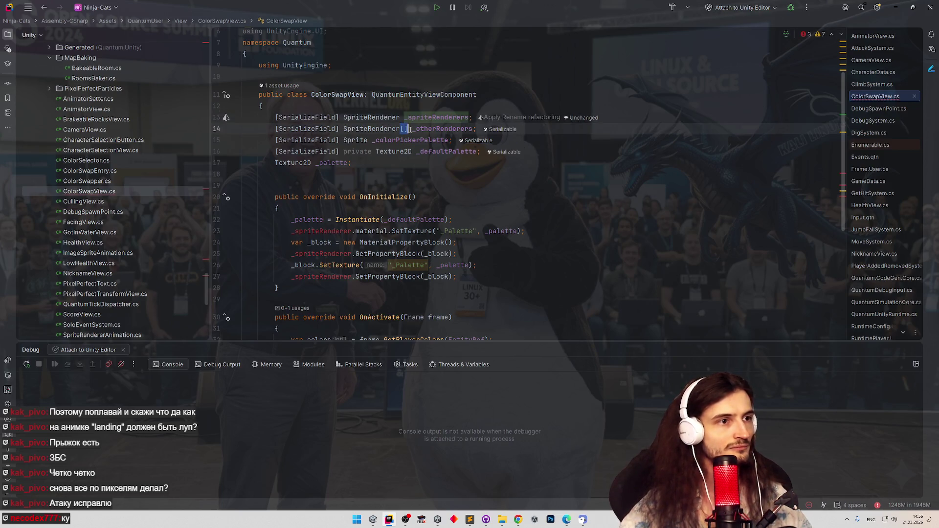
pyautogui.hotkey('ctrl', 'z')
pyautogui.hotkey('ctrl', 'z')
pyautogui.hotkey('ctrl', 'z')
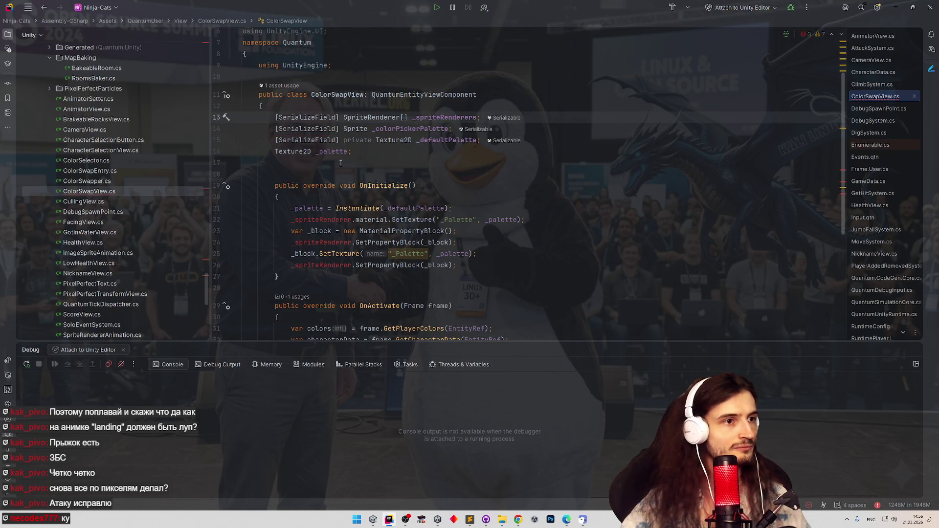
# Change line 22 to use _spriteRenderers[0] and select that expression for copying
pyautogui.scroll(1, 386, 137)
pyautogui.doubleClick(419, 104)
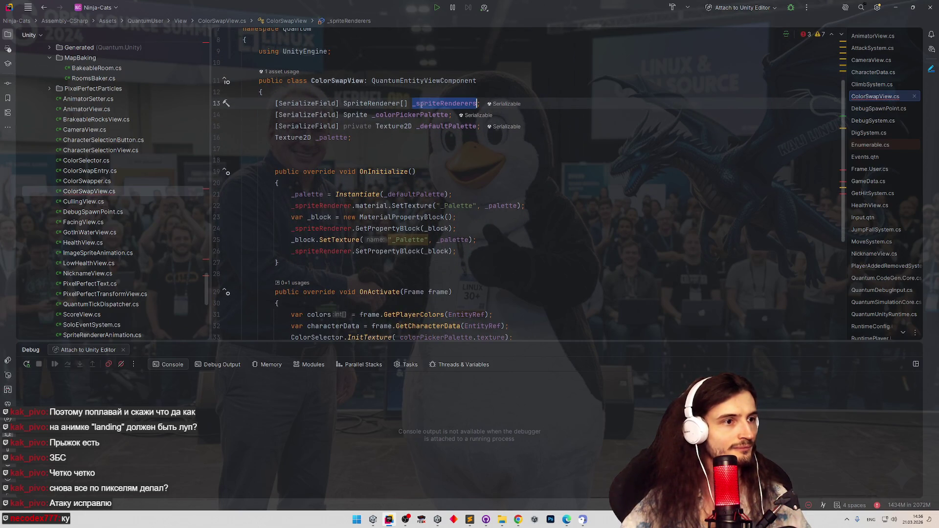
pyautogui.click(352, 205)
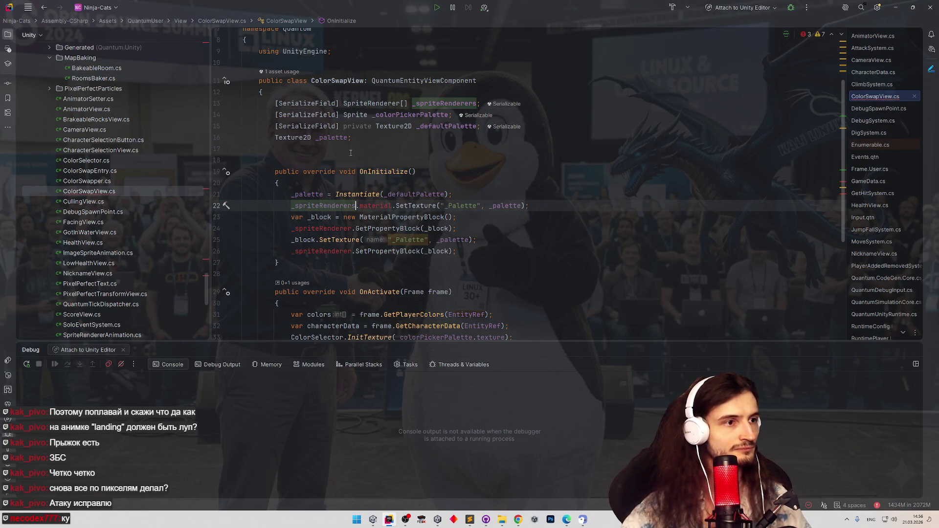
pyautogui.write('s[0]')
pyautogui.click(336, 228)
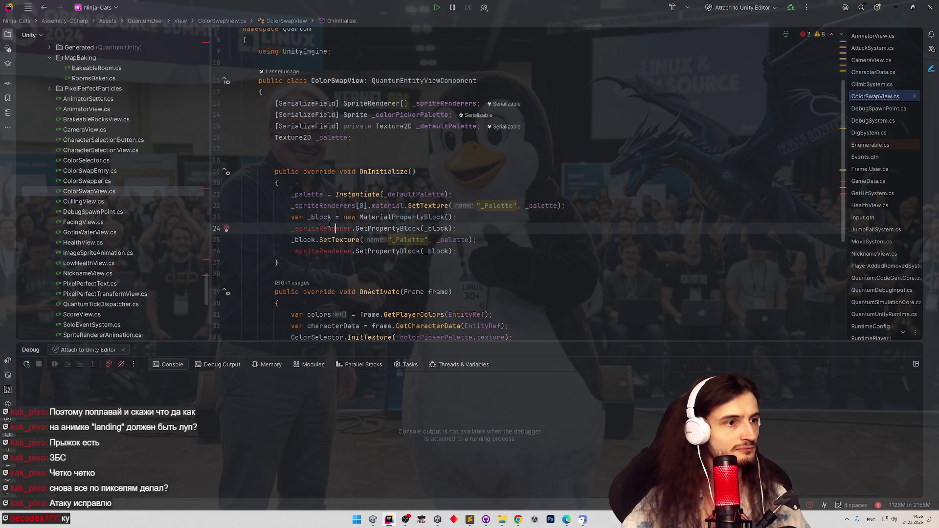
pyautogui.moveTo(290, 205); pyautogui.dragTo(368, 206)
pyautogui.hotkey('ctrl', 'c')
# Use _spriteRenderers[0] in the GetPropertyBlock line and start _spriteRenderers.ForEach on the last line
pyautogui.moveTo(292, 228); pyautogui.dragTo(352, 228)
pyautogui.hotkey('ctrl', 'v')
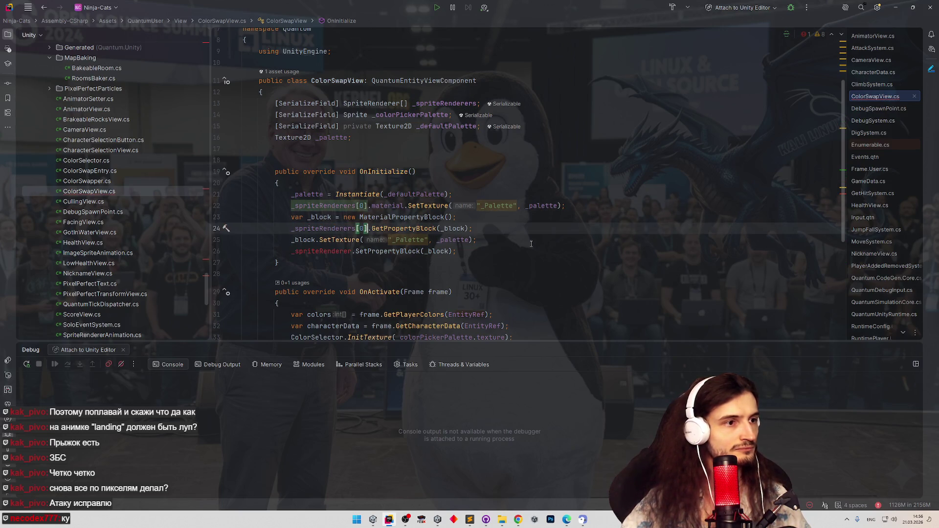
pyautogui.click(474, 251)
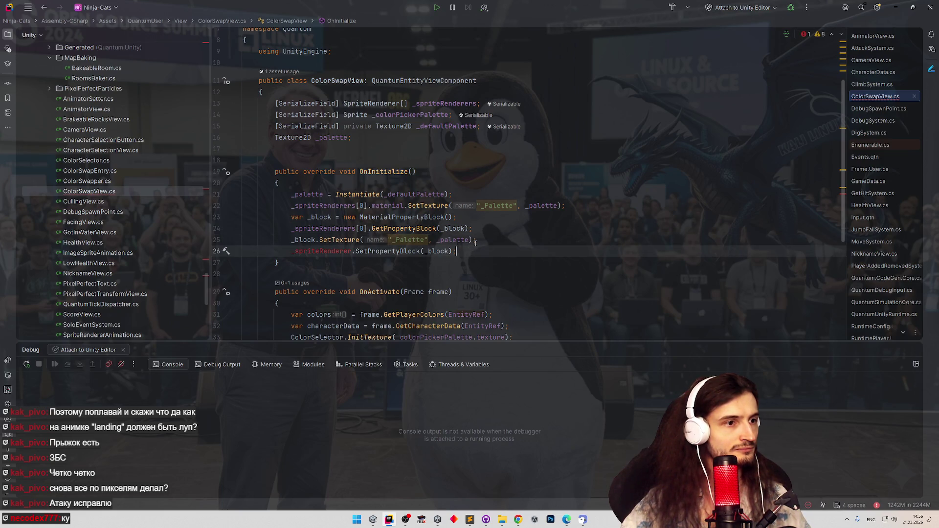
pyautogui.write('s')
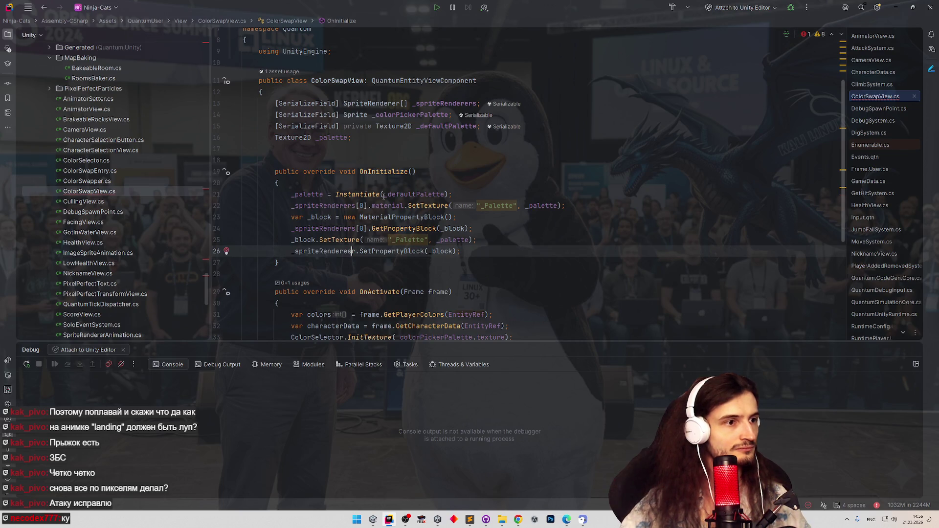
pyautogui.write('.fore')
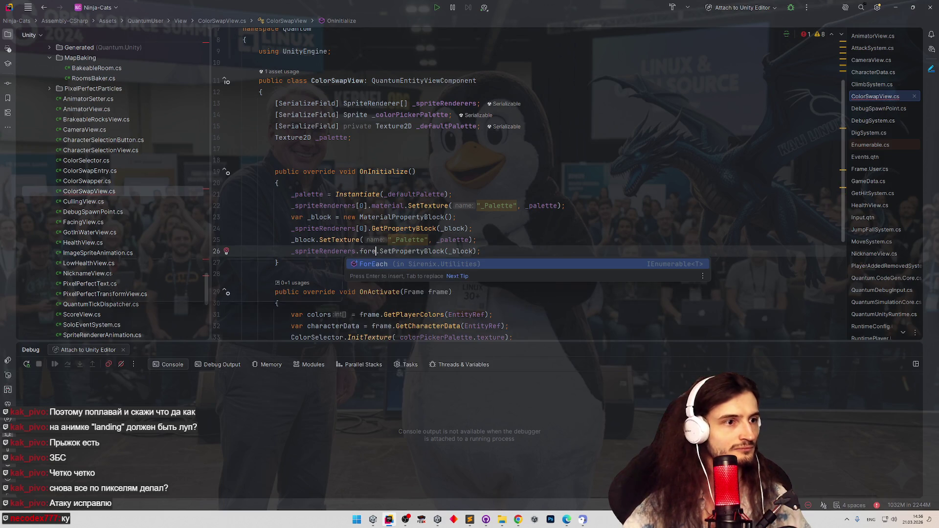
pyautogui.press('Return')
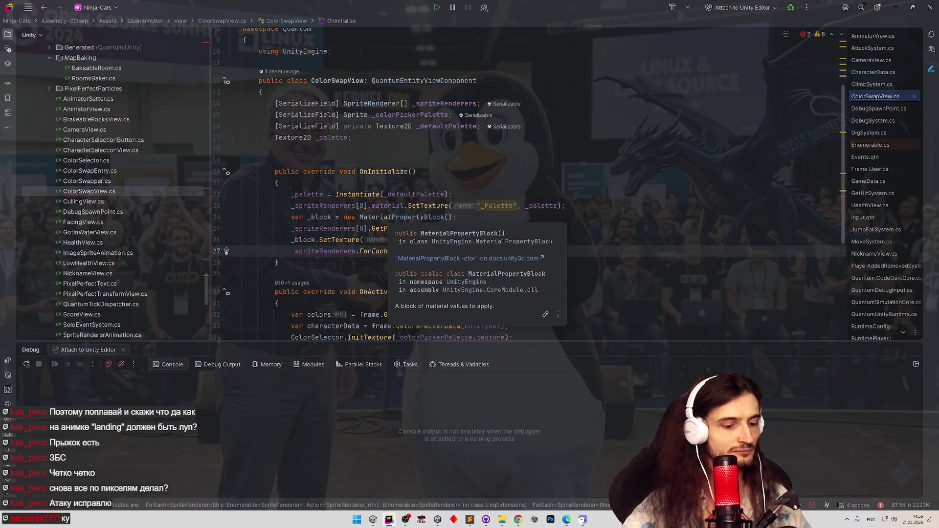
# Move the SetPropertyBlock(_block) call inside a renderer => lambda in the ForEach
pyautogui.write('rendere')
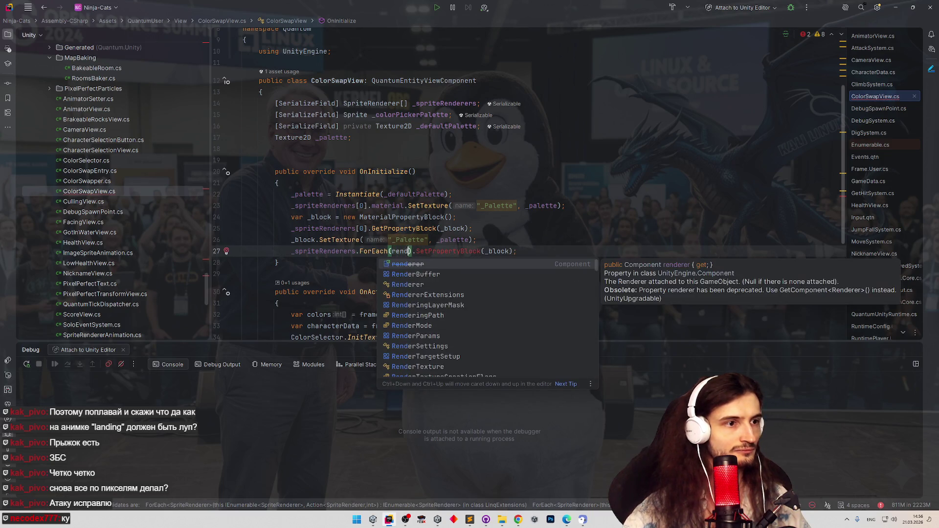
pyautogui.write('r =>')
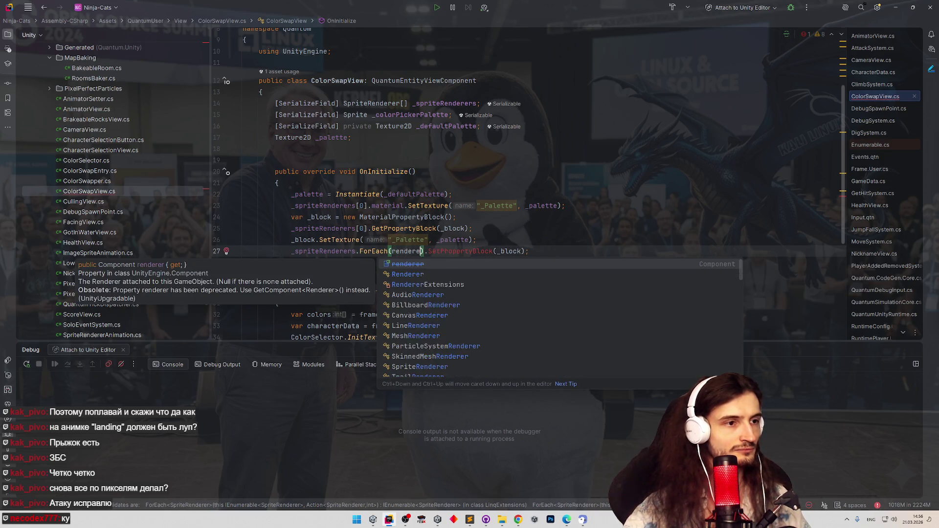
pyautogui.press('Escape')
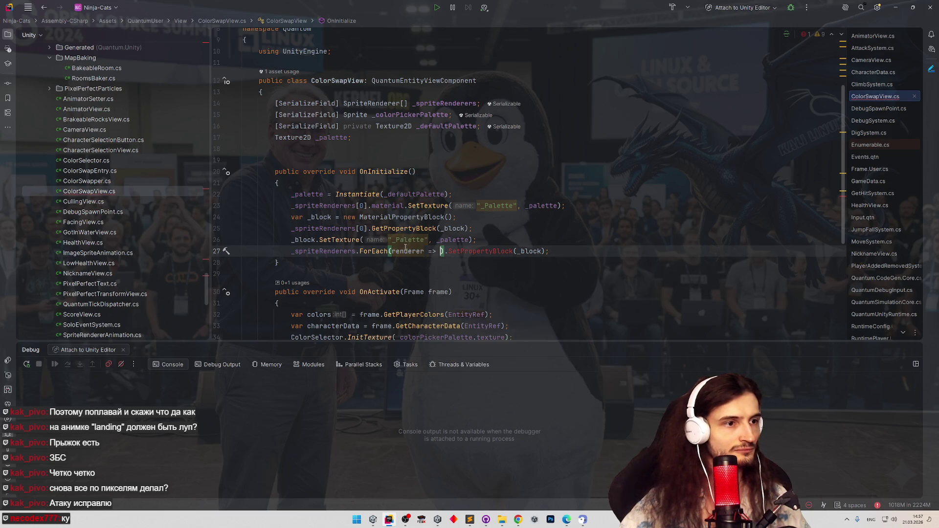
pyautogui.press('Left')
pyautogui.press('Left')
pyautogui.press('Left')
pyautogui.press('Right')
pyautogui.press('Right')
pyautogui.press('Right')
pyautogui.write('renderer')
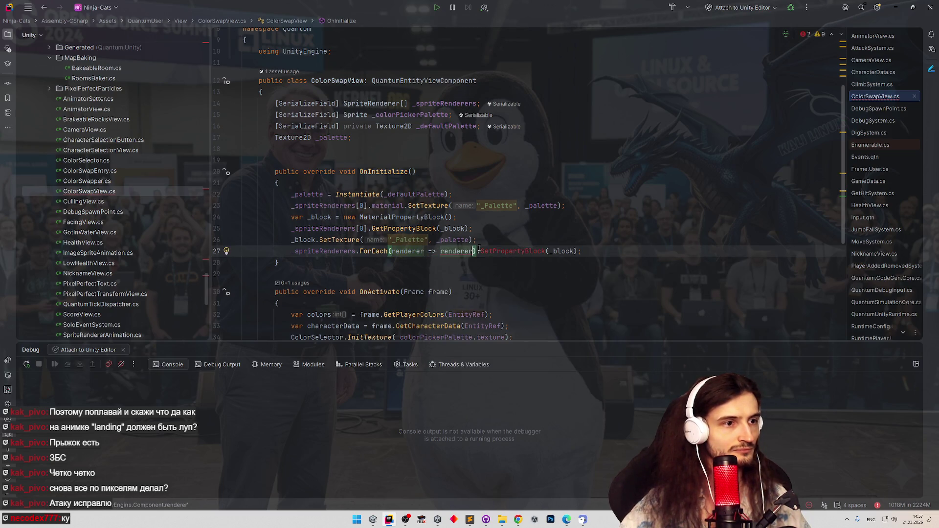
pyautogui.moveTo(477, 250); pyautogui.dragTo(573, 251)
pyautogui.hotkey('ctrl', 'x')
pyautogui.press('Left')
pyautogui.hotkey('ctrl', 'v')
# Review the finished OnInitialize code, then minimize Rider to reveal Unity
pyautogui.click(518, 229)
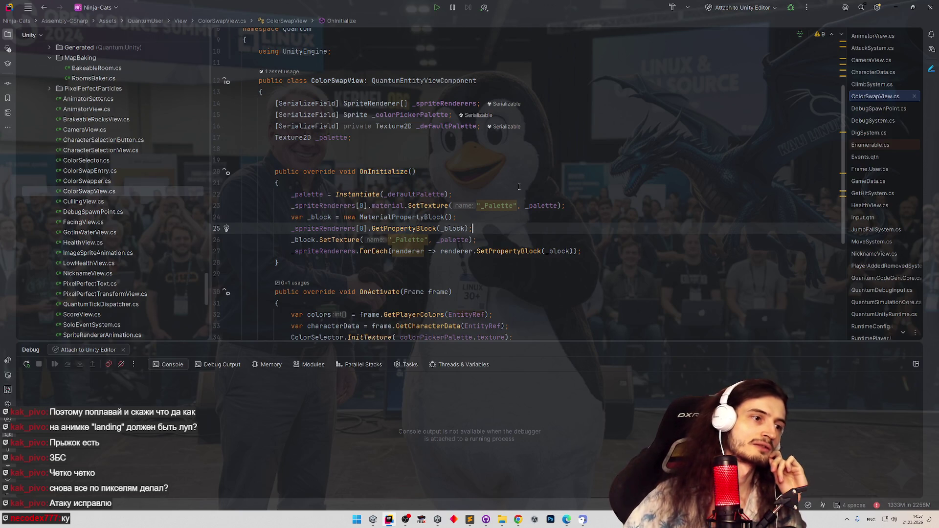
pyautogui.scroll(-1, 513, 193)
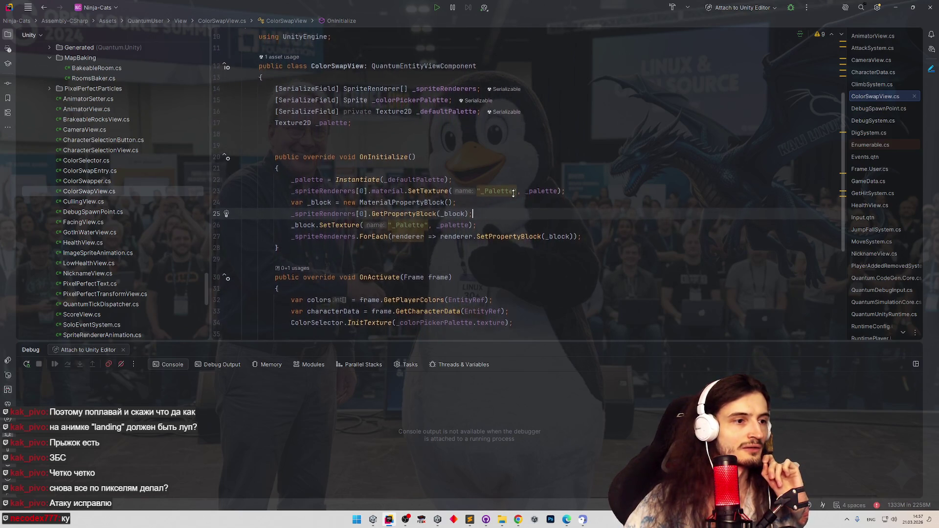
pyautogui.scroll(-2, 512, 198)
pyautogui.scroll(-2, 512, 200)
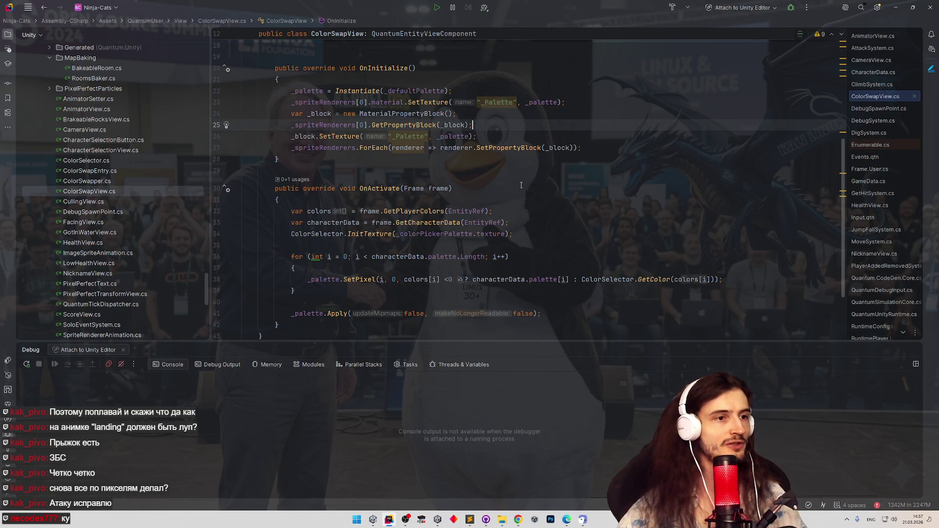
pyautogui.click(912, 7)
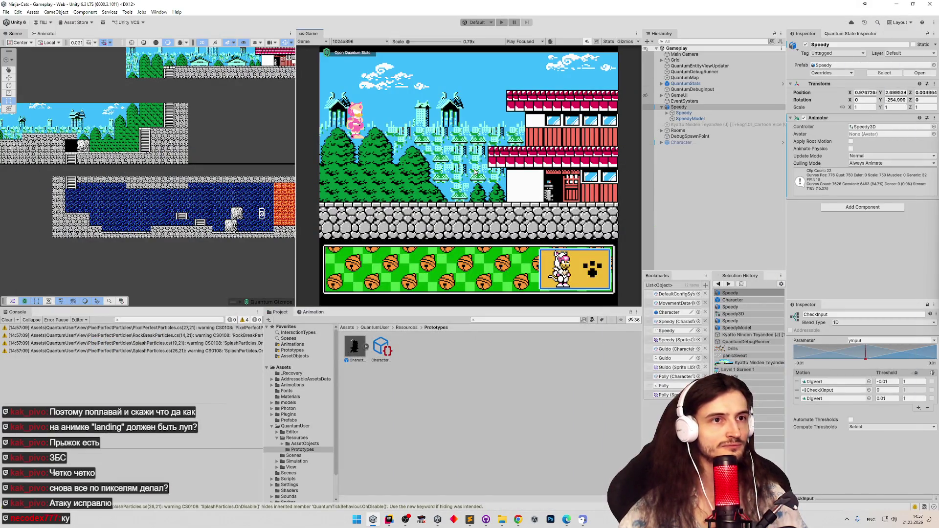
# Add MainSprite, BackSprite and ForwardSprite to the Character prefab's Sprite Renderers, save, and play
pyautogui.click(673, 313)
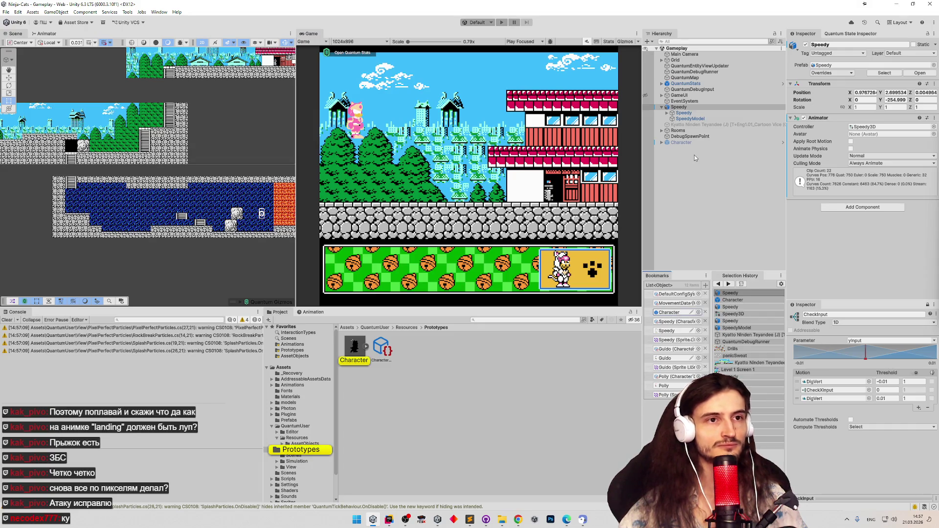
pyautogui.click(704, 93)
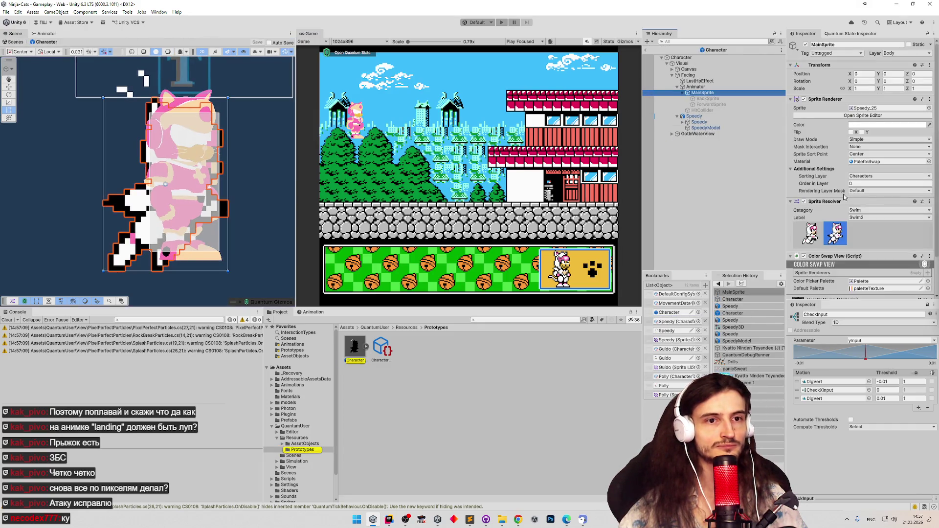
pyautogui.scroll(-2, 851, 201)
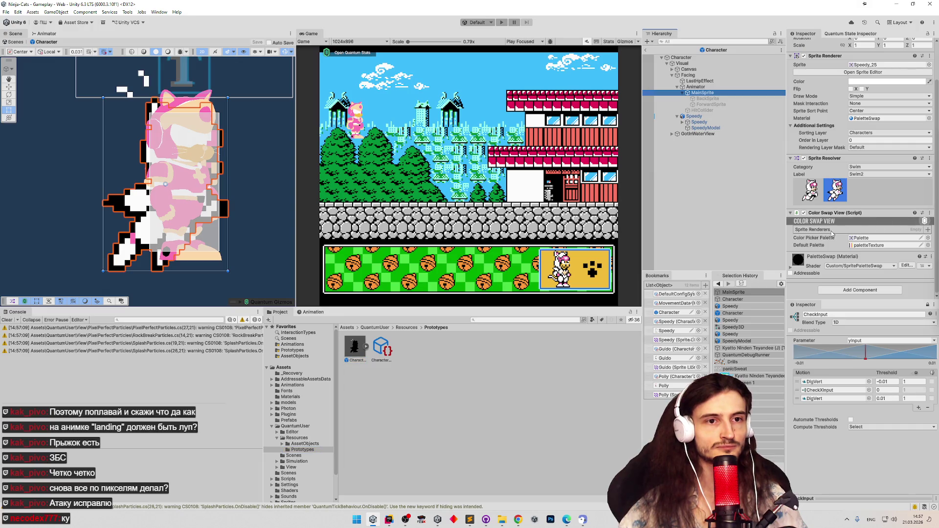
pyautogui.moveTo(821, 56); pyautogui.dragTo(814, 235)
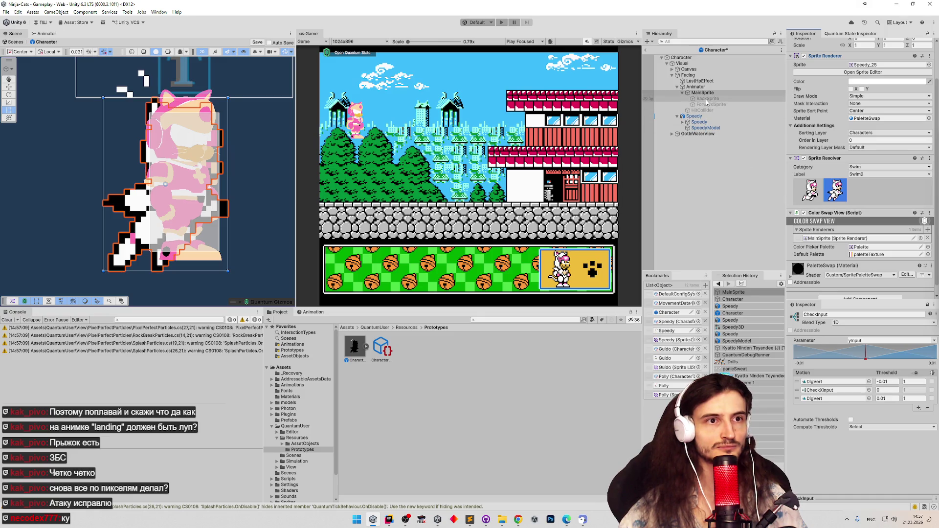
pyautogui.moveTo(713, 100)
pyautogui.mouseDown()
pyautogui.moveTo(782, 195)
pyautogui.moveTo(831, 241)
pyautogui.mouseUp()
pyautogui.moveTo(715, 105)
pyautogui.mouseDown()
pyautogui.moveTo(782, 220)
pyautogui.moveTo(811, 242)
pyautogui.moveTo(801, 249)
pyautogui.mouseUp()
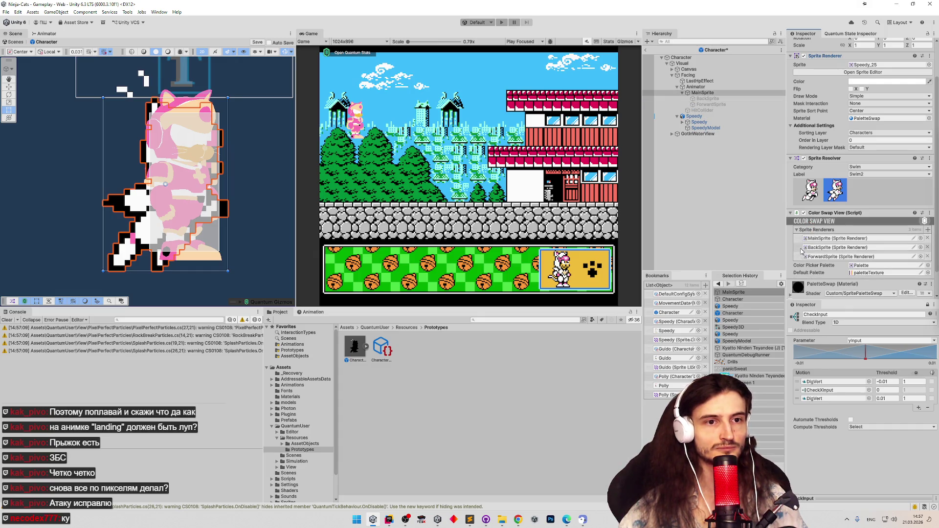
pyautogui.hotkey('ctrl', 's')
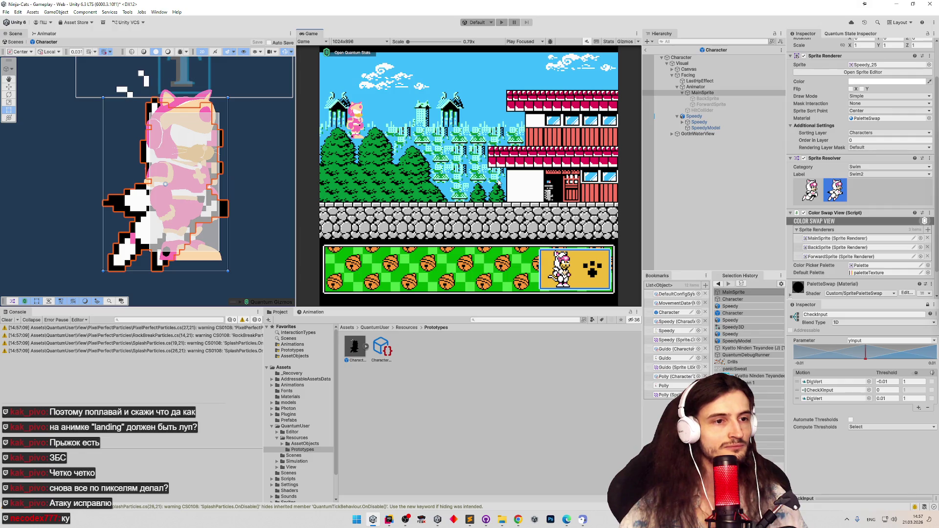
pyautogui.hotkey('ctrl', 'p')
# Briefly maximize the game view, restore the workspace, and stop the play test
pyautogui.hotkey('shift', 'space')
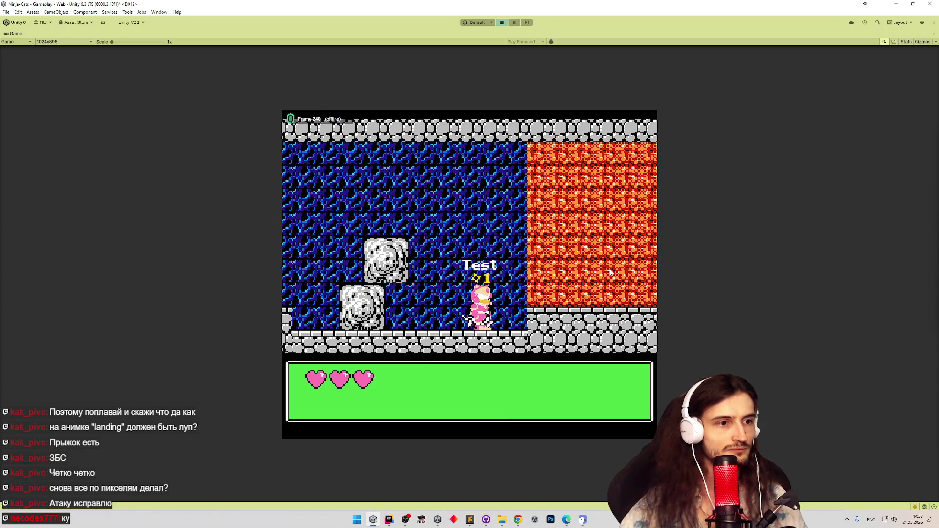
pyautogui.hotkey('shift', 'space')
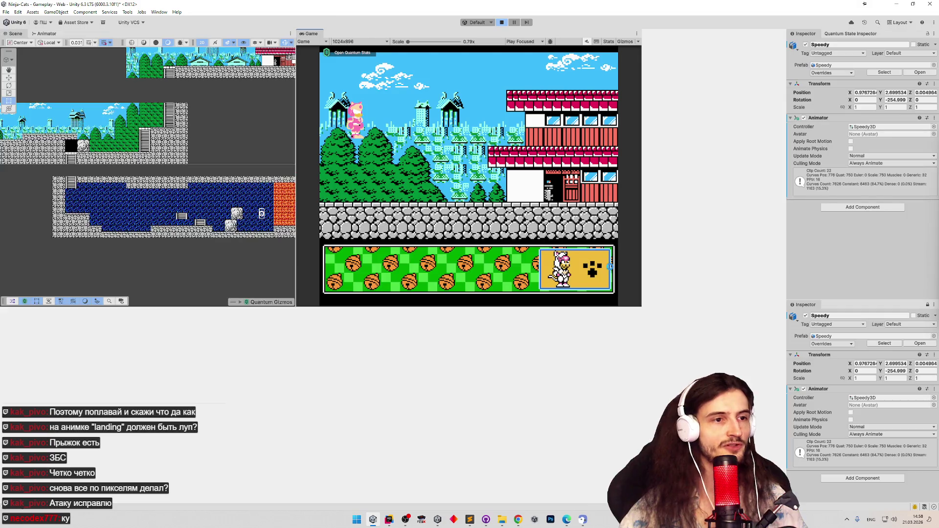
pyautogui.hotkey('ctrl', 'p')
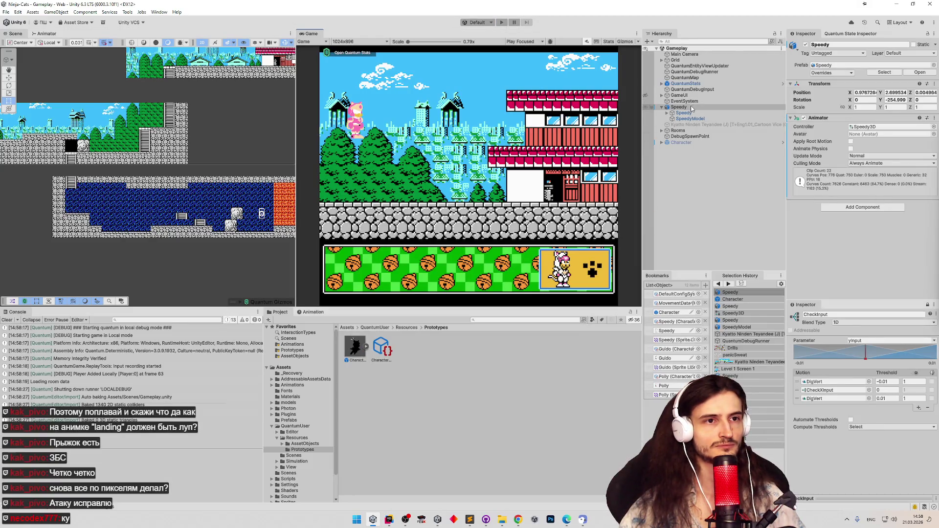
# Assign the PaletteSwap material to the Character prefab's BackSprite and ForwardSprite
pyautogui.click(692, 108)
pyautogui.doubleClick(685, 313)
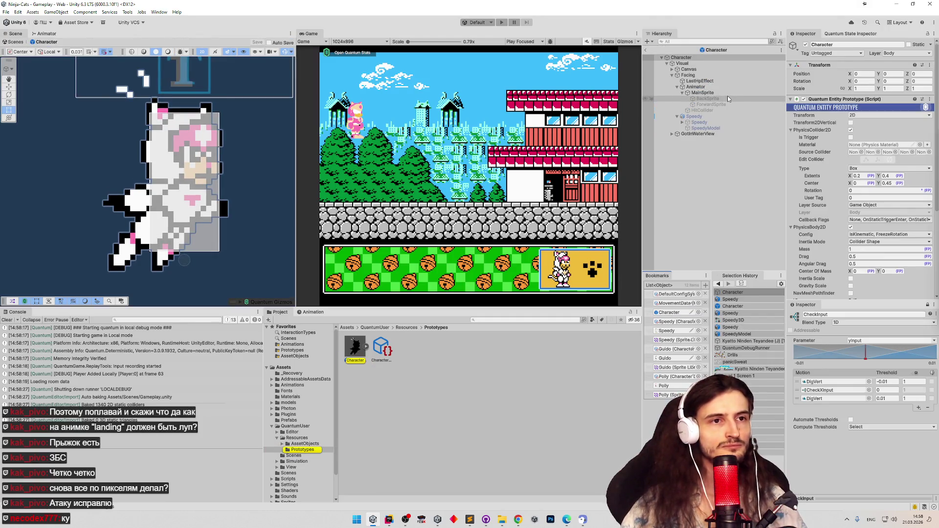
pyautogui.click(728, 99)
pyautogui.keyDown('shift'); pyautogui.click(727, 105); pyautogui.keyUp('shift')
pyautogui.click(934, 162)
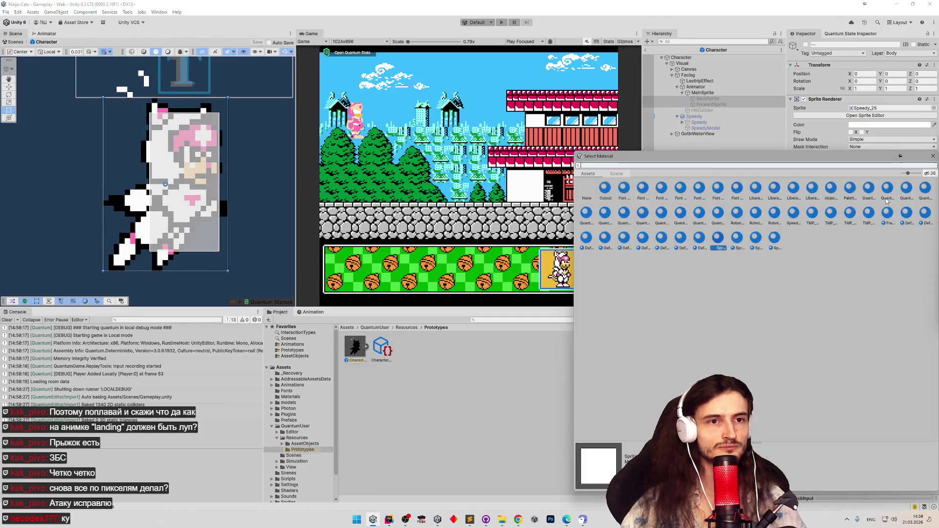
pyautogui.write('swa')
pyautogui.doubleClick(605, 188)
# Start a new play test, choosing to exit Prefab Mode when prompted
pyautogui.click(703, 94)
pyautogui.click(710, 104)
pyautogui.hotkey('ctrl', 'p')
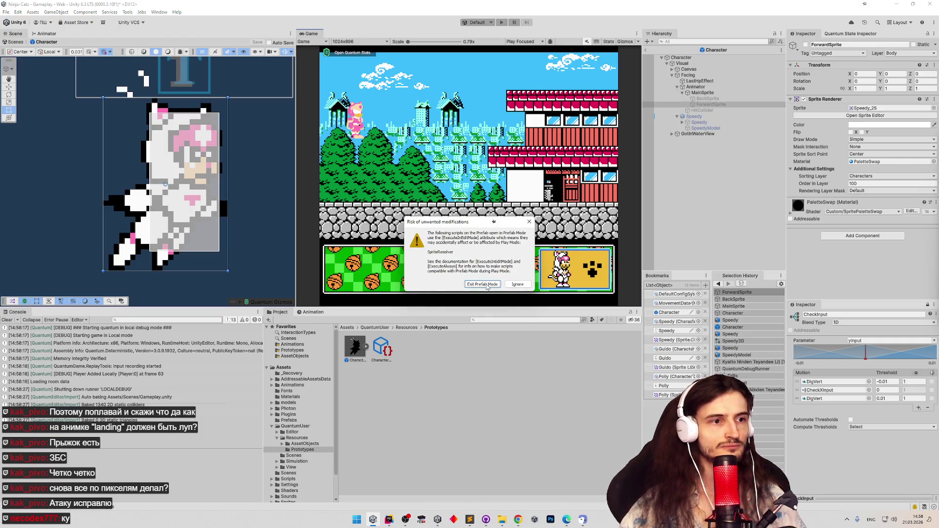
pyautogui.click(486, 284)
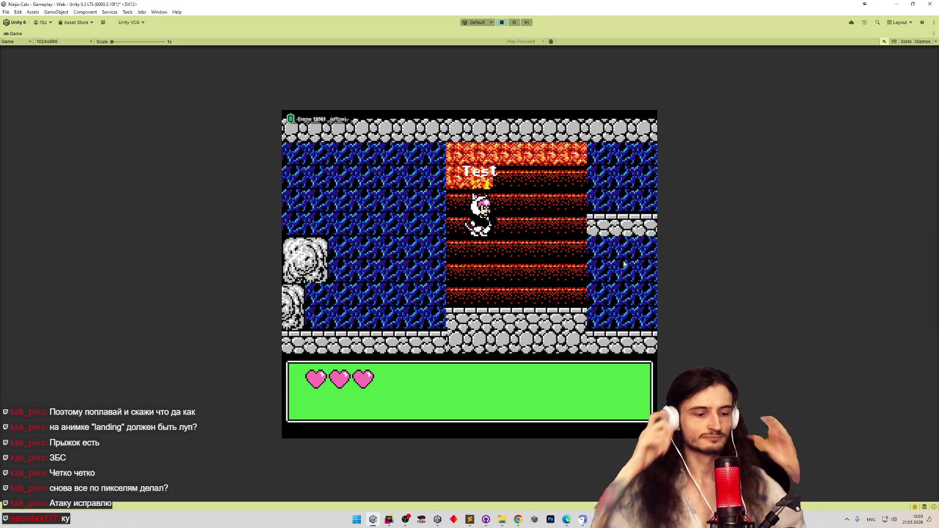
# Stop the running water-level play test with Ctrl+P
pyautogui.hotkey('ctrl', 'p')
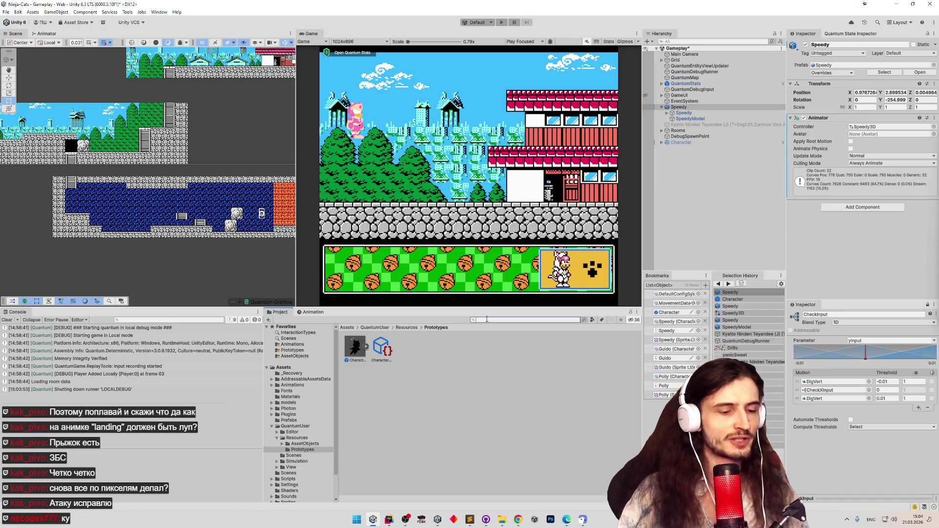
# Find the Speedy sprite library with a 'speed' search, open it and show its Idle labels
pyautogui.write('sp')
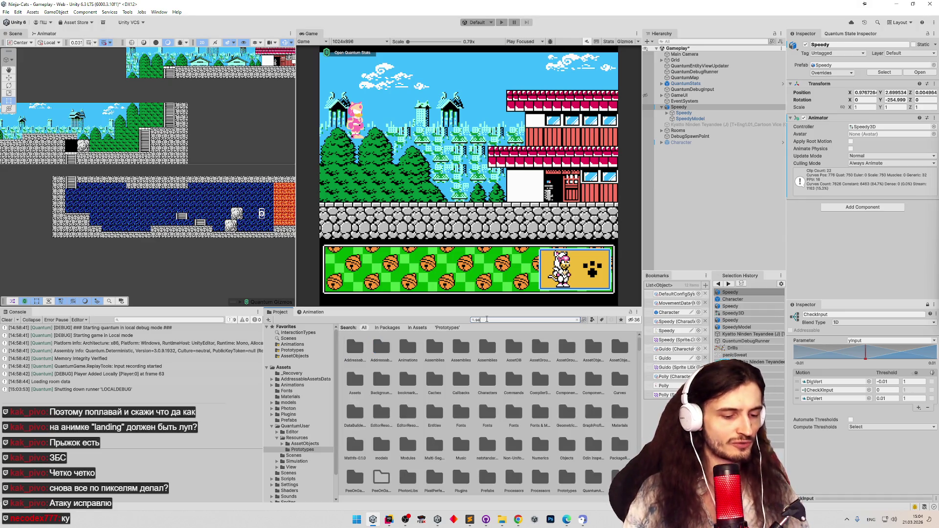
pyautogui.write('eed')
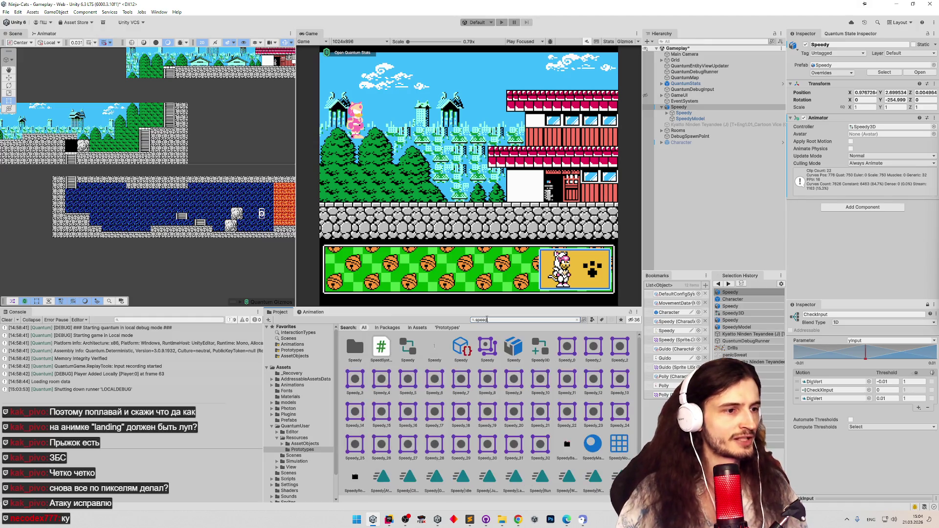
pyautogui.click(484, 350)
pyautogui.doubleClick(484, 351)
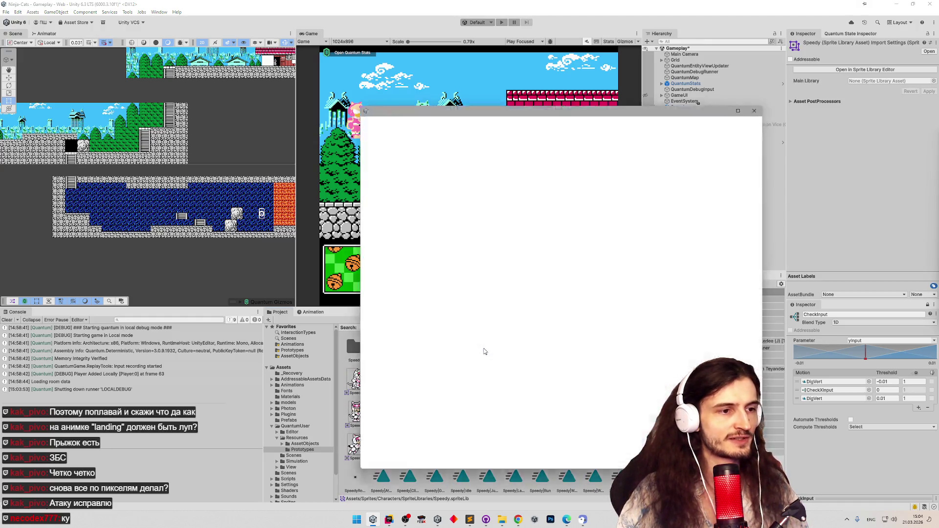
pyautogui.click(386, 162)
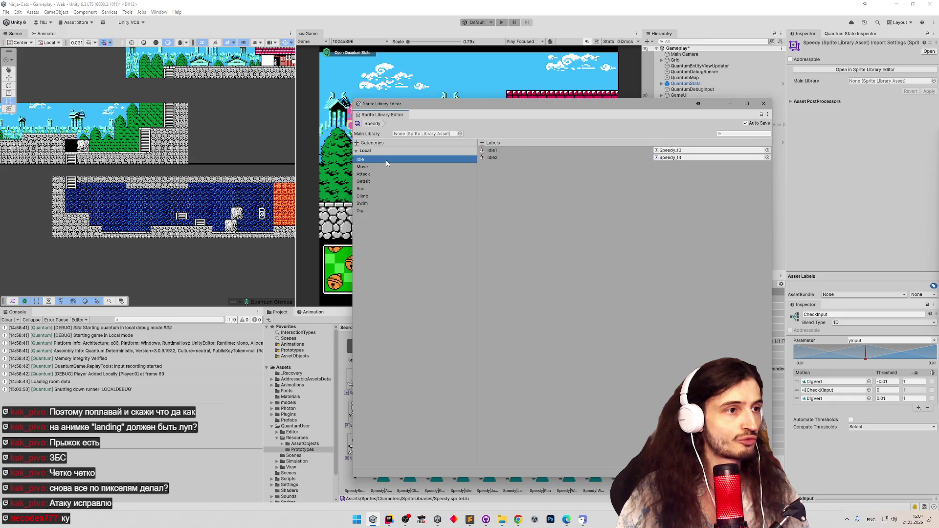
# Assign the Drills_2 sprite to the first Idle label, close the editor and start a play test
pyautogui.click(766, 158)
pyautogui.write('r')
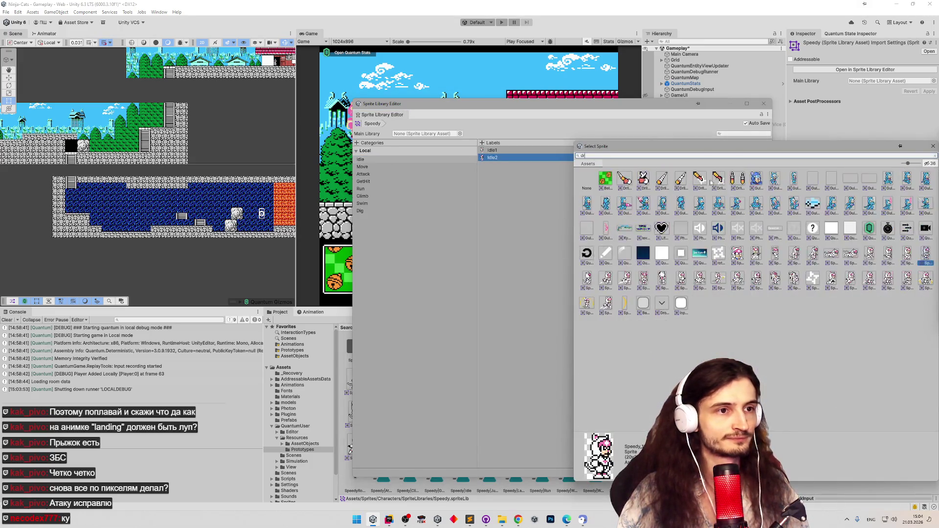
pyautogui.click(643, 185)
pyautogui.doubleClick(645, 187)
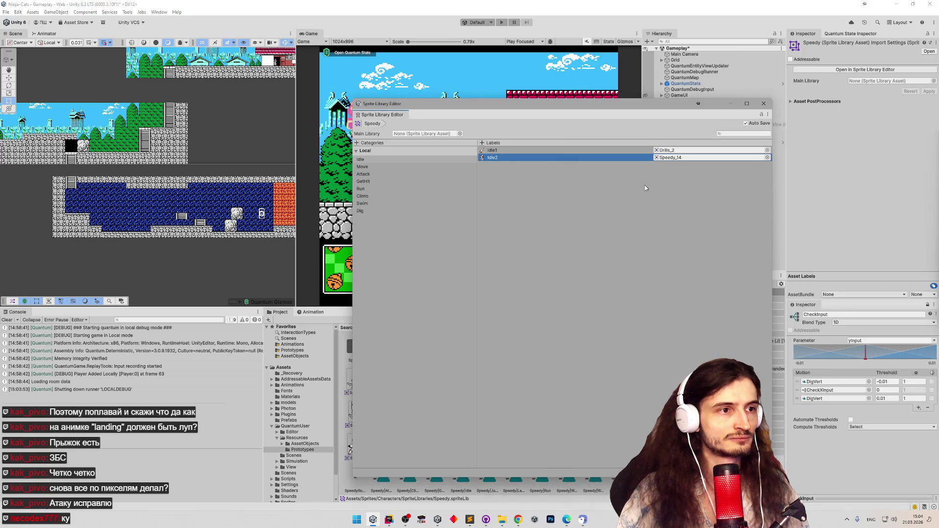
pyautogui.click(763, 103)
pyautogui.hotkey('ctrl', 'p')
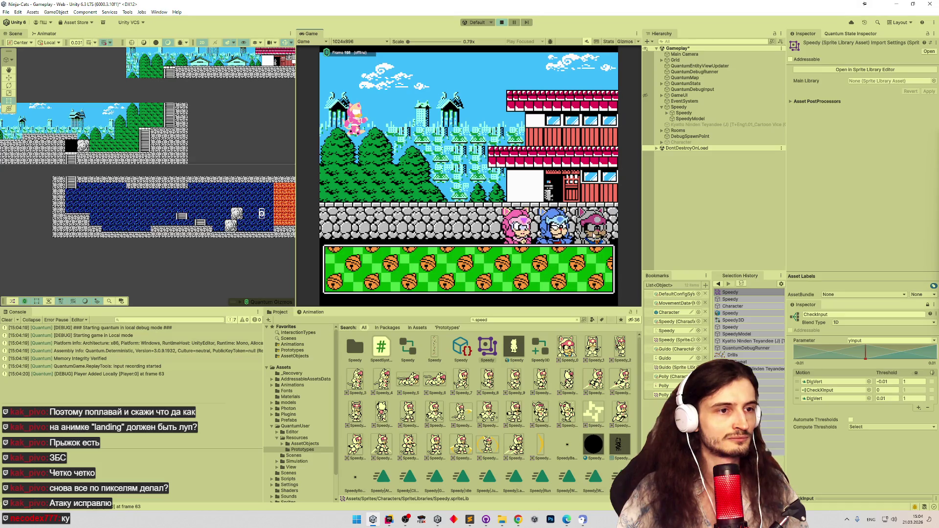
# Play-test in full view by moving left, jumping and moving right, then stop play mode
pyautogui.hotkey('shift', 'space')
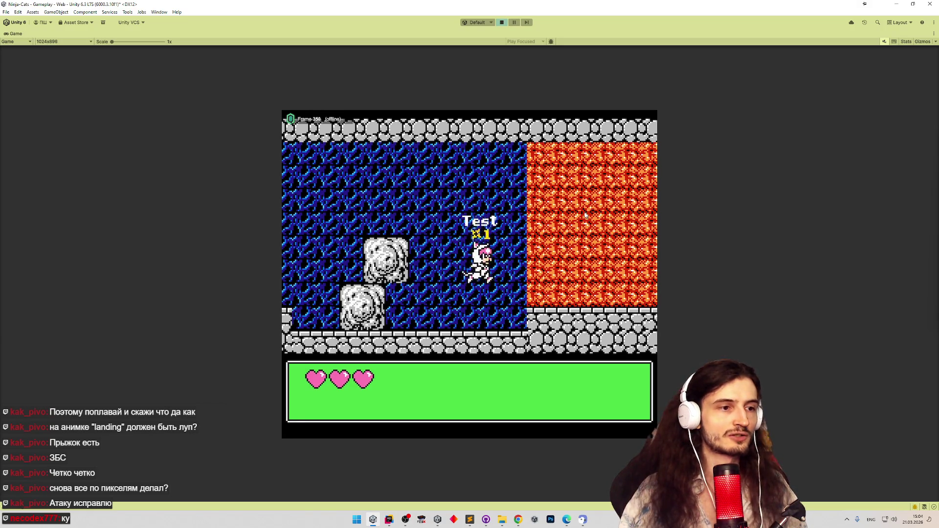
pyautogui.press('Left')
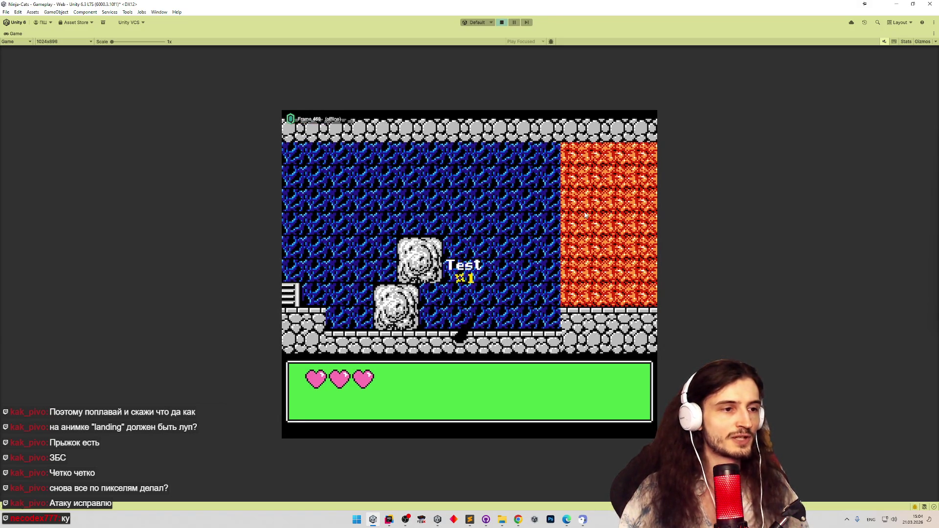
pyautogui.press('space')
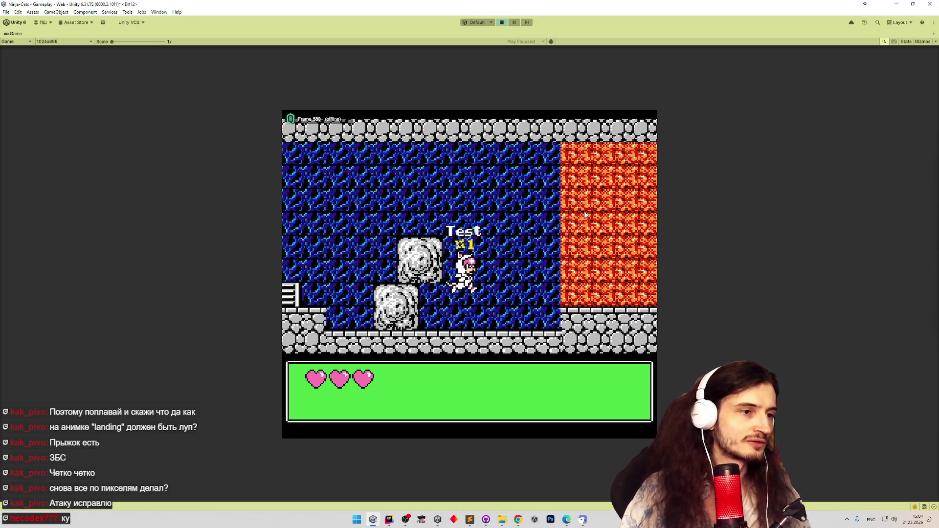
pyautogui.press('Right')
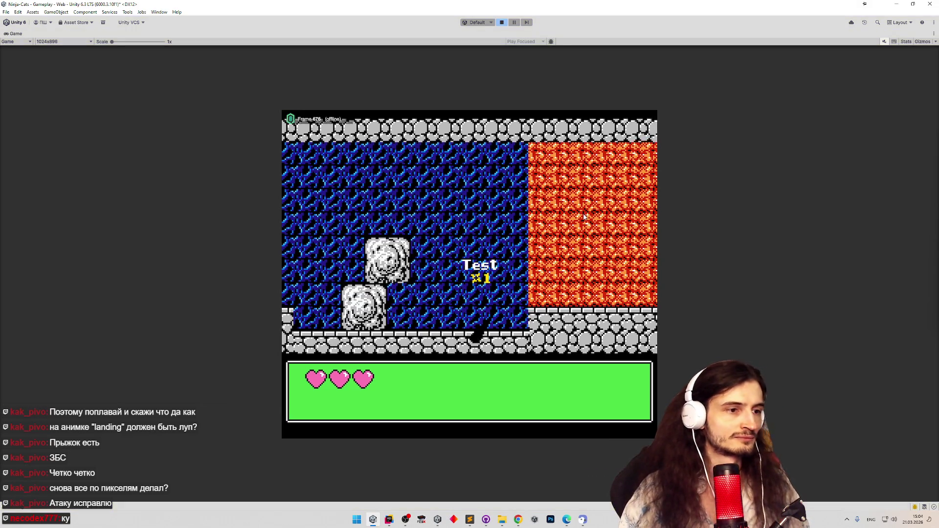
pyautogui.hotkey('ctrl', 'p')
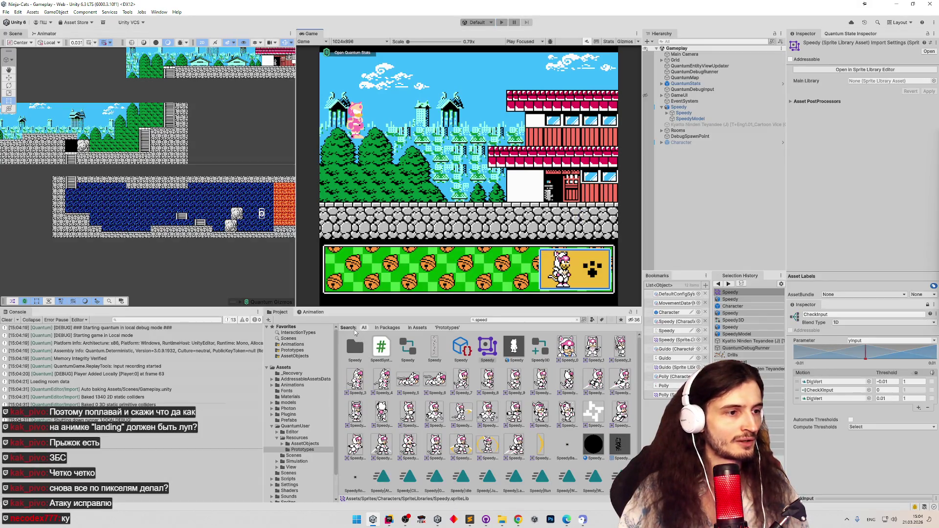
# Return to the root Assets folder, search 'dr' to select Drills_2, then clear the search
pyautogui.click(576, 320)
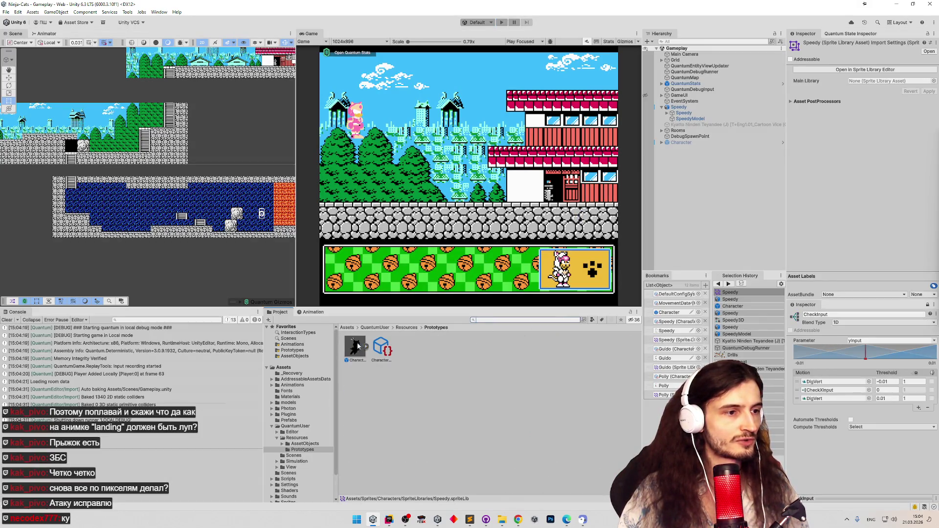
pyautogui.click(401, 328)
pyautogui.click(383, 328)
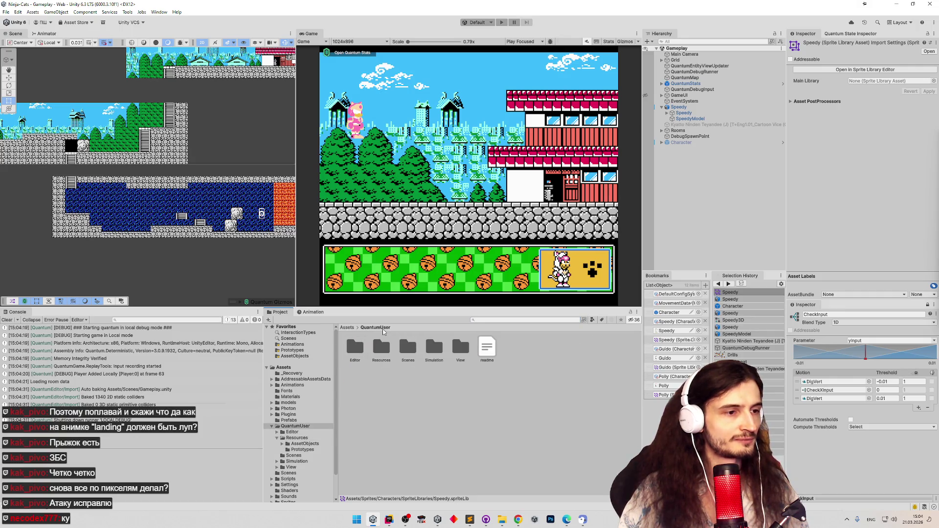
pyautogui.click(348, 328)
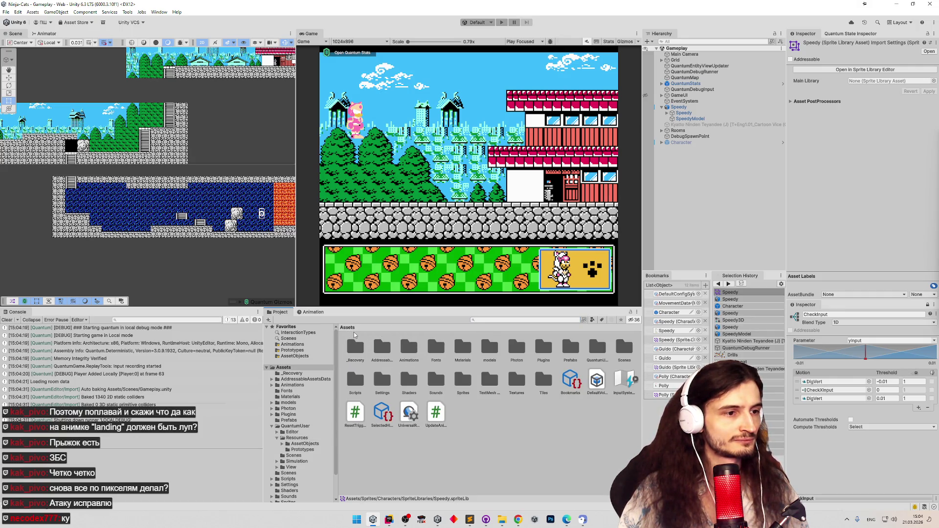
pyautogui.click(474, 320)
pyautogui.write('dr')
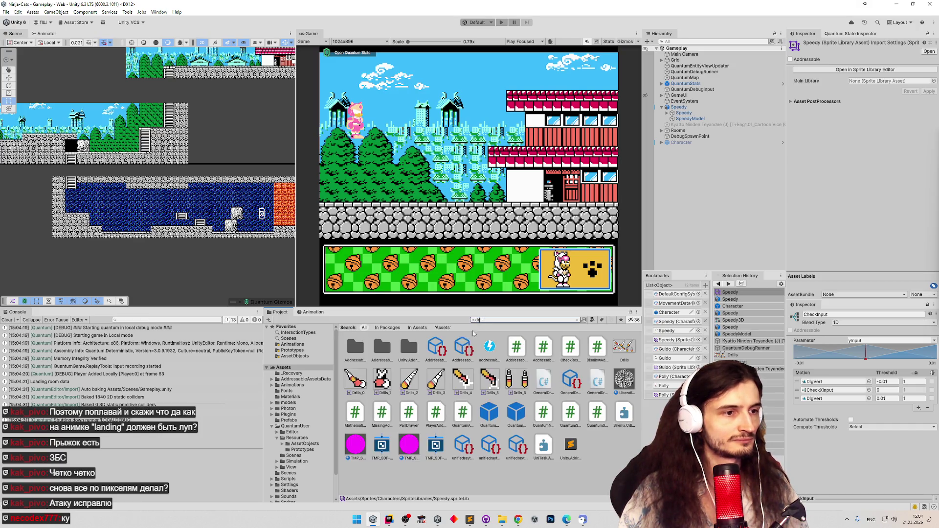
pyautogui.click(408, 380)
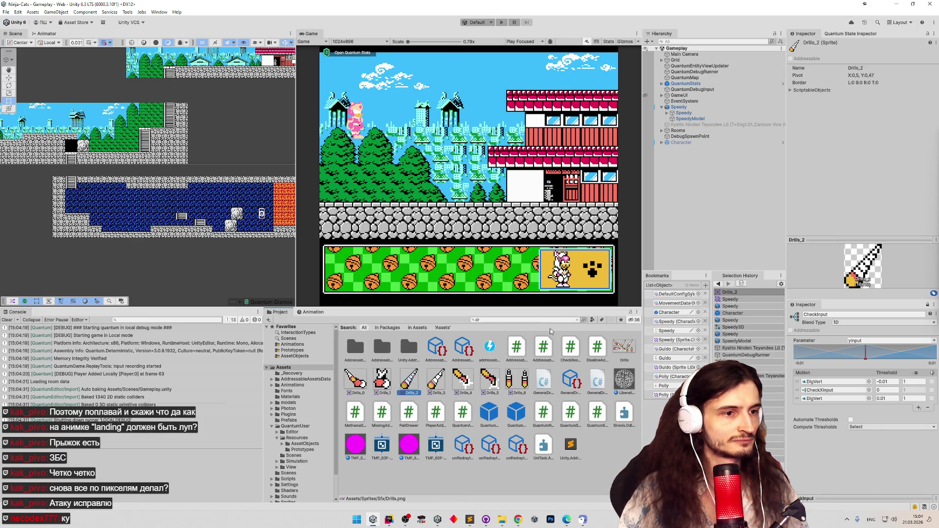
pyautogui.click(577, 321)
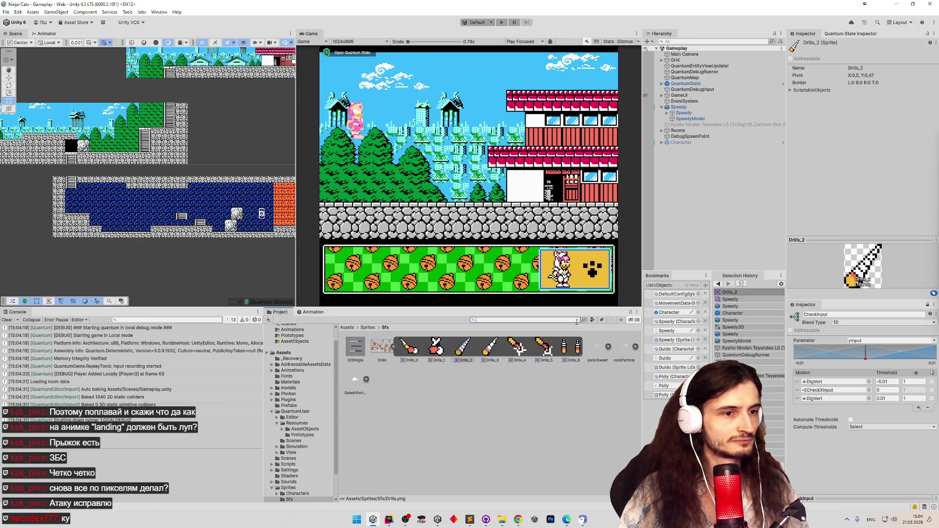
# Show the Drills texture's import settings in the Inspector and clear the Console log
pyautogui.click(386, 348)
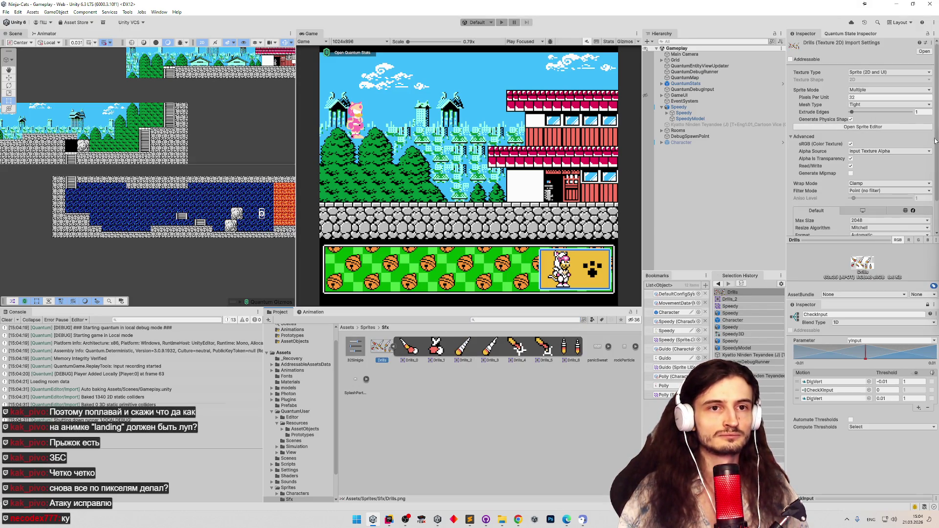
pyautogui.scroll(-2, 934, 140)
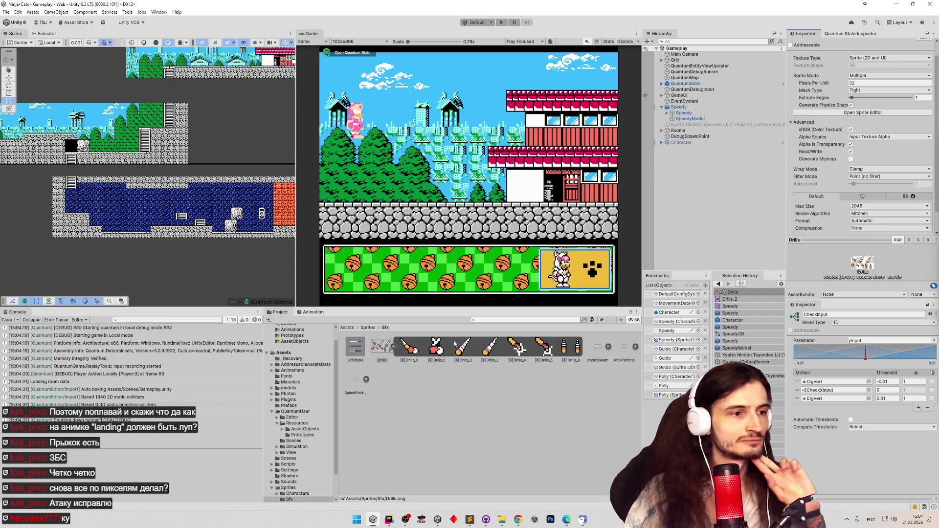
pyautogui.click(390, 346)
pyautogui.click(10, 319)
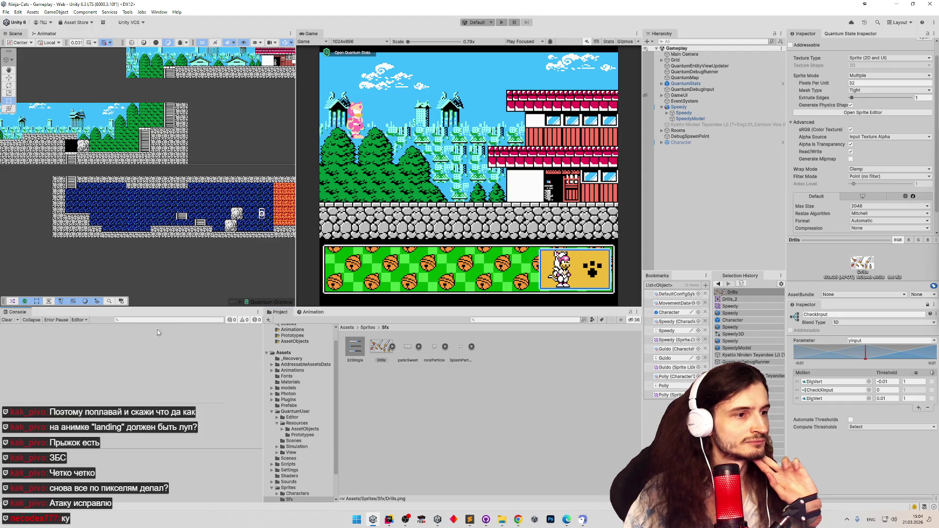
pyautogui.click(381, 347)
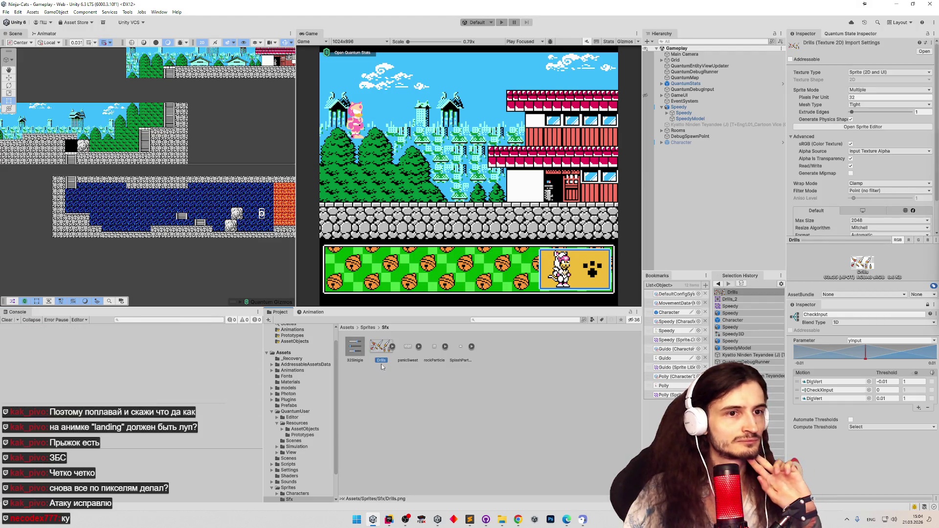
pyautogui.click(388, 519)
pyautogui.scroll(5, 437, 225)
# Review the palette and property-block code in ColorSwapView.cs's OnInitialize
pyautogui.scroll(-8, 437, 226)
pyautogui.scroll(8, 437, 226)
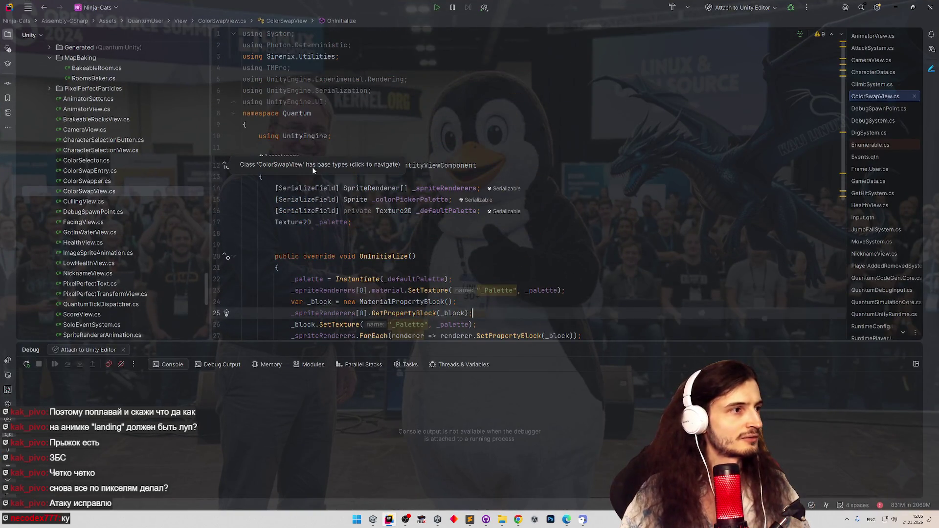
pyautogui.scroll(1, 206, 282)
pyautogui.moveTo(206, 282); pyautogui.dragTo(226, 58)
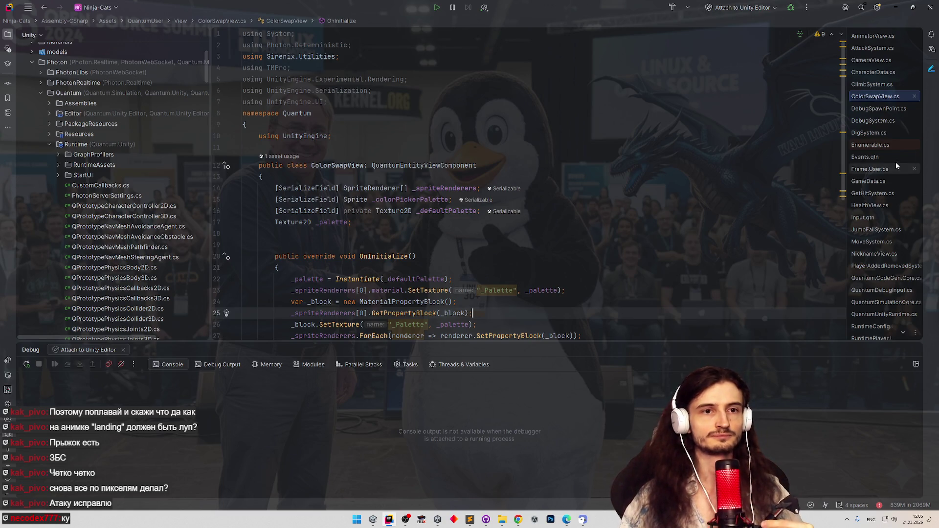
# Open CharacterData.cs and set a breakpoint on the BakeTexture call at line 43
pyautogui.doubleClick(888, 72)
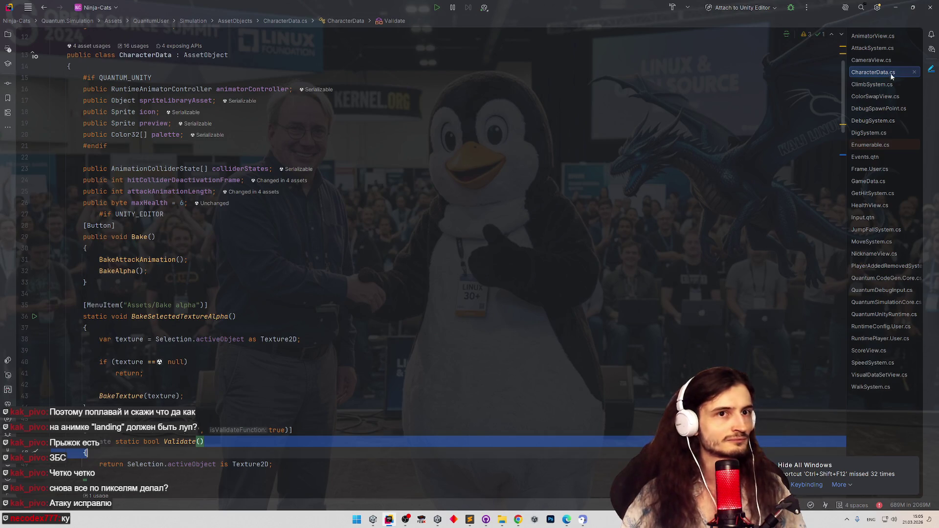
pyautogui.doubleClick(888, 72)
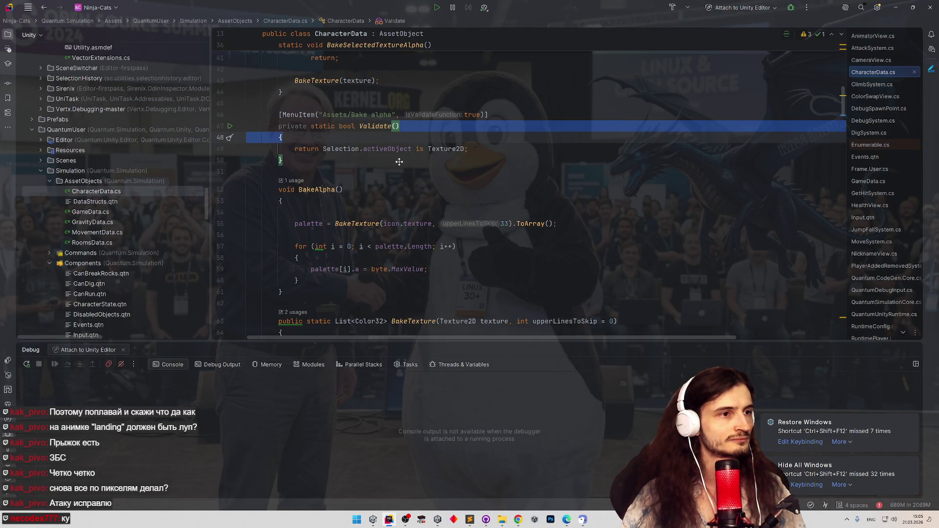
pyautogui.scroll(-3, 393, 173)
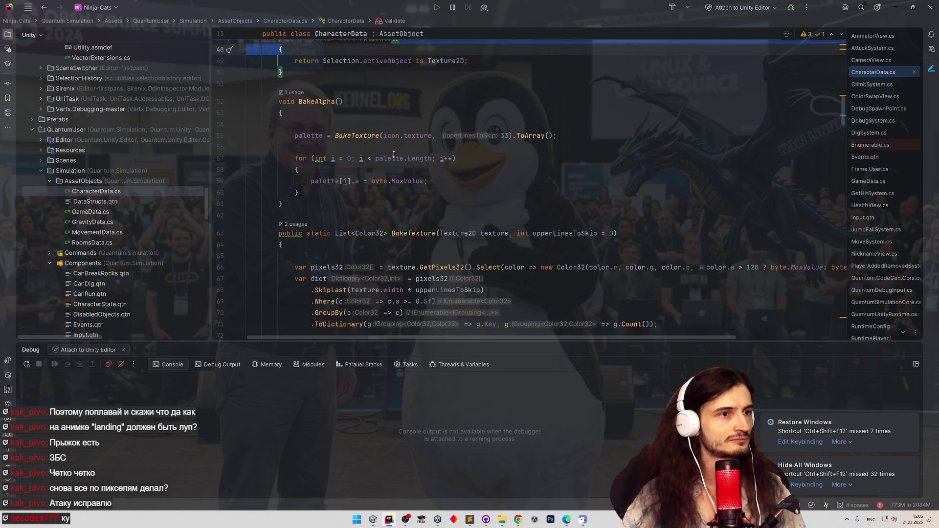
pyautogui.scroll(3, 394, 157)
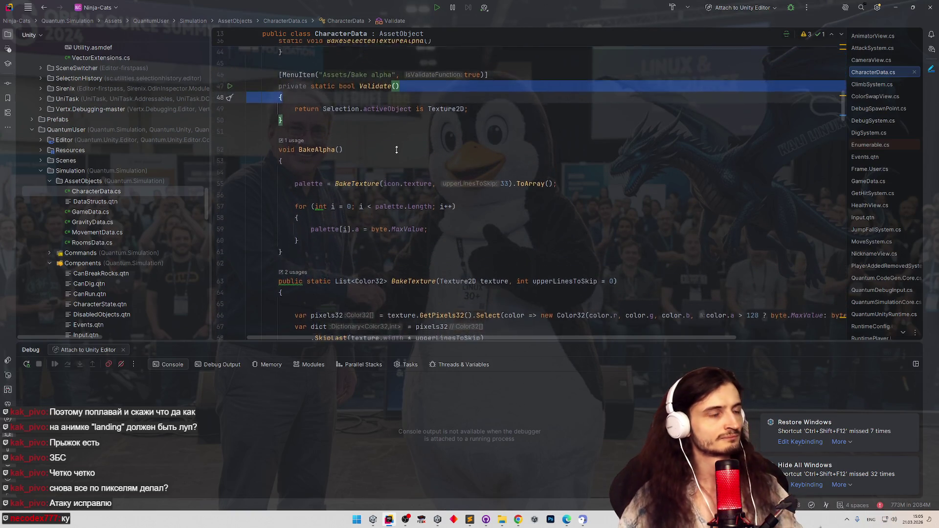
pyautogui.scroll(4, 396, 150)
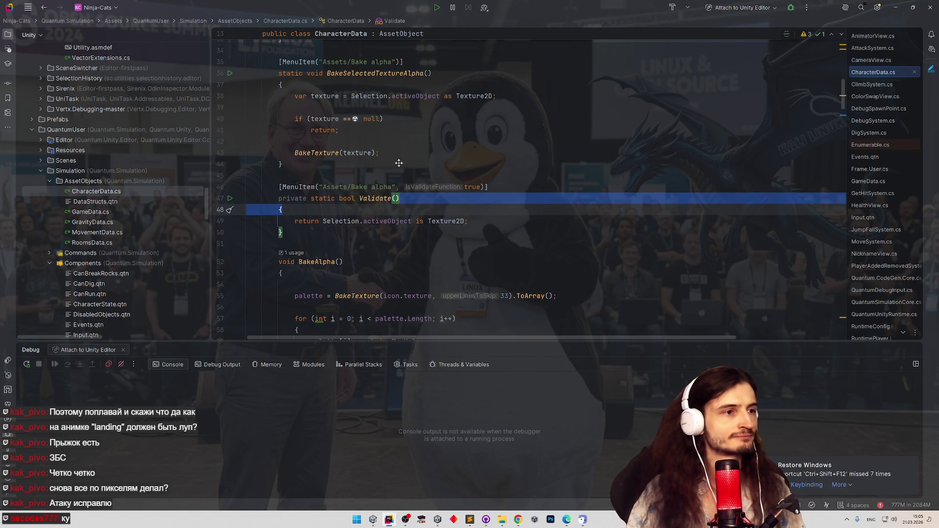
pyautogui.click(220, 153)
# Attach Rider's debugger to the Unity Editor and go to the BakeTexture method definition
pyautogui.click(790, 8)
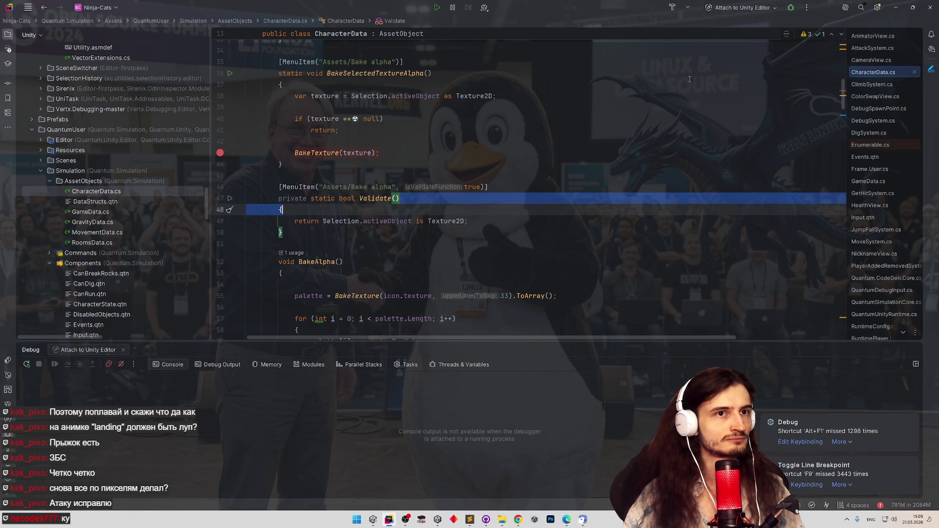
pyautogui.keyDown('ctrl'); pyautogui.click(317, 153); pyautogui.keyUp('ctrl')
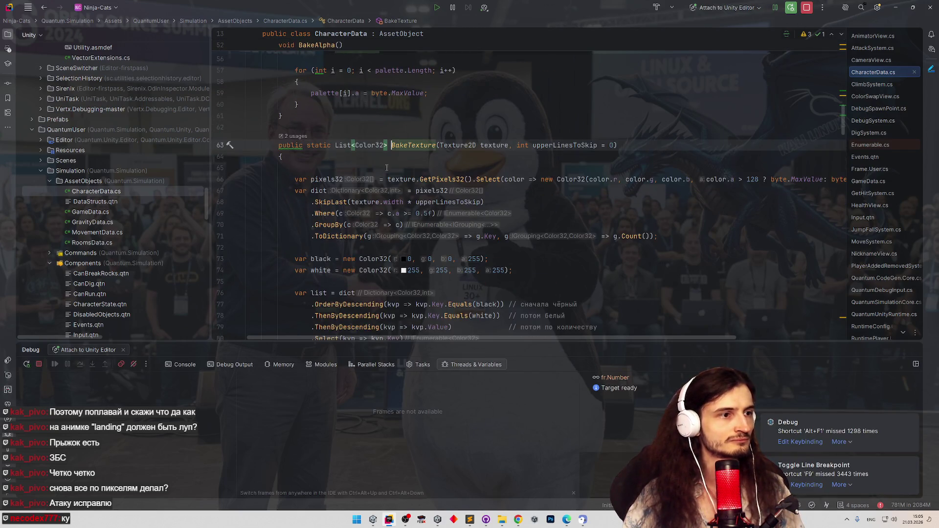
pyautogui.scroll(-4, 410, 211)
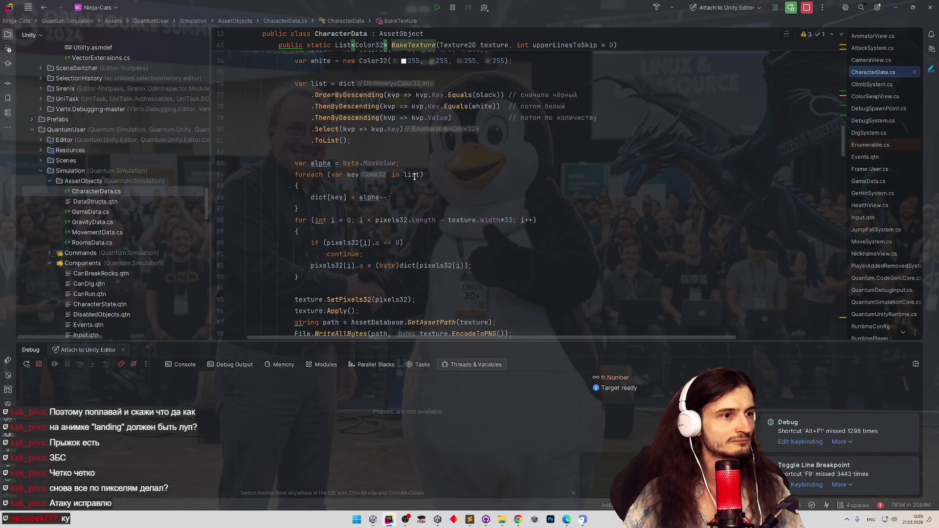
pyautogui.scroll(-2, 414, 177)
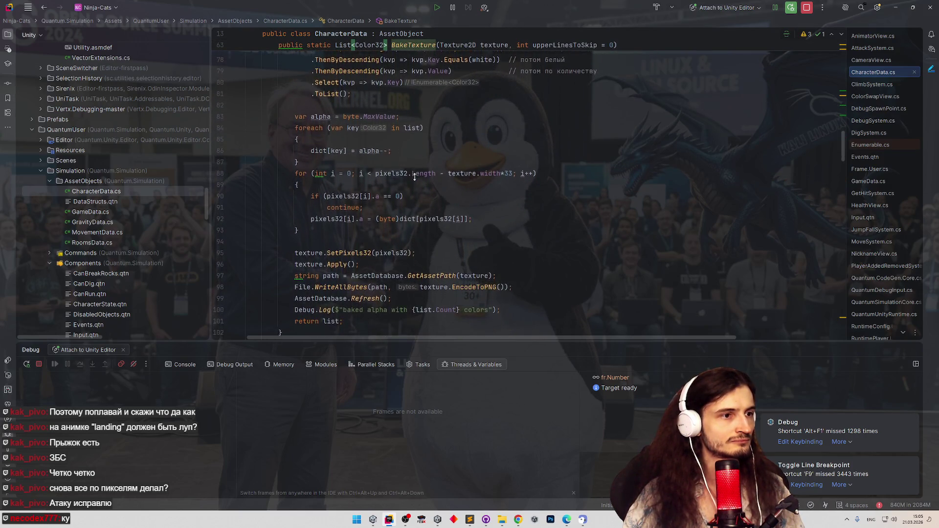
pyautogui.scroll(-1, 415, 177)
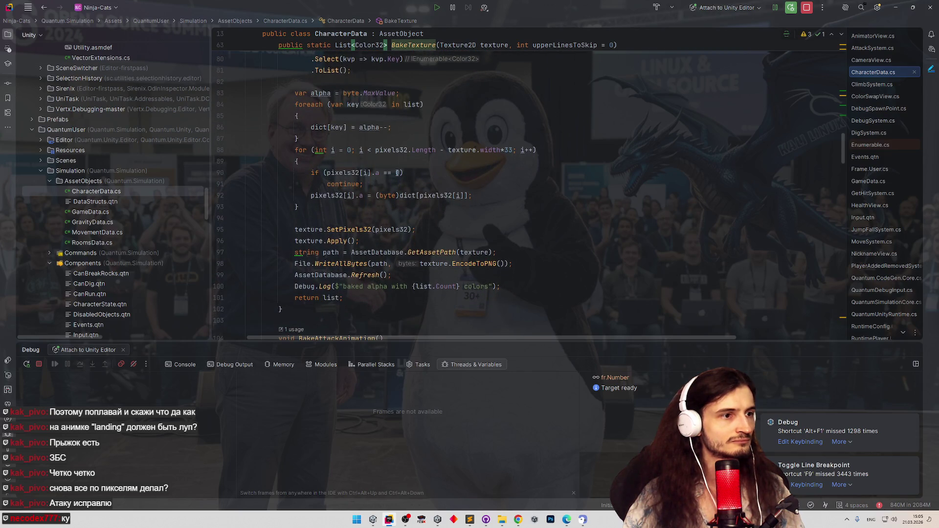
pyautogui.hotkey('alt', 'Up')
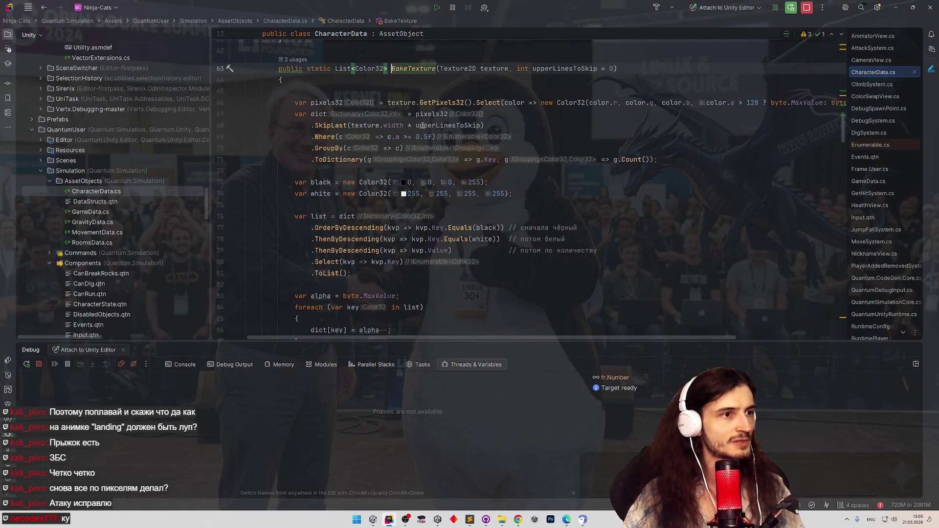
# Replace the hard-coded 33 in the pixel loop bound with upperLinesToSkip
pyautogui.click(421, 125)
pyautogui.scroll(-5, 495, 221)
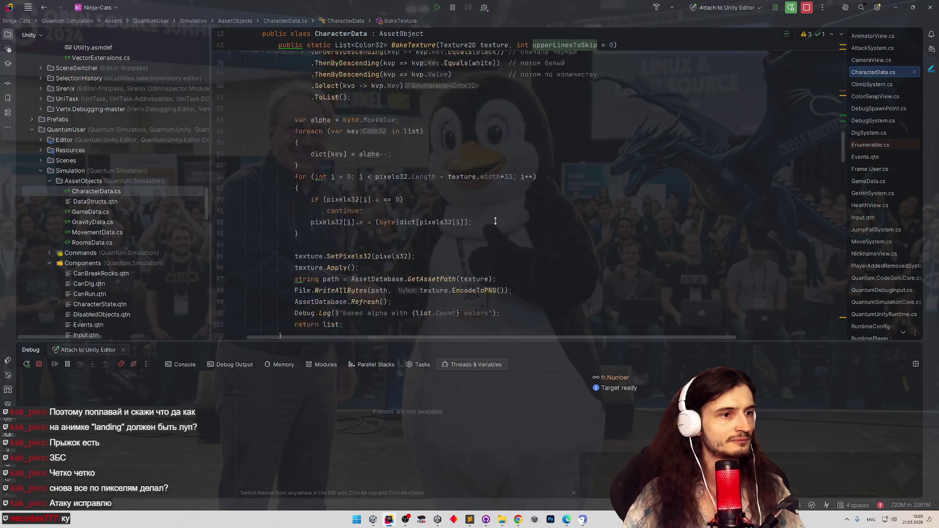
pyautogui.scroll(-4, 495, 221)
pyautogui.scroll(3, 481, 135)
pyautogui.doubleClick(507, 131)
pyautogui.write('upperLinesToSkip')
pyautogui.click(516, 97)
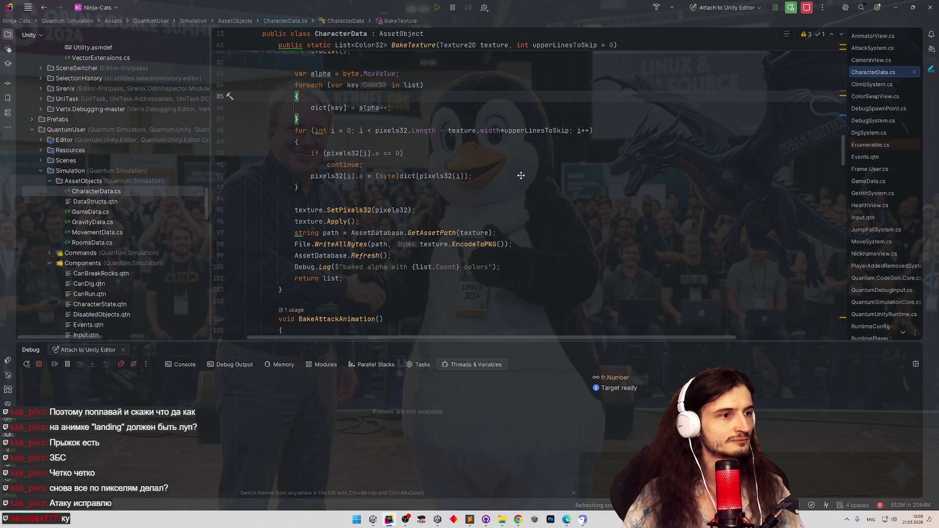
pyautogui.scroll(5, 521, 176)
pyautogui.scroll(5, 524, 166)
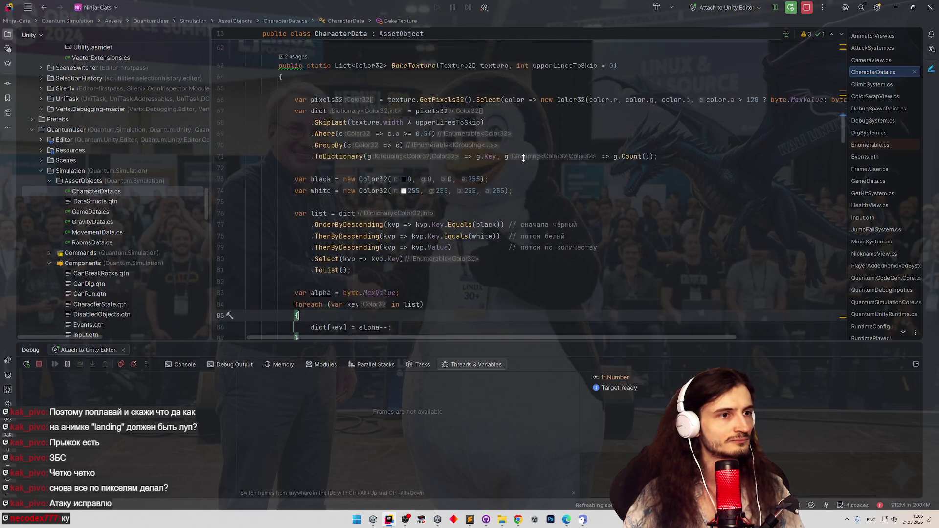
pyautogui.click(896, 7)
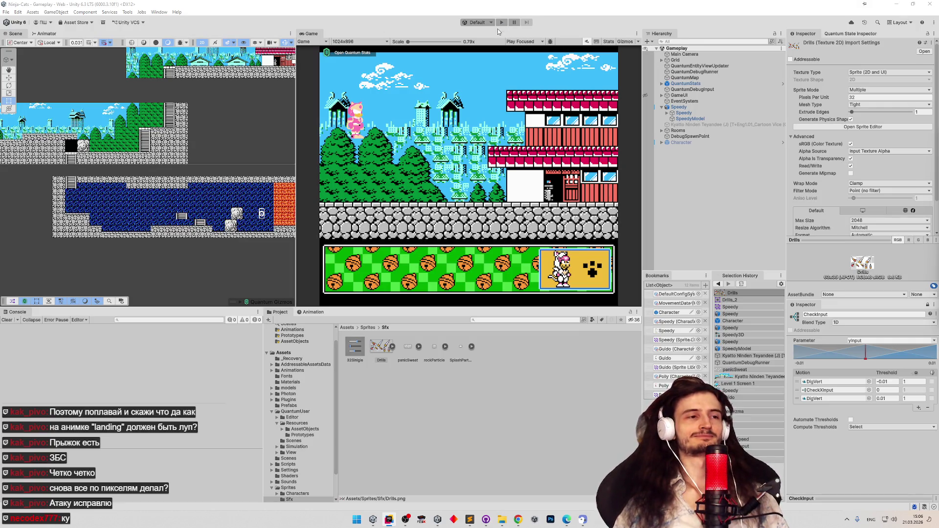
# Play-test entering the level, then run Bake alpha on the Drills texture to hit the breakpoint
pyautogui.click(520, 53)
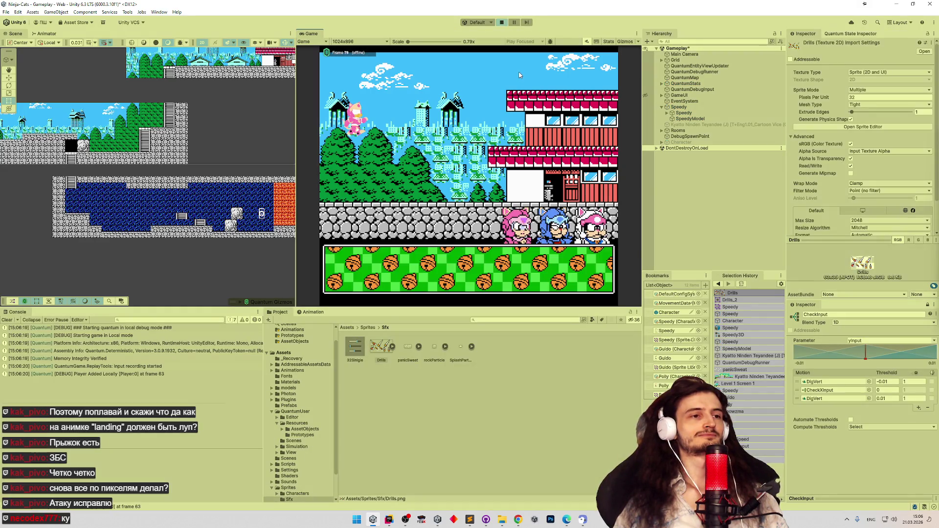
pyautogui.click(591, 228)
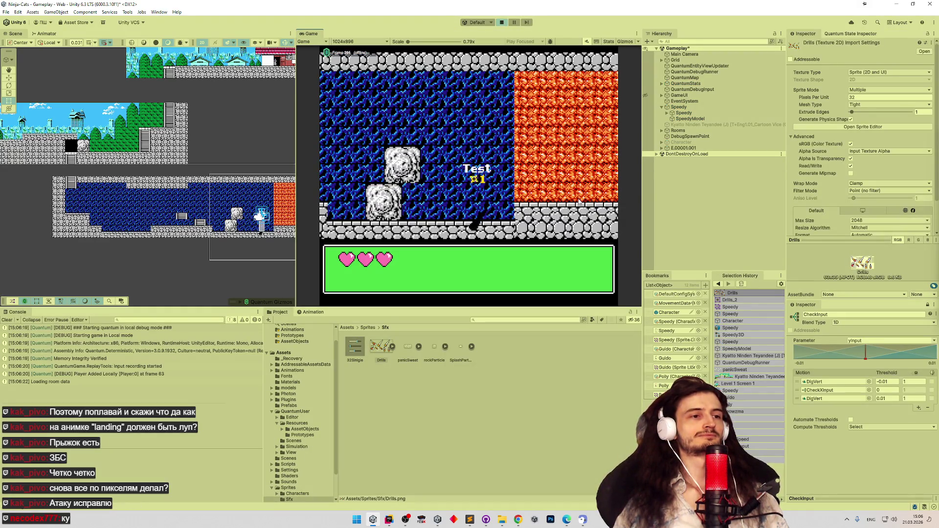
pyautogui.hotkey('ctrl', 'p')
pyautogui.rightClick(384, 347)
pyautogui.click(411, 325)
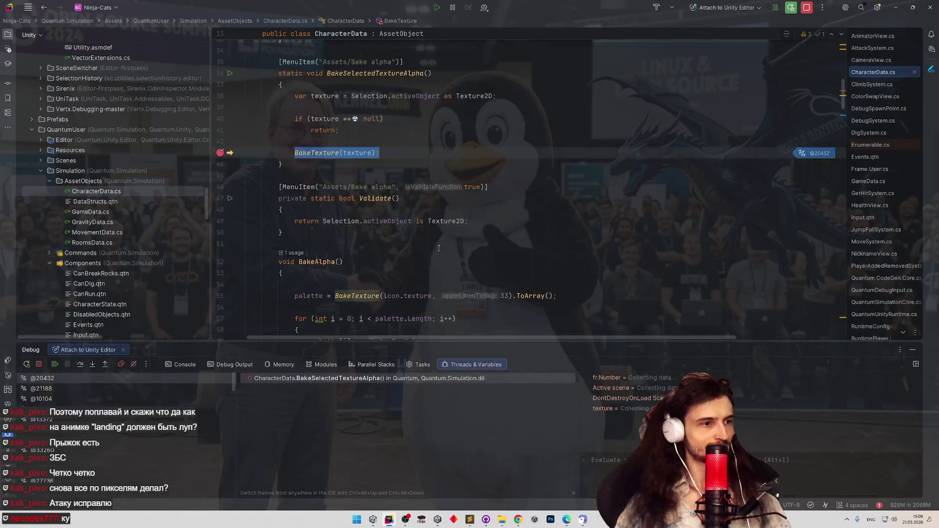
# Remove the breakpoint, resume the bake, run a quick play test, then open Speedy.spriteLib for editing
pyautogui.click(221, 152)
pyautogui.click(55, 364)
pyautogui.hotkey('alt', 'Tab')
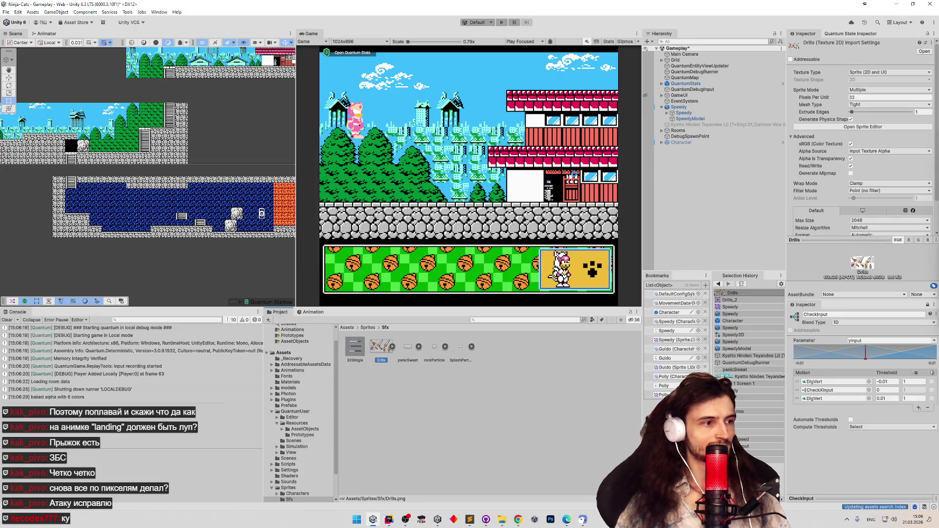
pyautogui.hotkey('ctrl', 'p')
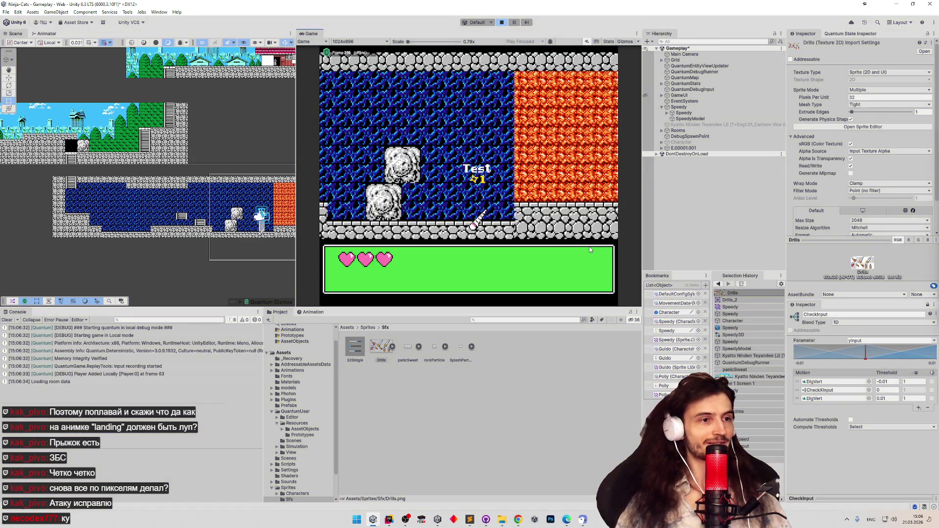
pyautogui.hotkey('ctrl', 'p')
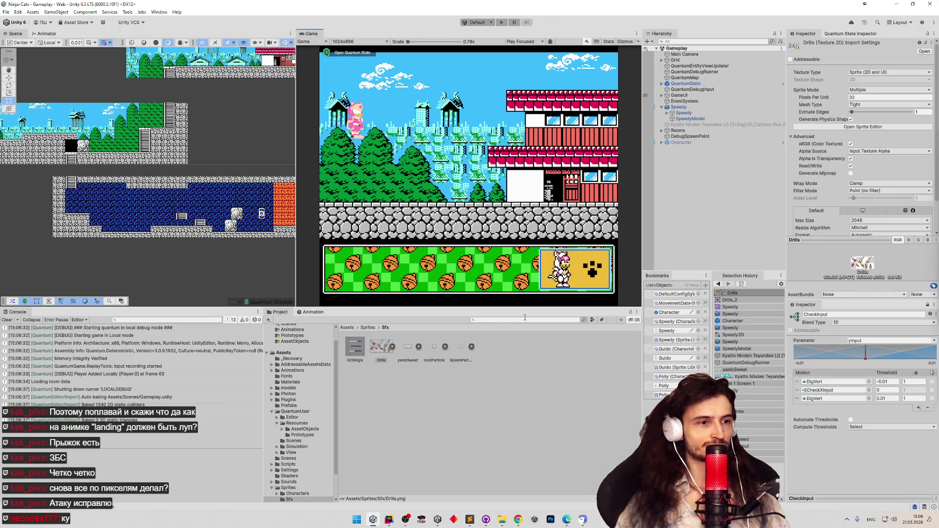
pyautogui.click(676, 321)
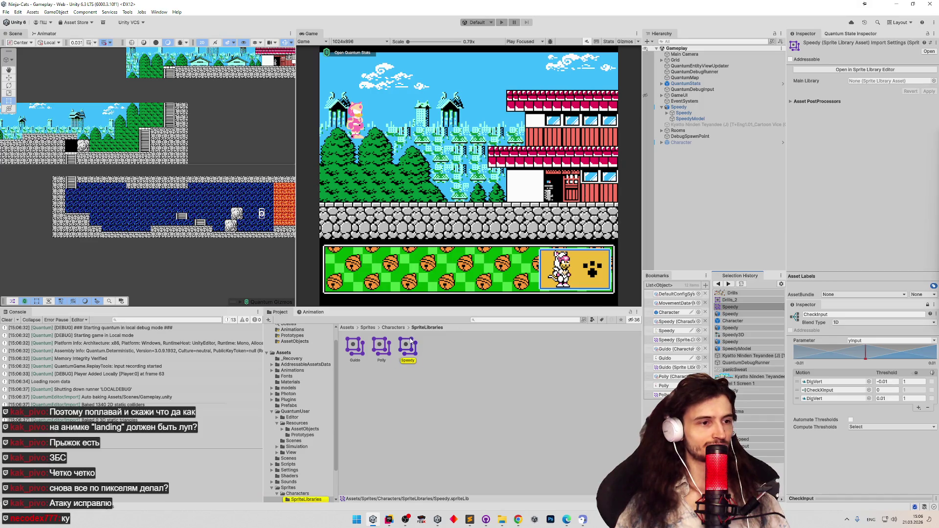
pyautogui.click(878, 71)
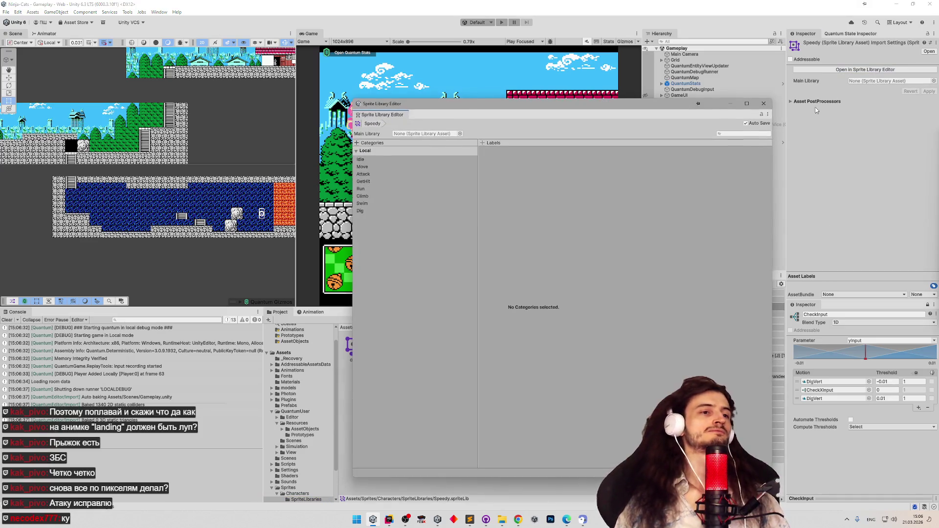
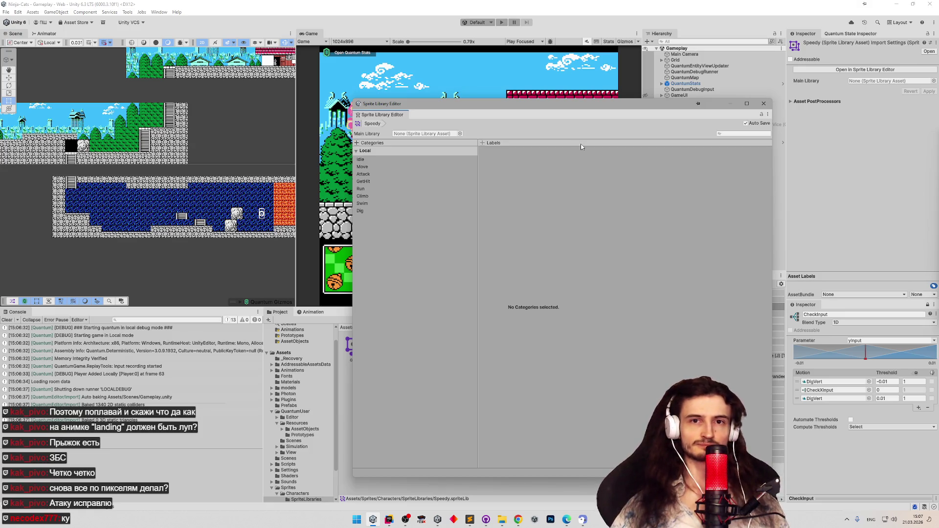
# Assign Speedy_10 to Speedy's Idle1 label and close the Sprite Library Editor
pyautogui.click(412, 161)
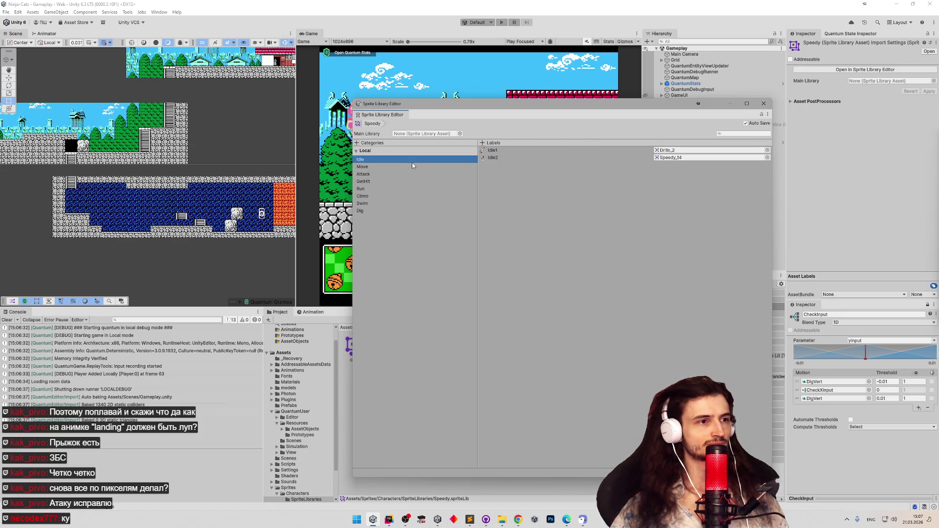
pyautogui.click(767, 157)
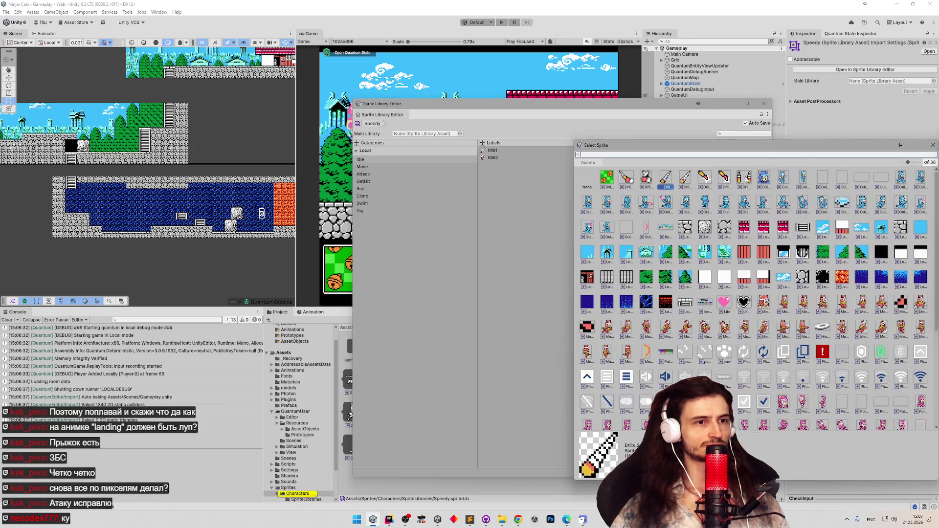
pyautogui.write('s')
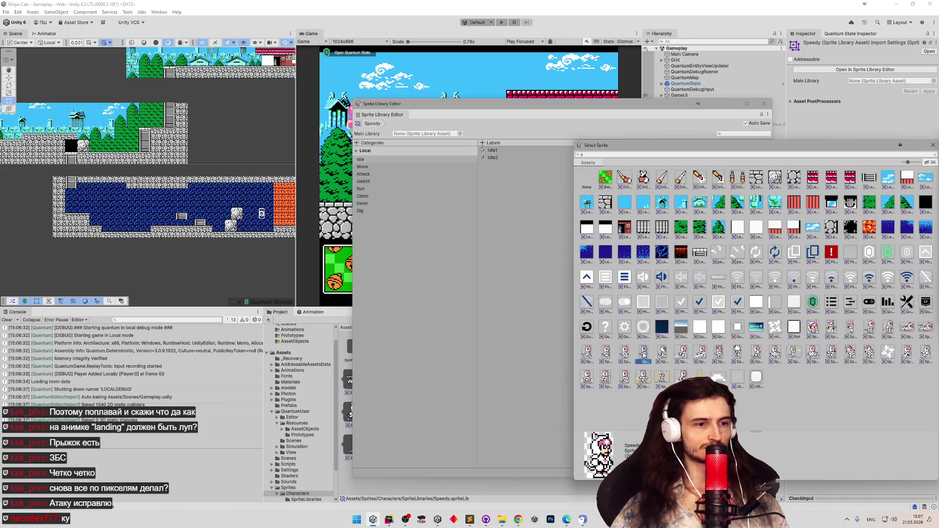
pyautogui.doubleClick(643, 353)
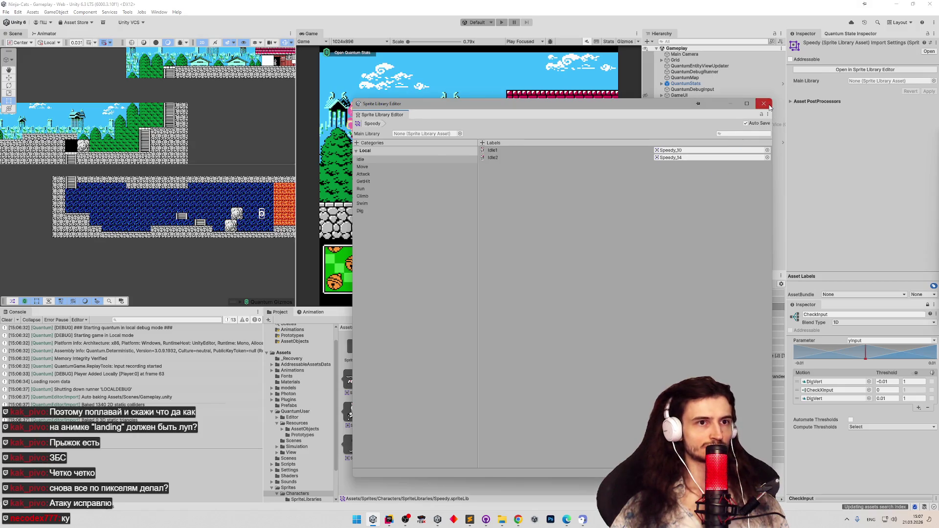
pyautogui.click(763, 103)
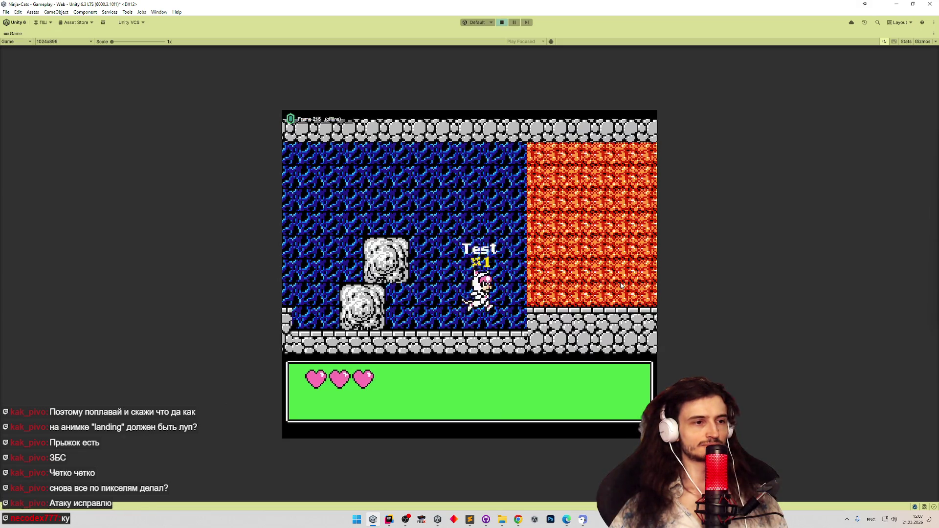
# Drill the cat right, up, down and left through the orange blocks, then stop play mode
pyautogui.press('Right')
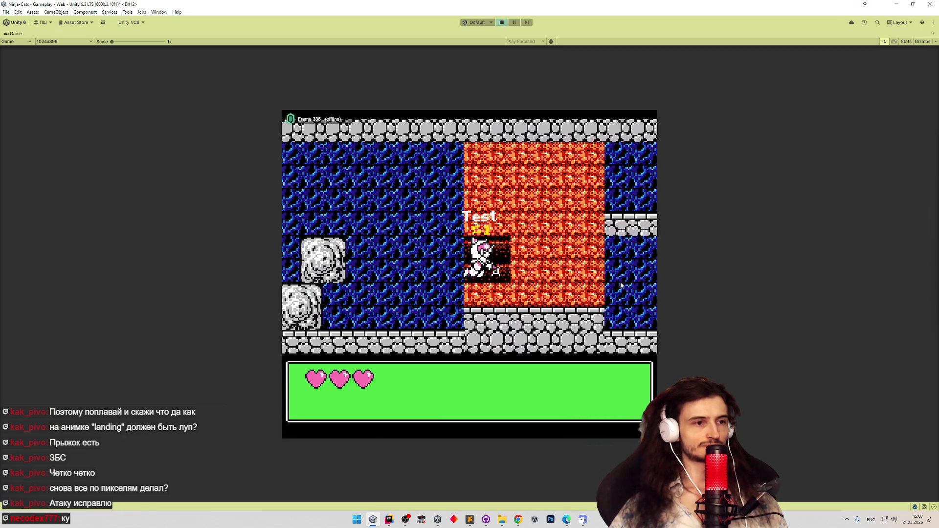
pyautogui.press('Up')
pyautogui.press('Right')
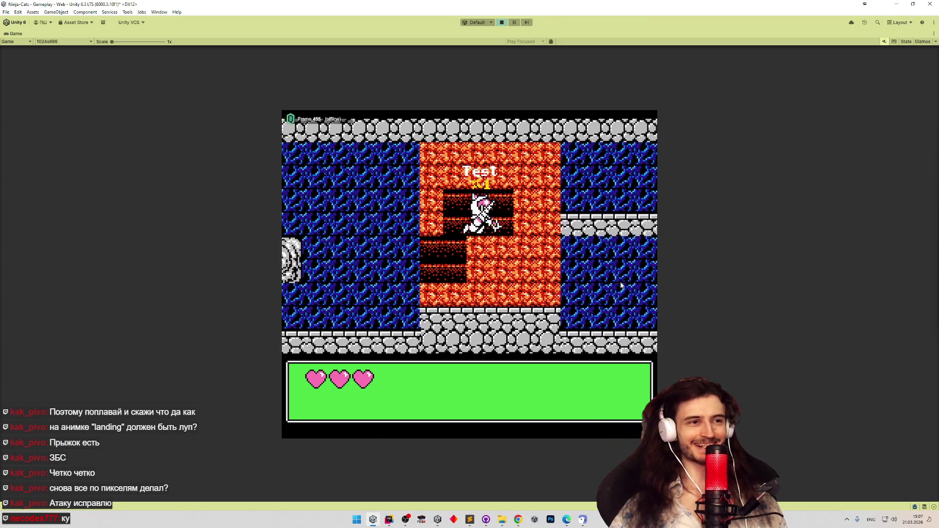
pyautogui.press('Down')
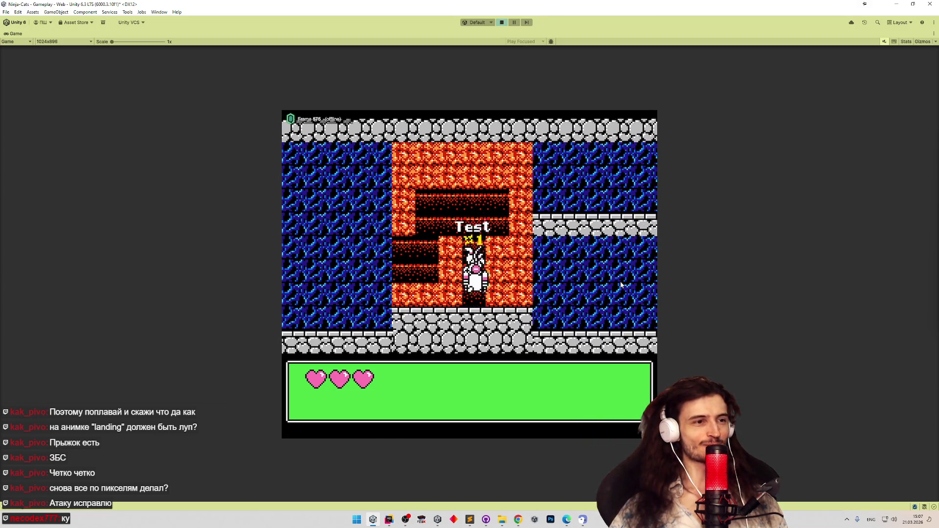
pyautogui.press('Left')
pyautogui.press('Up')
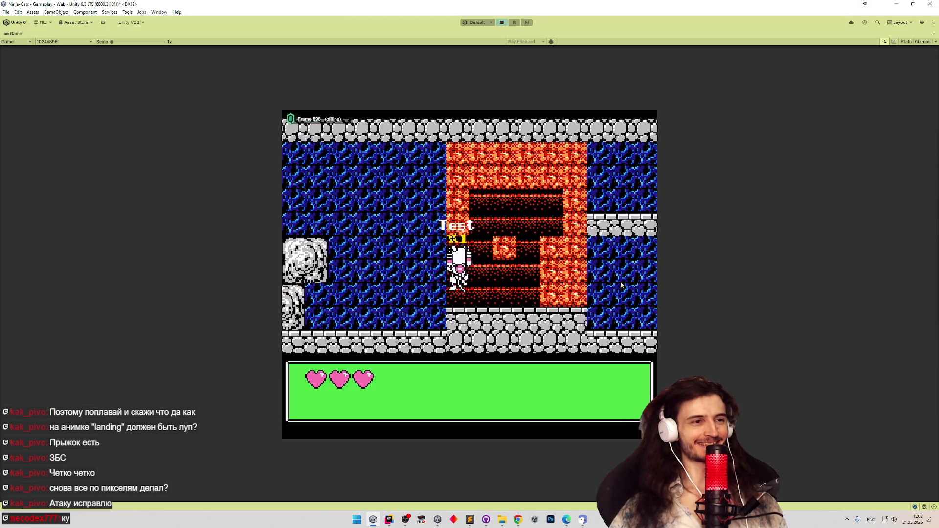
pyautogui.press('Right')
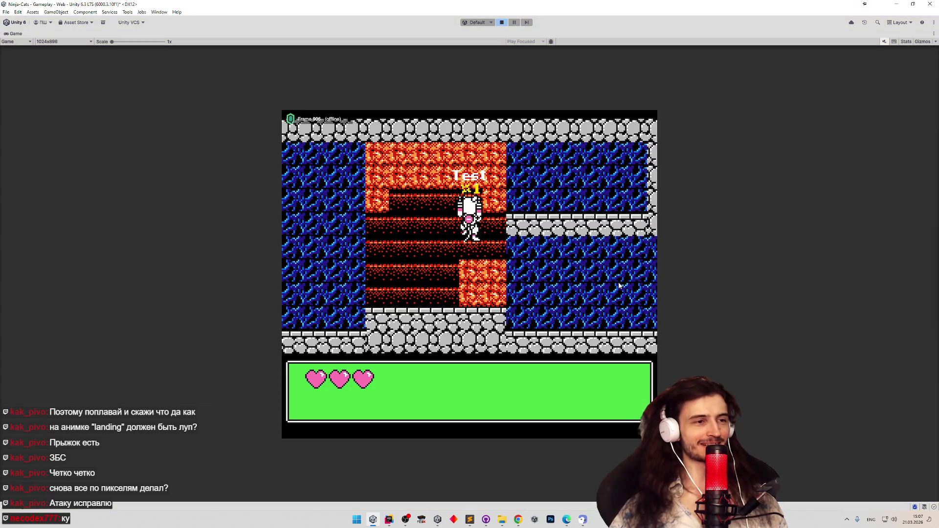
pyautogui.hotkey('ctrl', 'p')
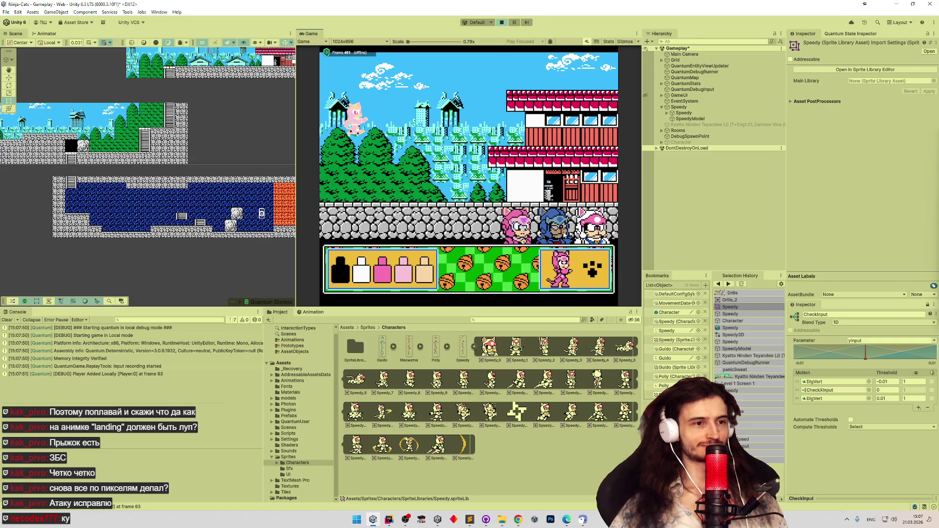
# Start the level with the blue character in a maximized Game view
pyautogui.click(585, 254)
pyautogui.hotkey('shift', 'space')
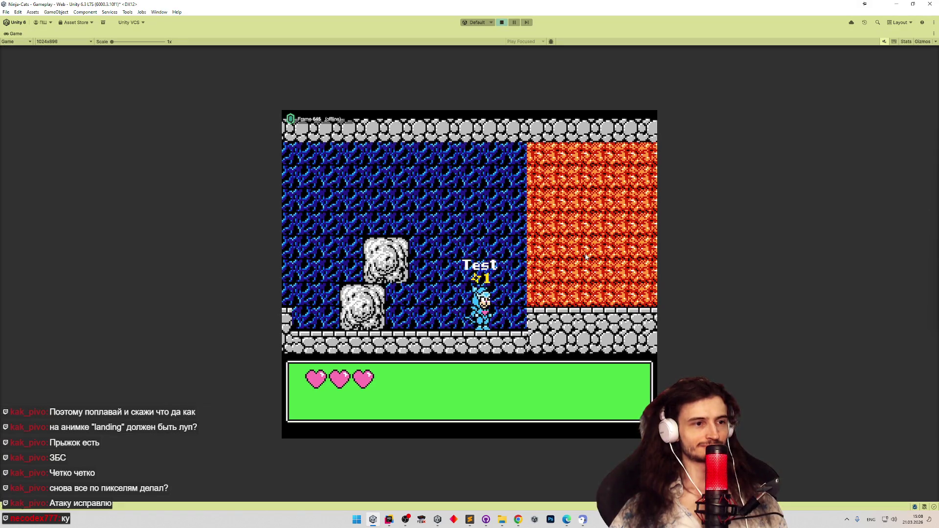
pyautogui.press('space')
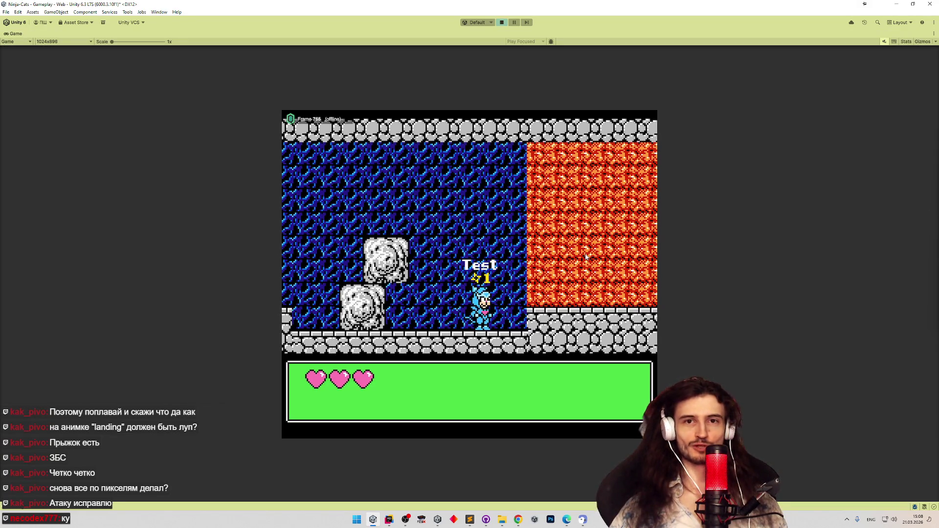
# Drill the blue character up, left and right through the orange block, then stop play
pyautogui.press('Right')
pyautogui.press('space')
pyautogui.press('Up')
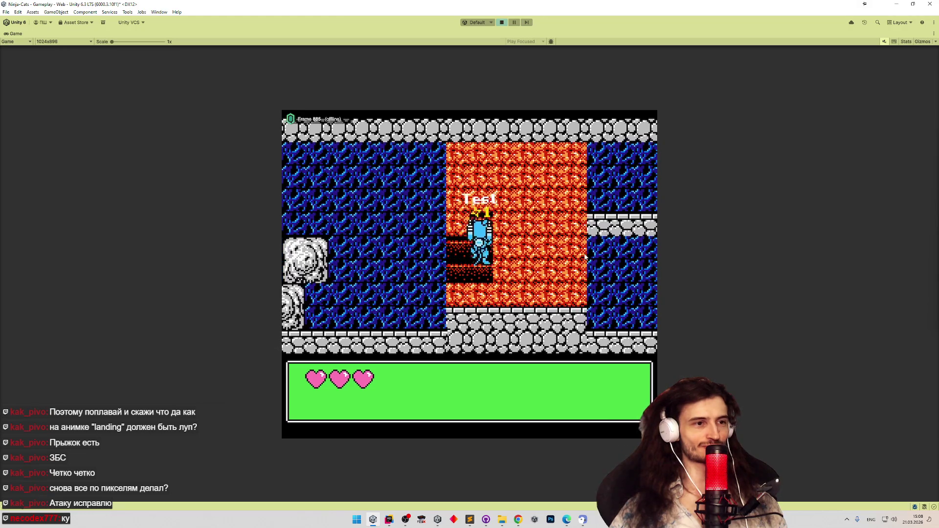
pyautogui.press('Right')
pyautogui.press('Right')
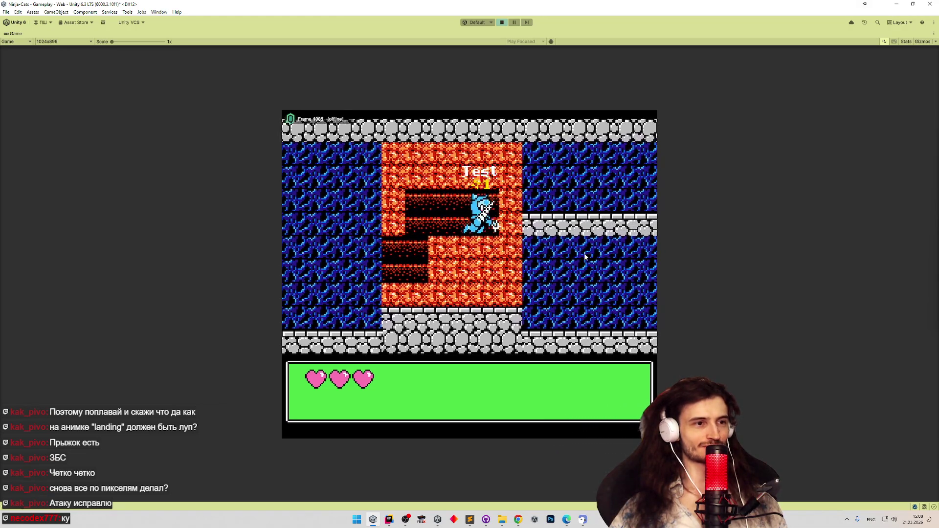
pyautogui.press('Left')
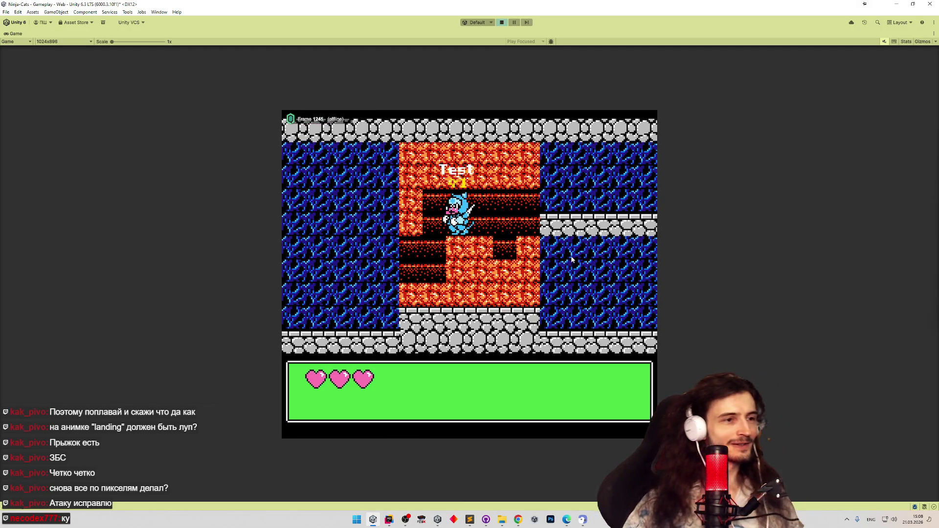
pyautogui.press('Right')
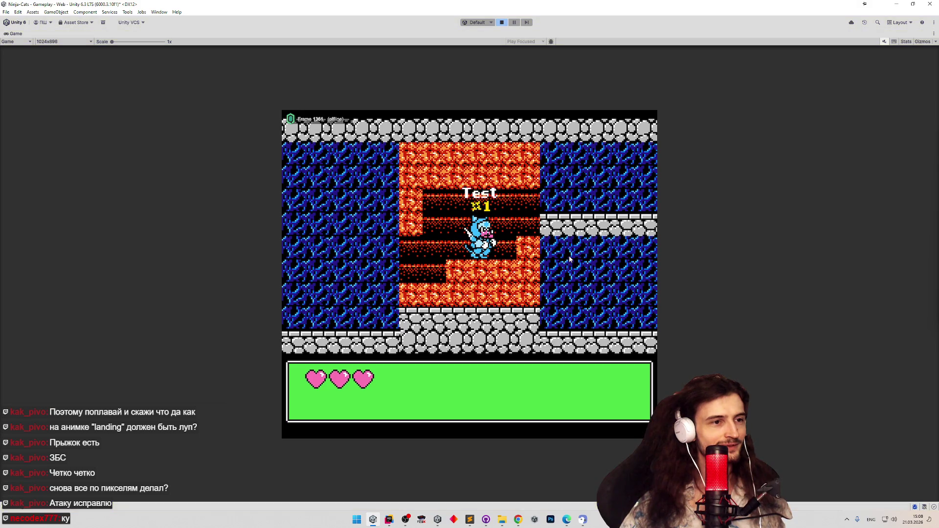
pyautogui.hotkey('ctrl', 'p')
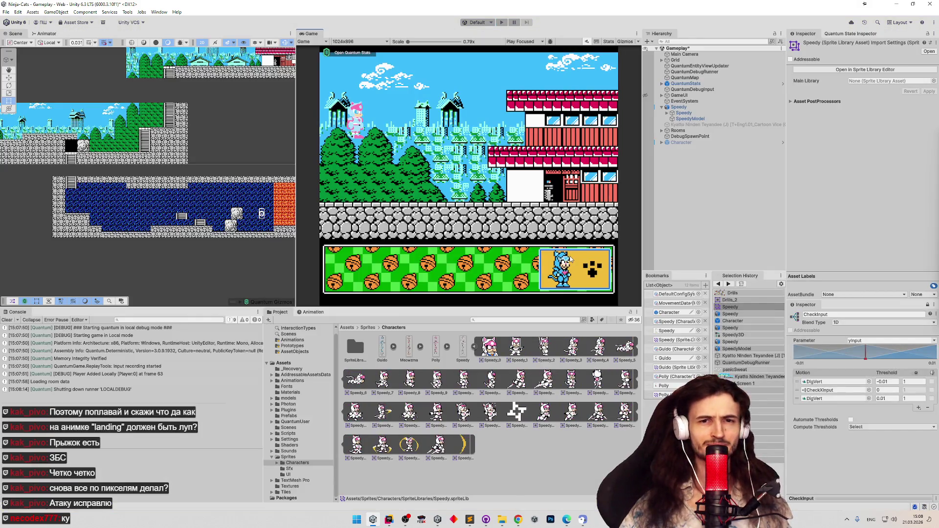
# Restart play with the blue character and drill left and right through the orange block
pyautogui.hotkey('ctrl', 'p')
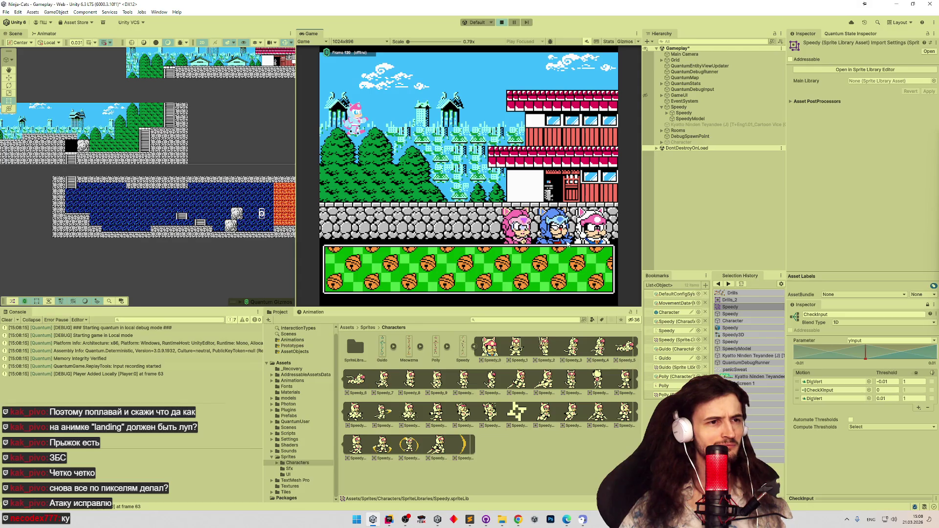
pyautogui.click(590, 266)
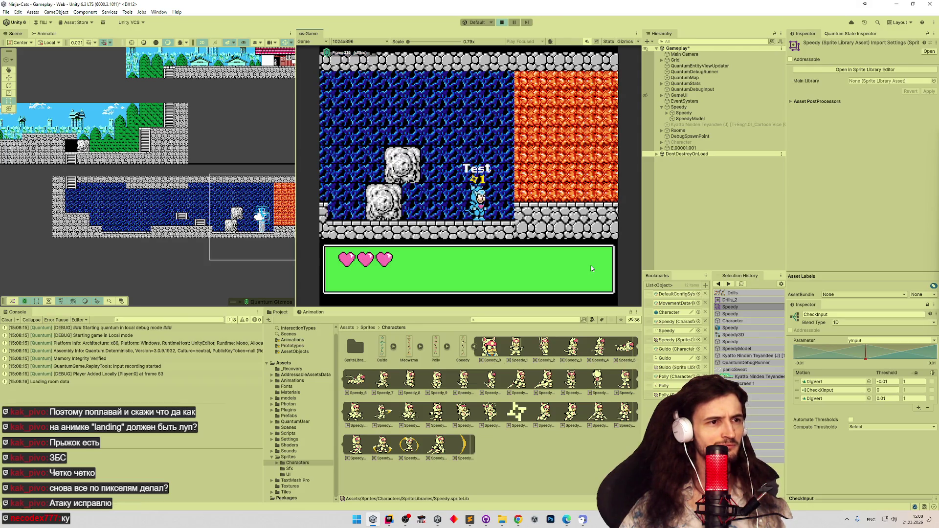
pyautogui.press('Right')
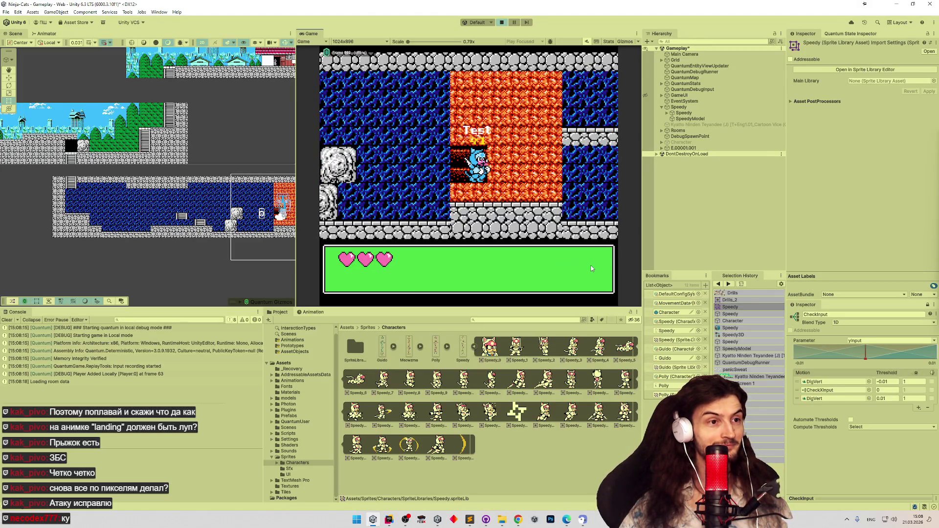
pyautogui.press('Left')
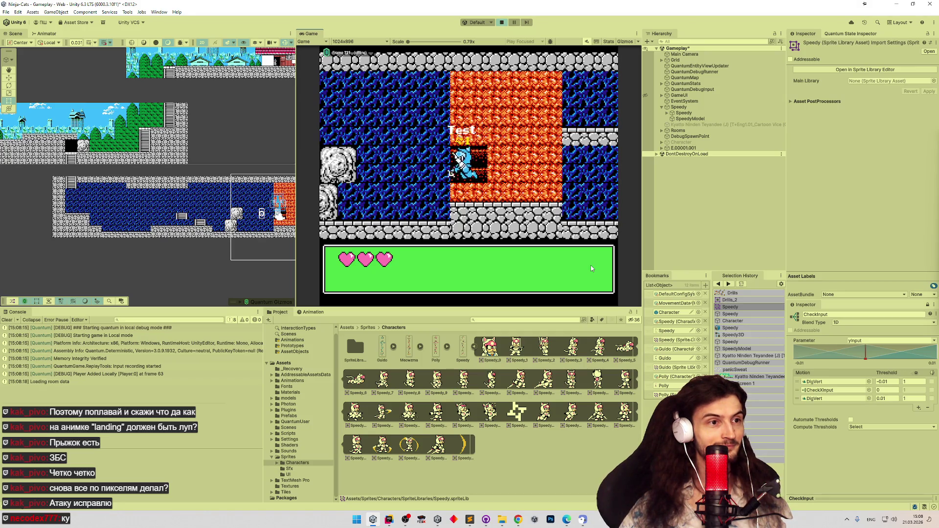
pyautogui.press('Right')
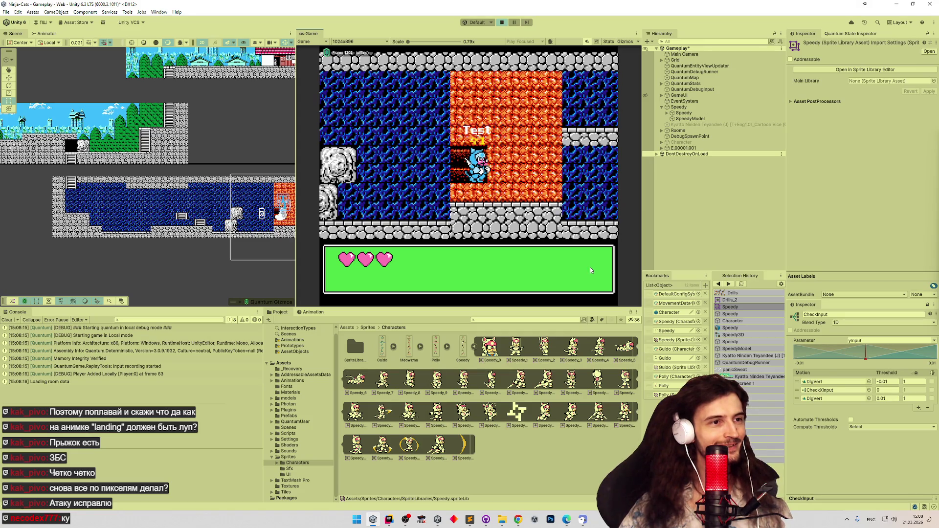
pyautogui.press('Left')
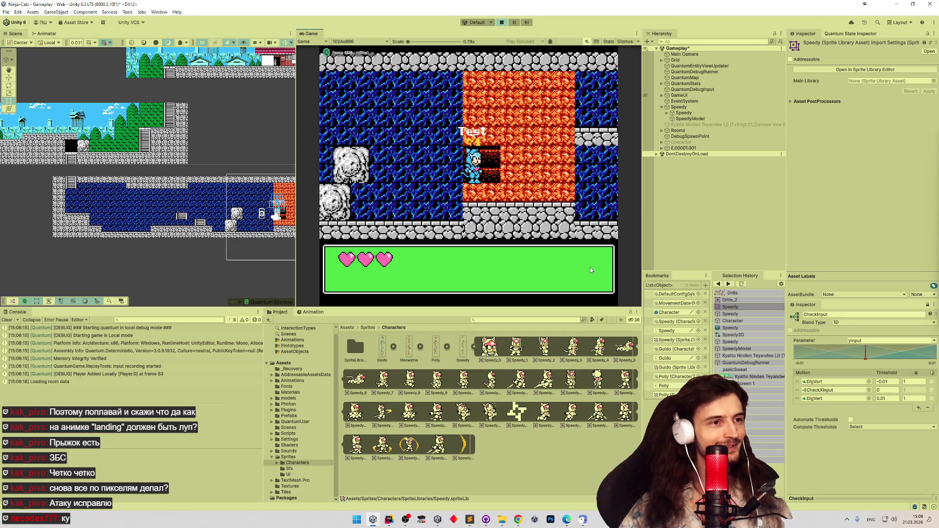
pyautogui.press('Left')
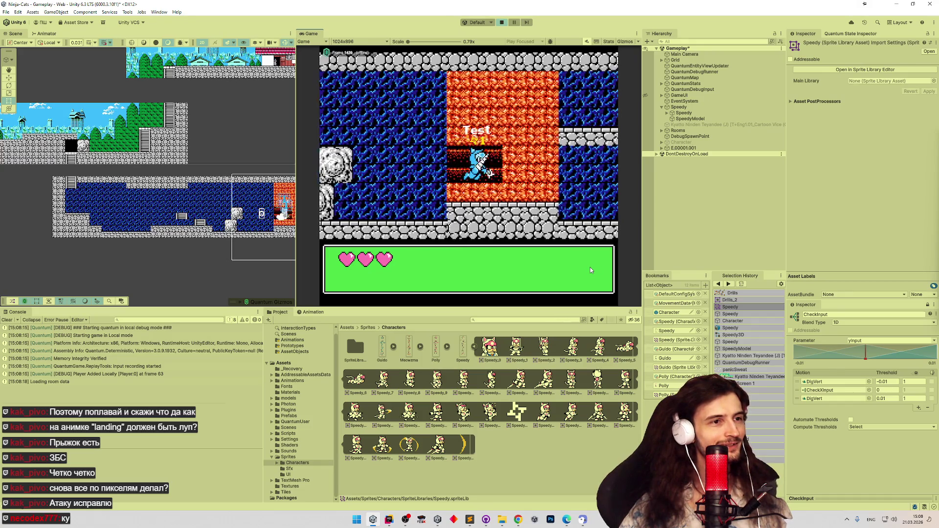
pyautogui.press('Right')
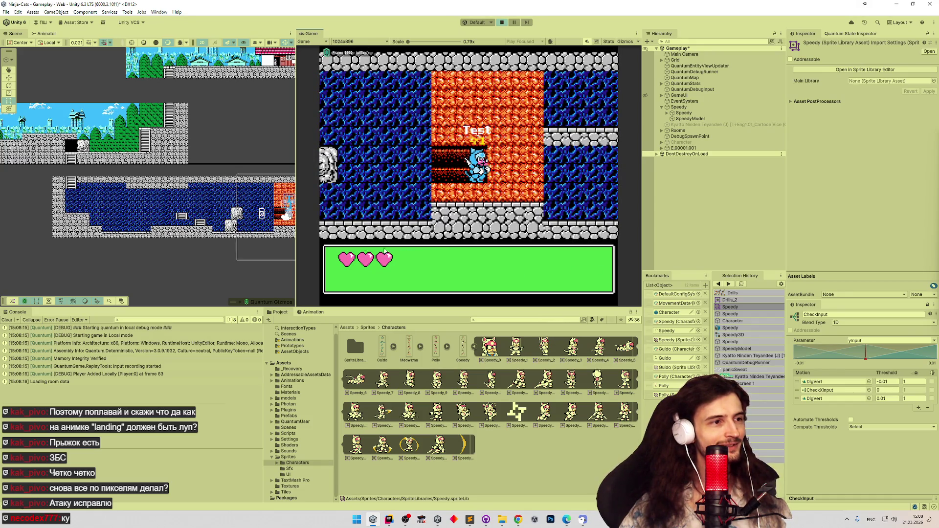
# Zoom the view, move the character left and right in its tunnel, then exit play mode
pyautogui.scroll(4, 236, 199)
pyautogui.scroll(5, 237, 199)
pyautogui.scroll(5, 249, 213)
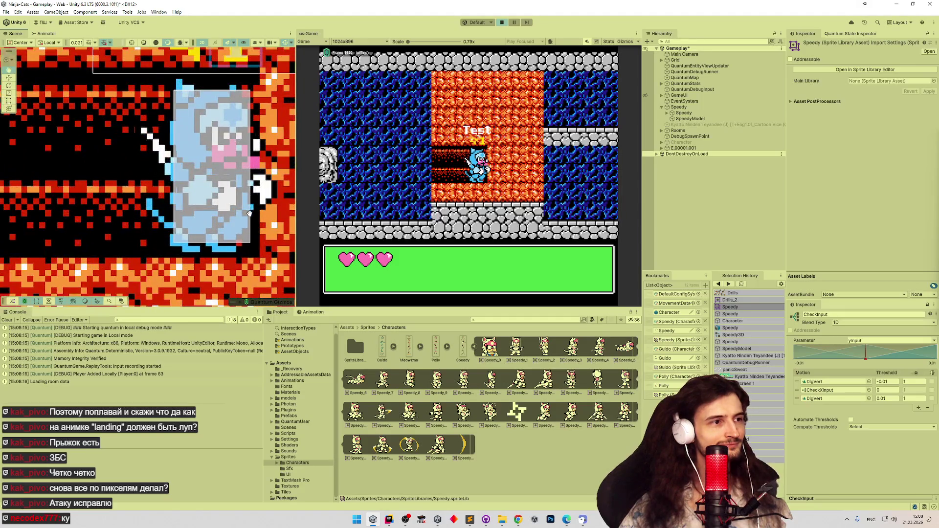
pyautogui.press('Left')
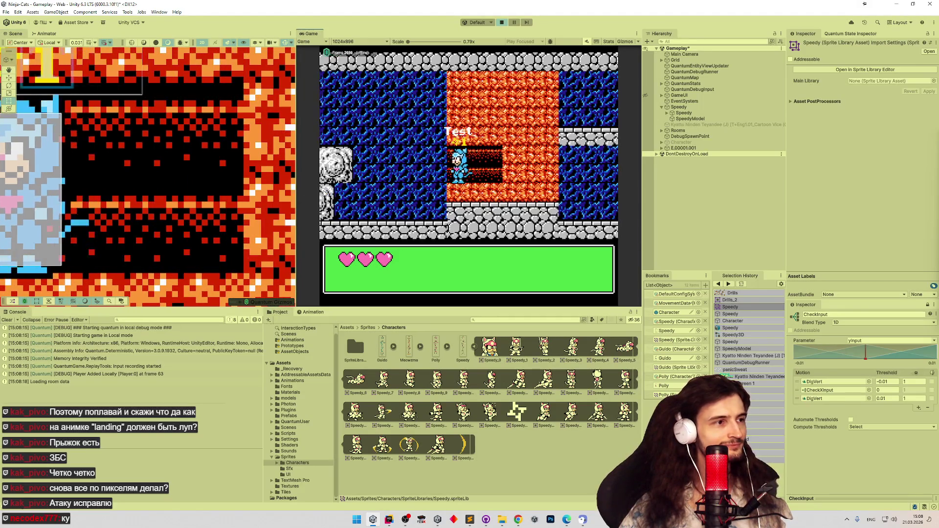
pyautogui.press('Right')
pyautogui.press('Right')
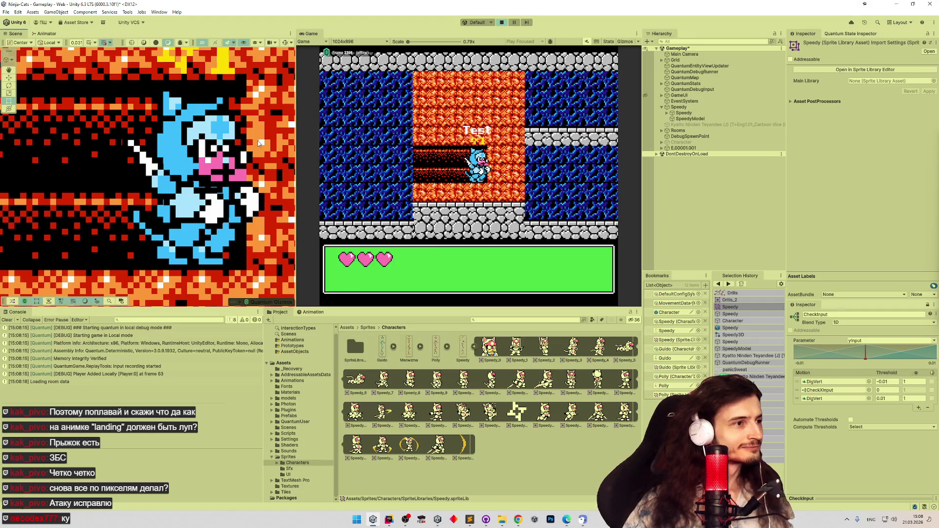
pyautogui.scroll(3, 201, 187)
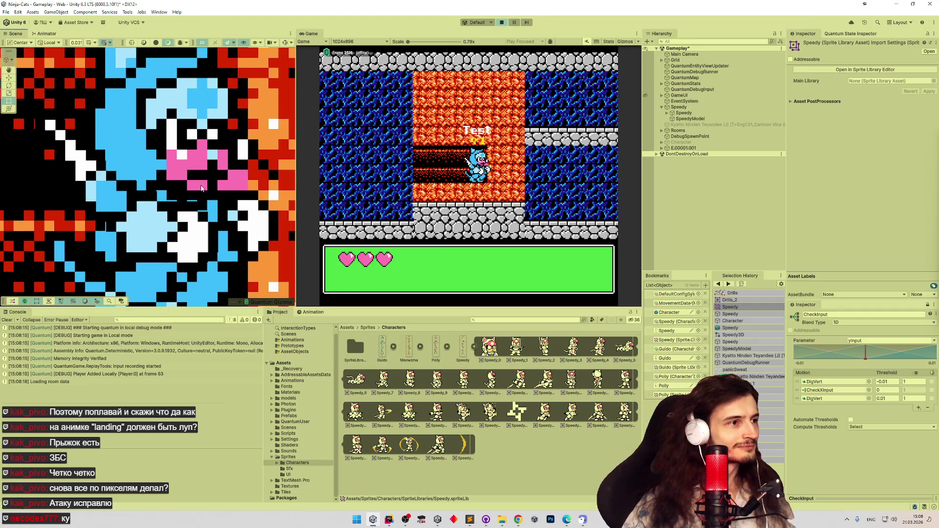
pyautogui.scroll(5, 201, 187)
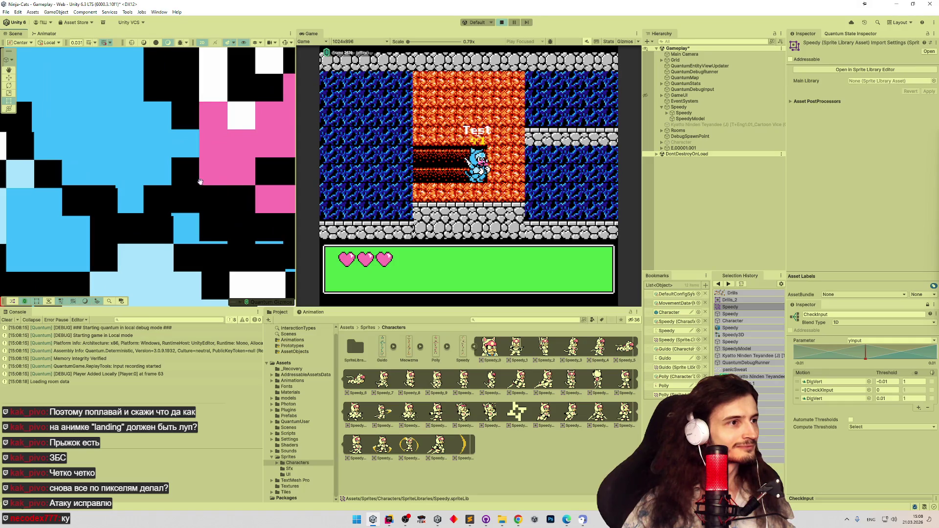
pyautogui.scroll(-3, 201, 182)
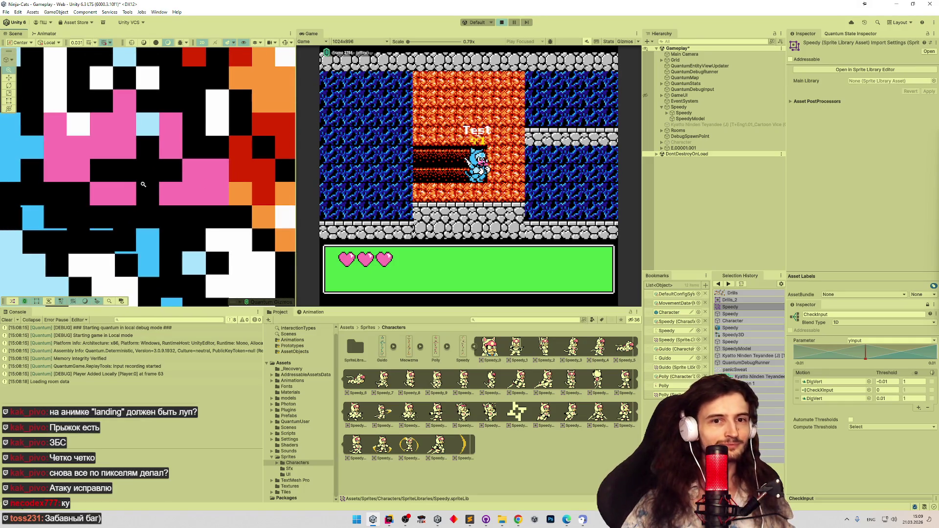
pyautogui.scroll(-8, 143, 184)
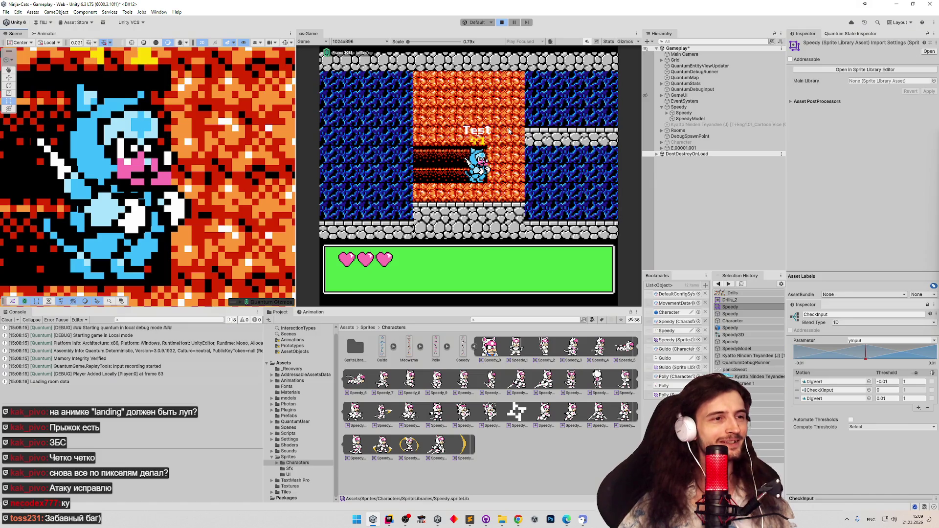
pyautogui.hotkey('ctrl', 'p')
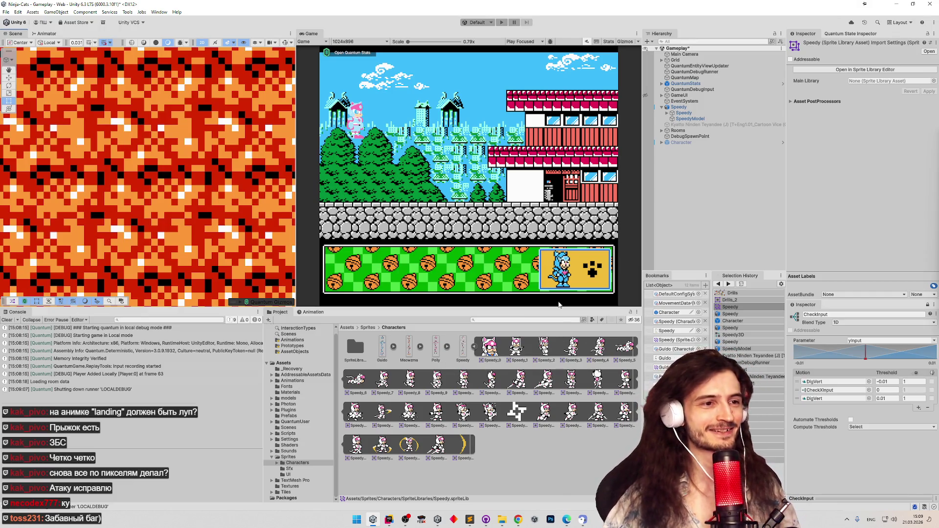
# Open the Guido sprite library from Assets > SpriteLibraries and show its Dig labels
pyautogui.click(368, 328)
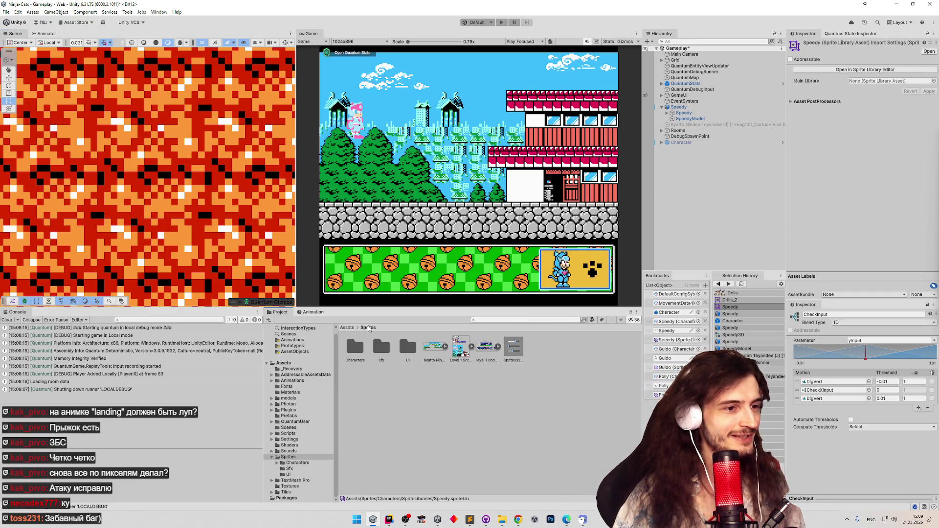
pyautogui.click(347, 327)
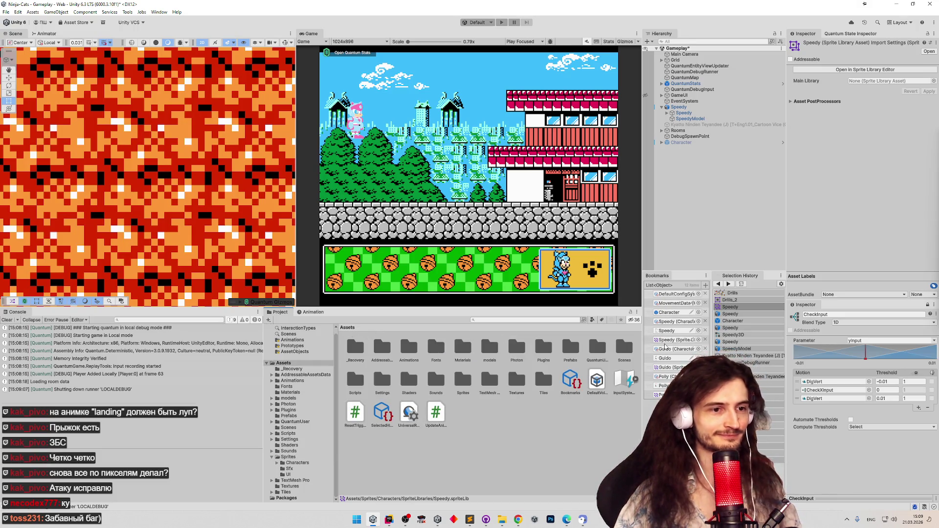
pyautogui.click(666, 367)
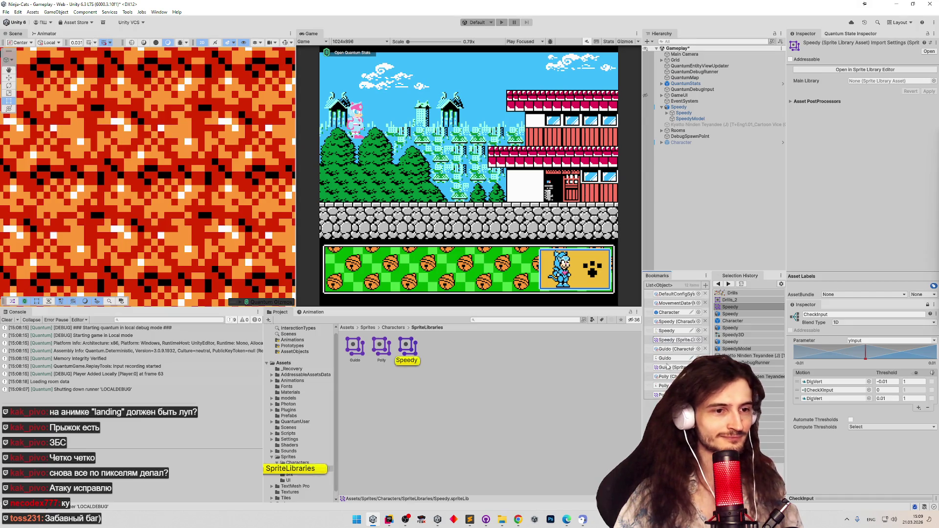
pyautogui.click(355, 347)
pyautogui.click(865, 69)
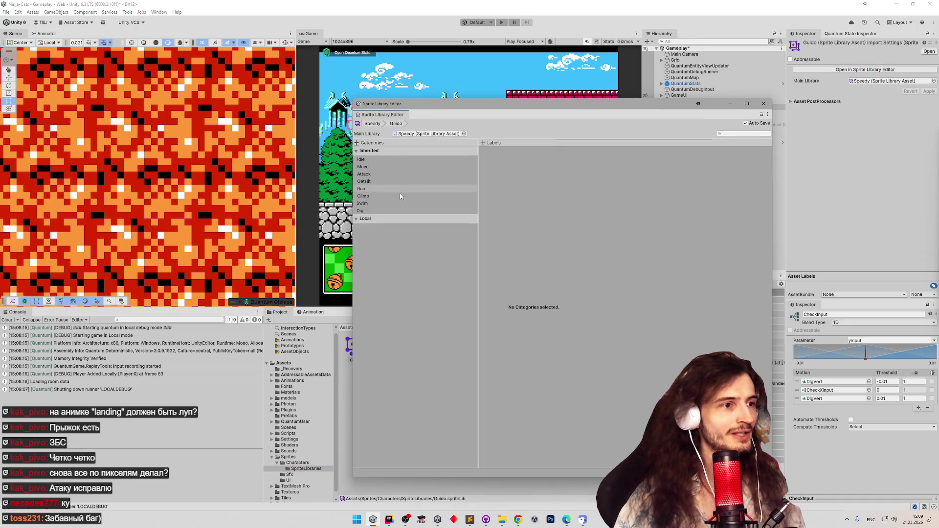
pyautogui.click(379, 210)
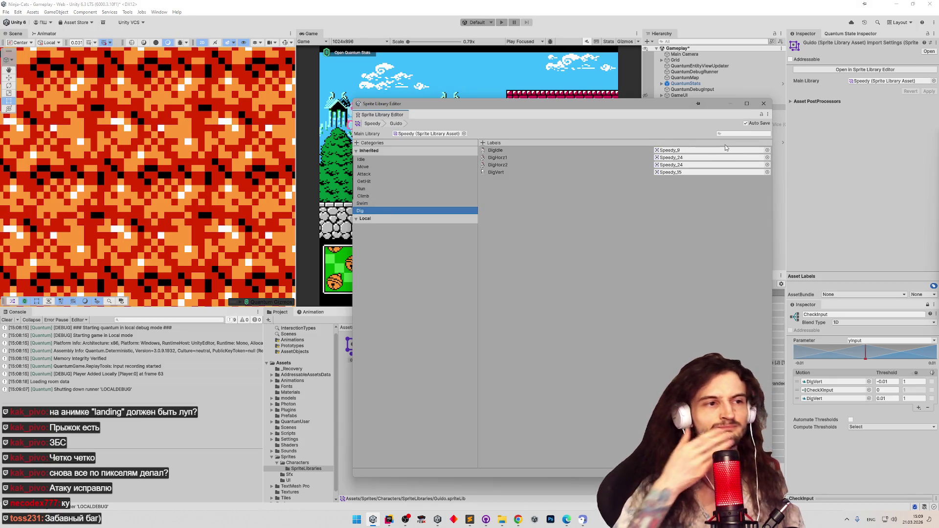
# Give DigIdle a Guido sprite and set DigHorz1 to Guido_24
pyautogui.click(767, 150)
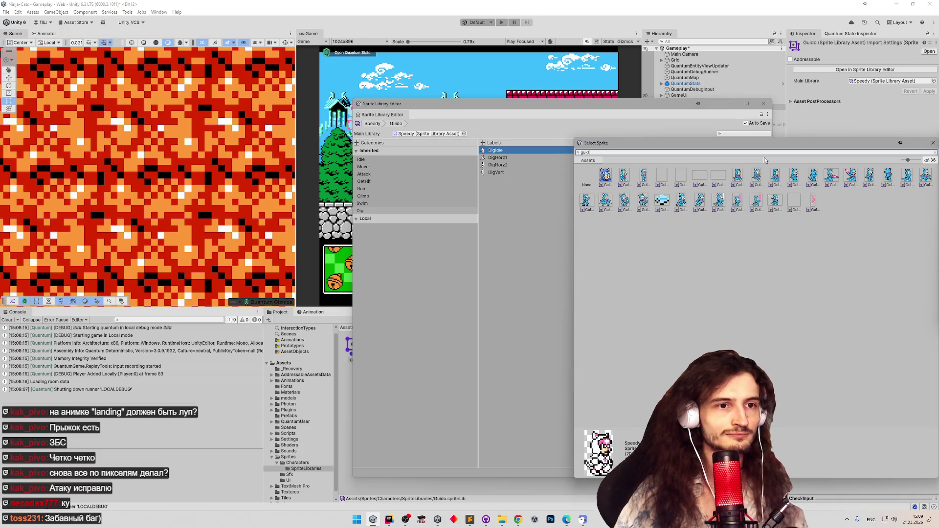
pyautogui.doubleClick(775, 174)
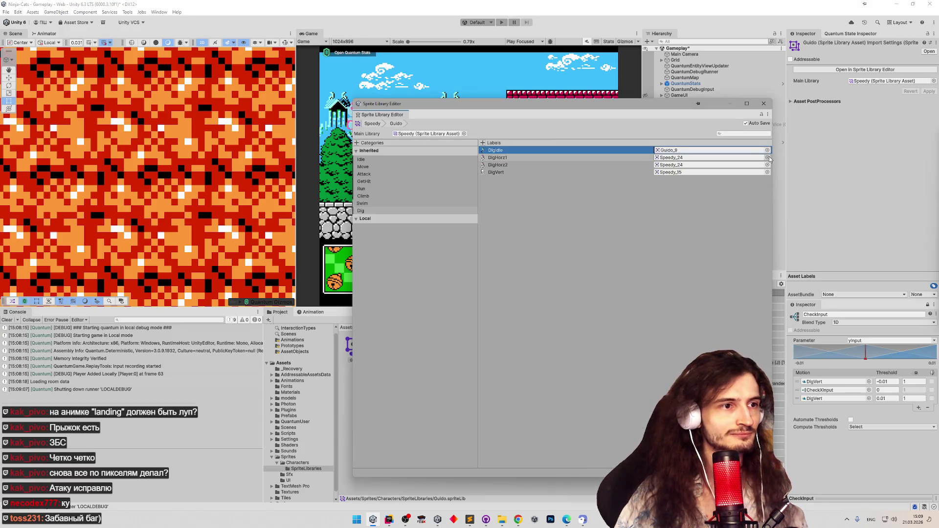
pyautogui.click(768, 158)
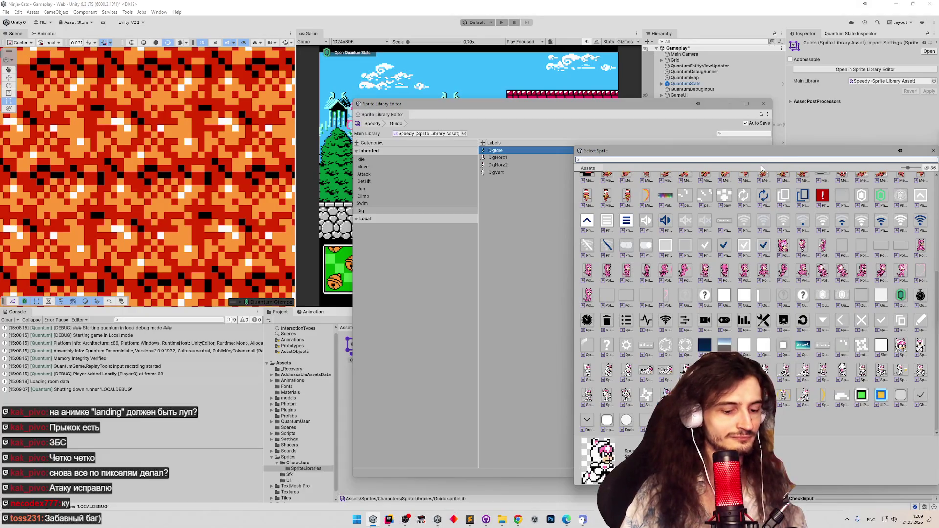
pyautogui.write('gui')
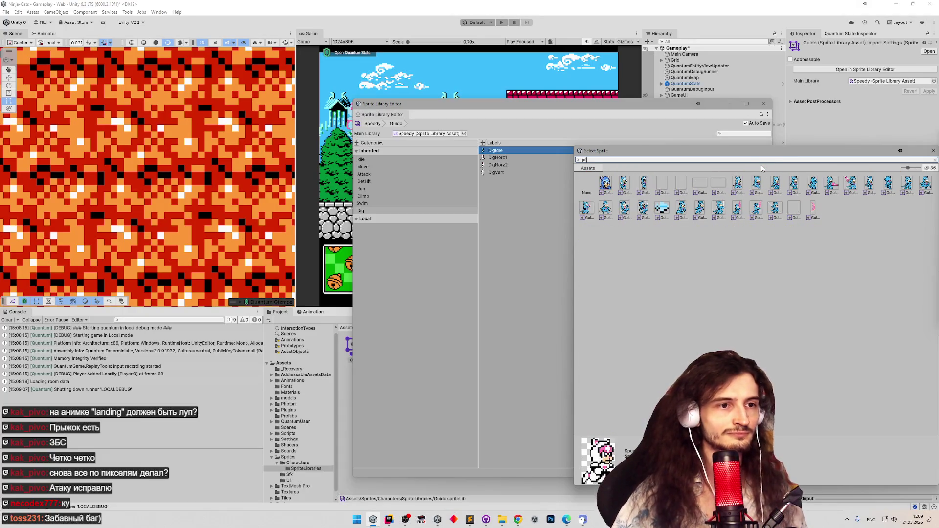
pyautogui.doubleClick(684, 209)
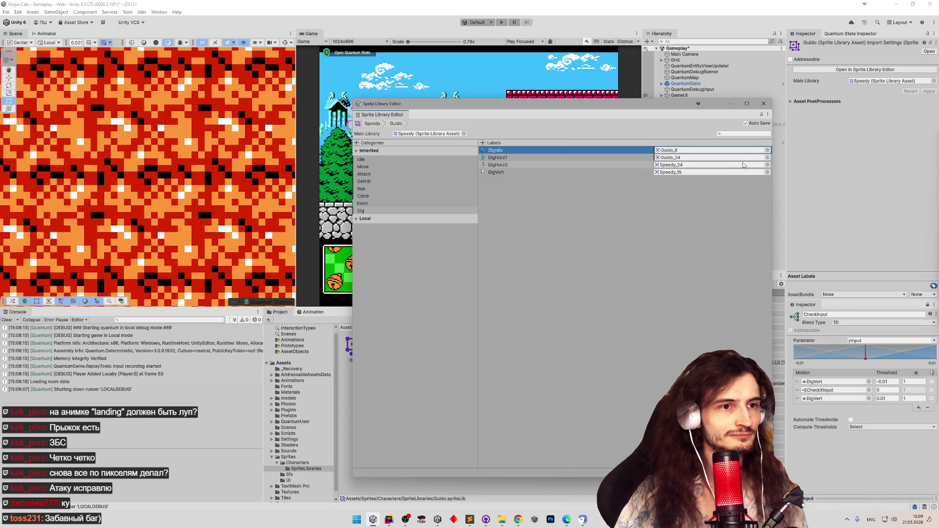
# Set DigHorz2 to Guido_24 and DigVert to a Guido sprite, then close the editor
pyautogui.click(767, 150)
pyautogui.write('gu')
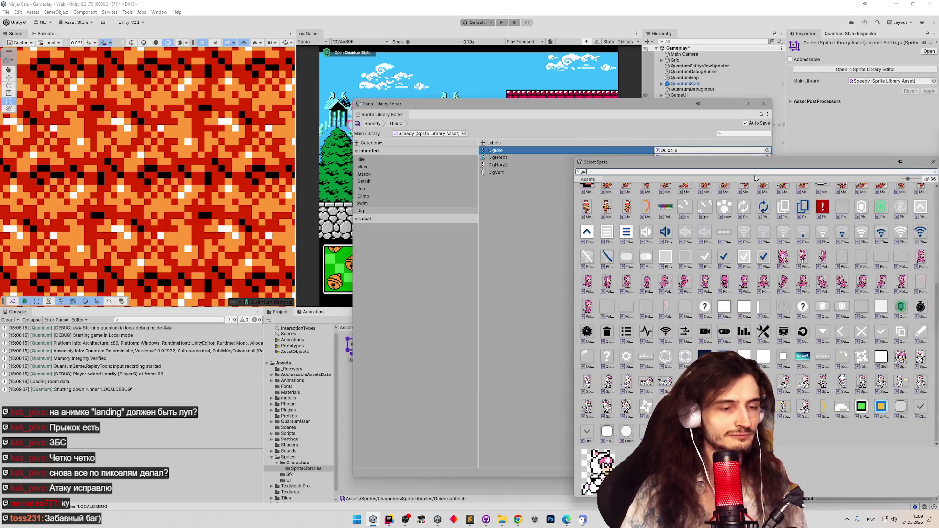
pyautogui.write('id')
pyautogui.press('Escape')
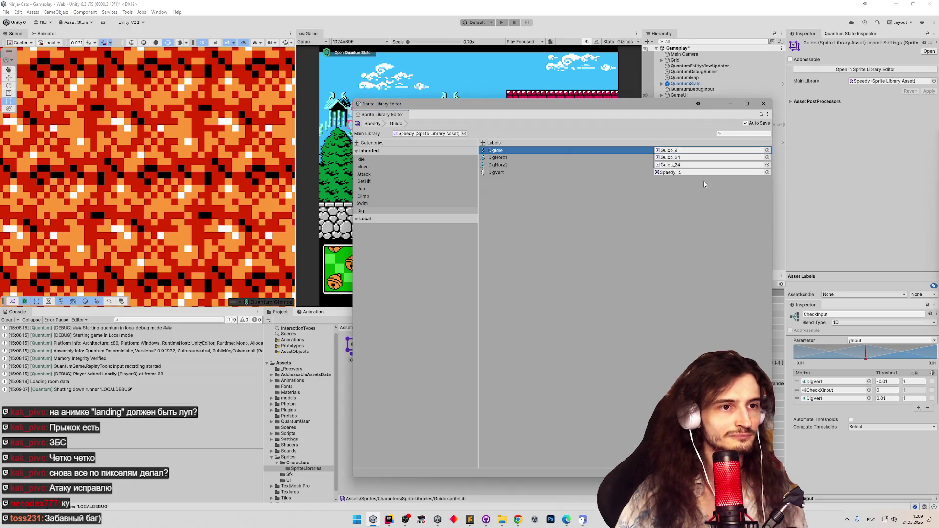
pyautogui.click(766, 172)
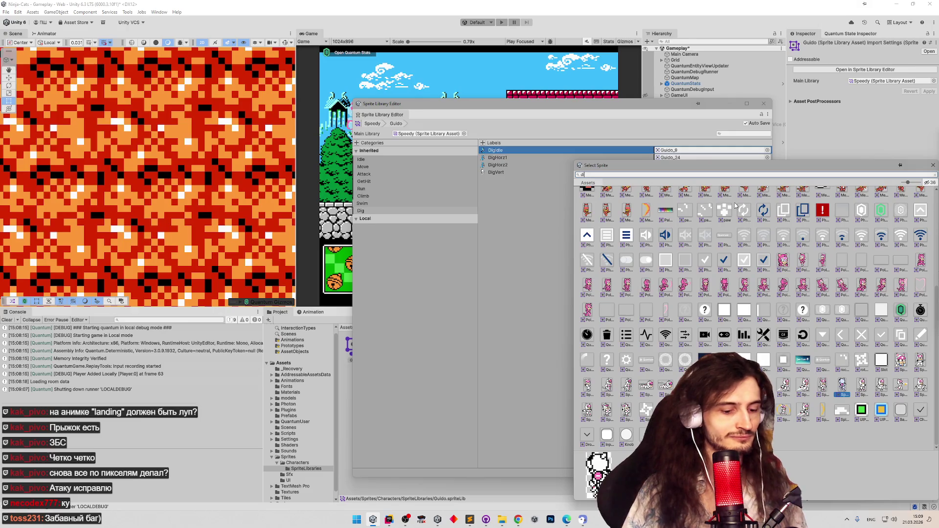
pyautogui.write('g')
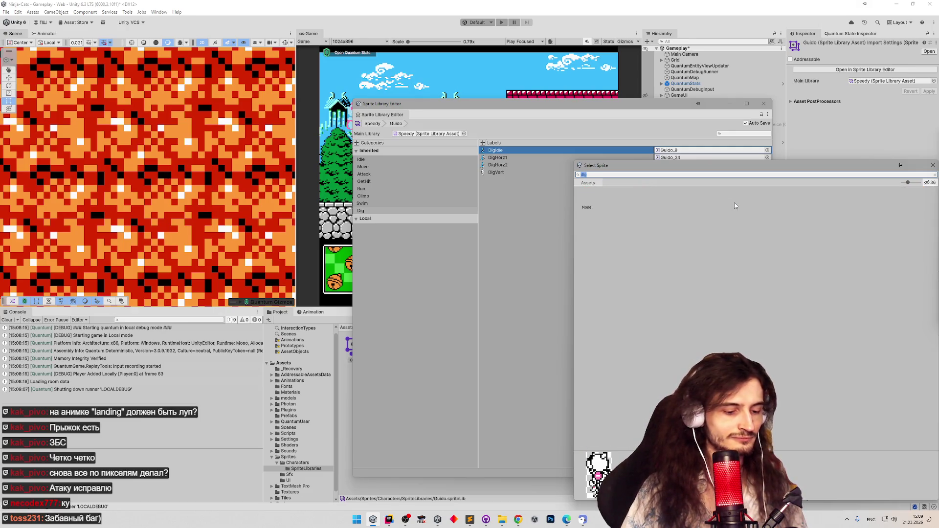
pyautogui.press('BackSpace')
pyautogui.write('guid')
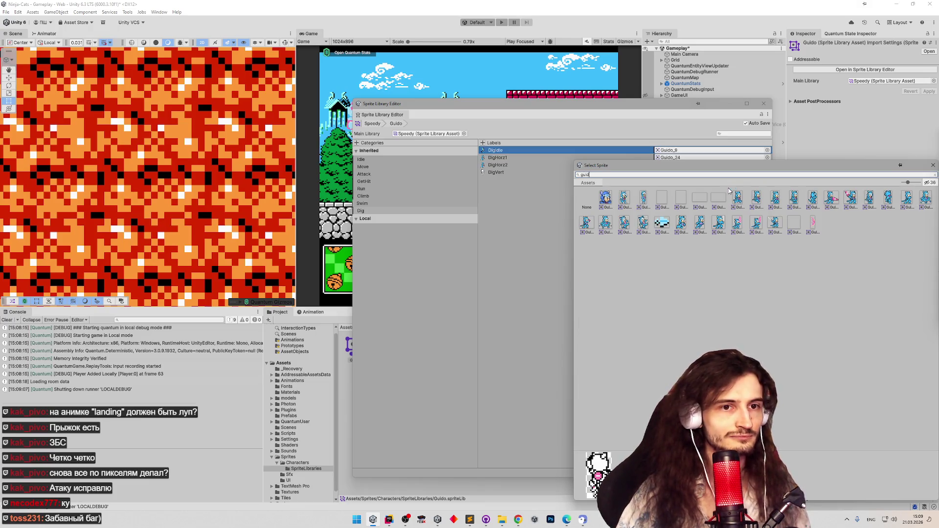
pyautogui.doubleClick(888, 199)
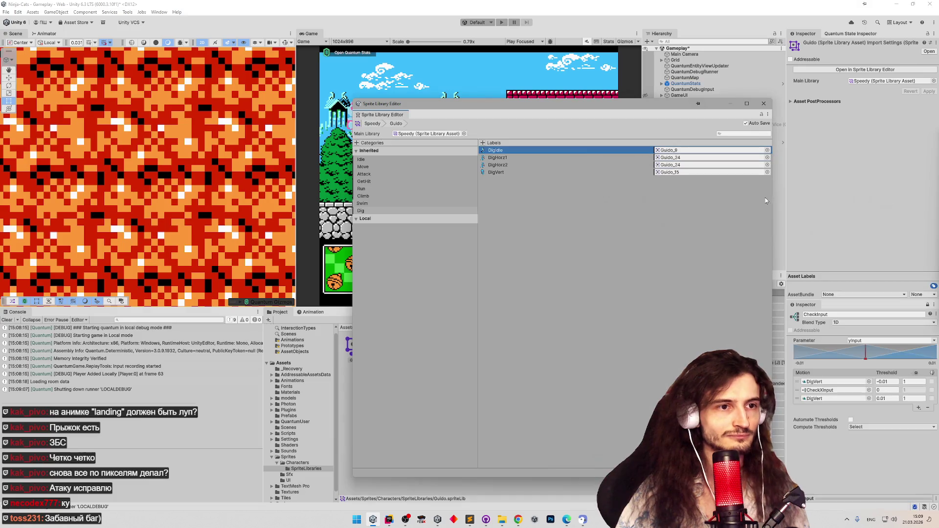
pyautogui.click(764, 104)
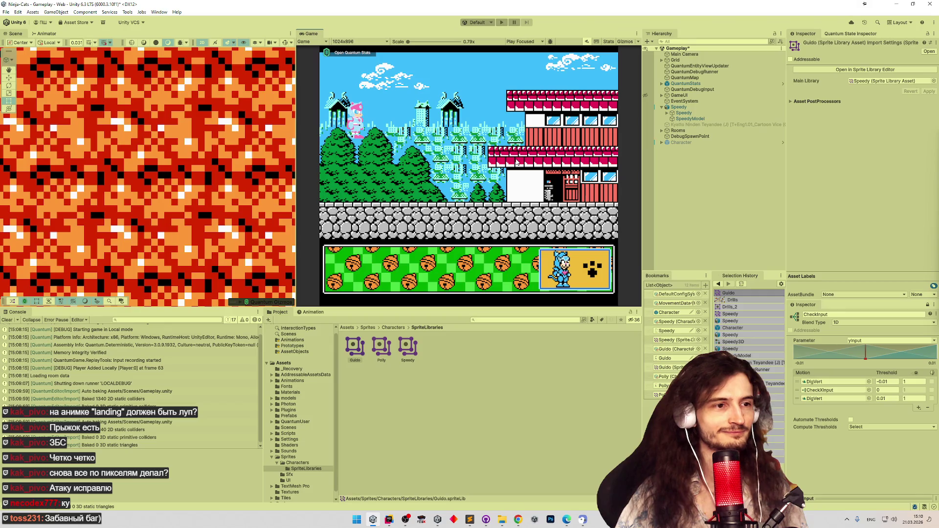
# Play maximized, walking, jumping and digging the character down and up through the lava-room blocks
pyautogui.hotkey('shift', 'space')
pyautogui.press('Right')
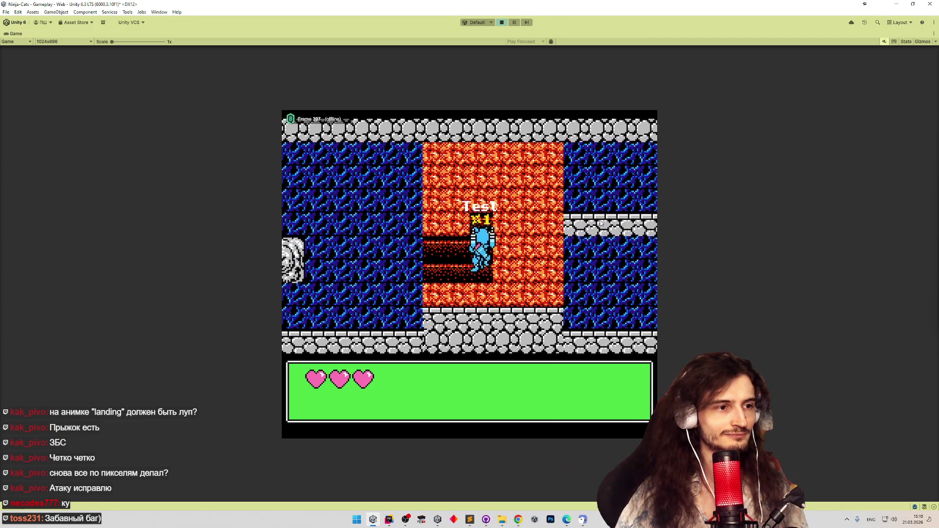
pyautogui.press('space')
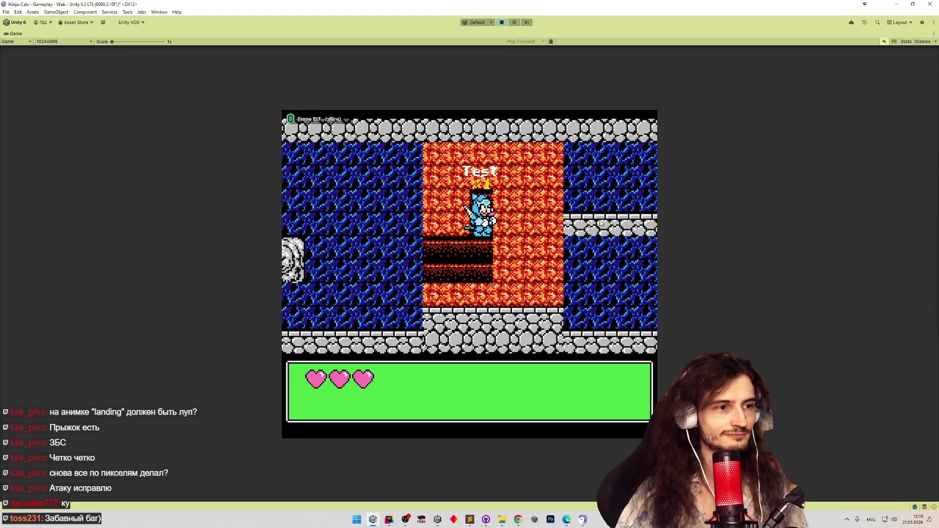
pyautogui.press('Right')
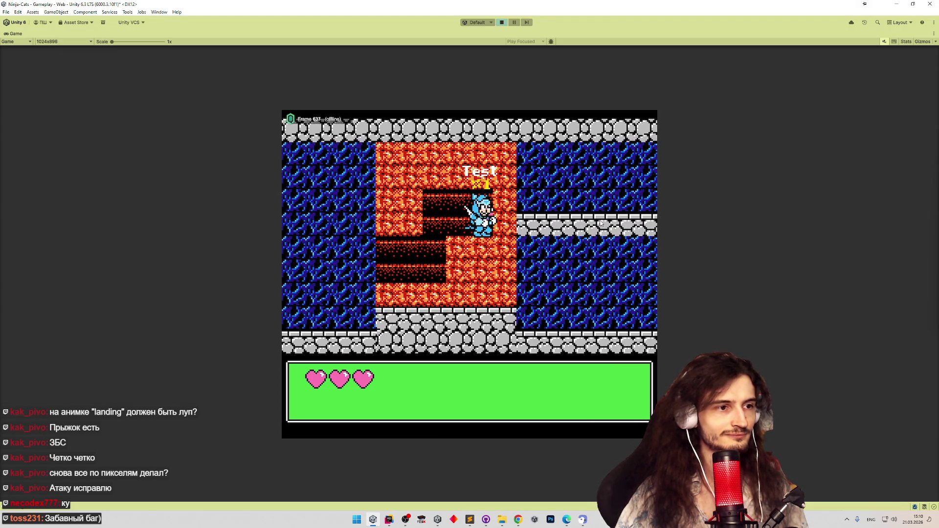
pyautogui.press('Right')
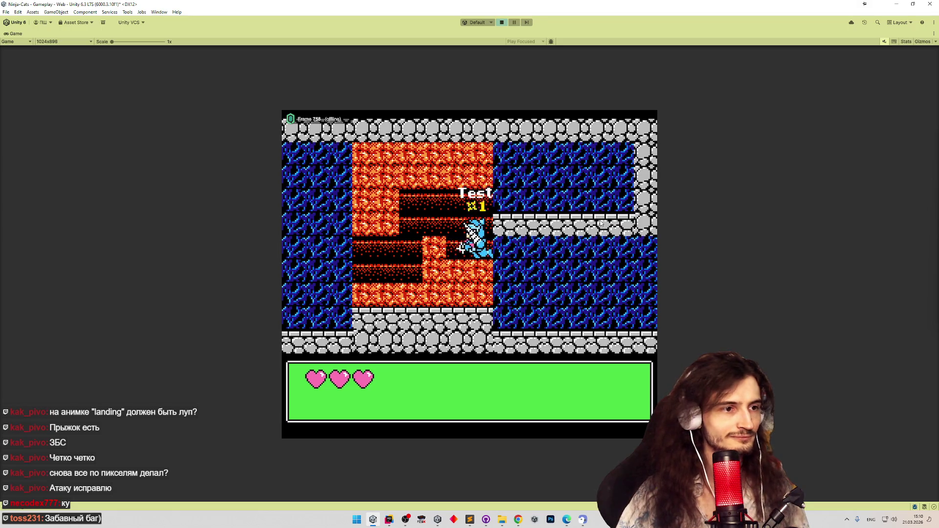
pyautogui.press('Left')
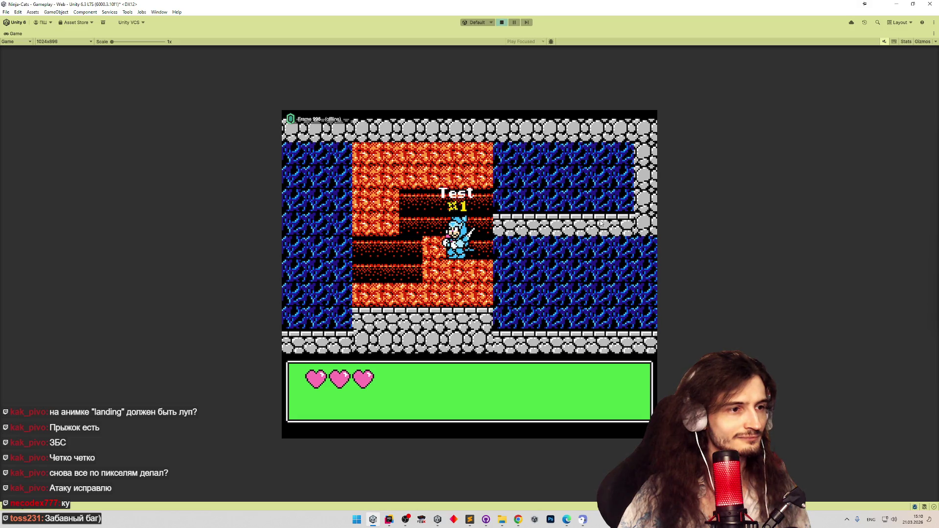
pyautogui.press('Left')
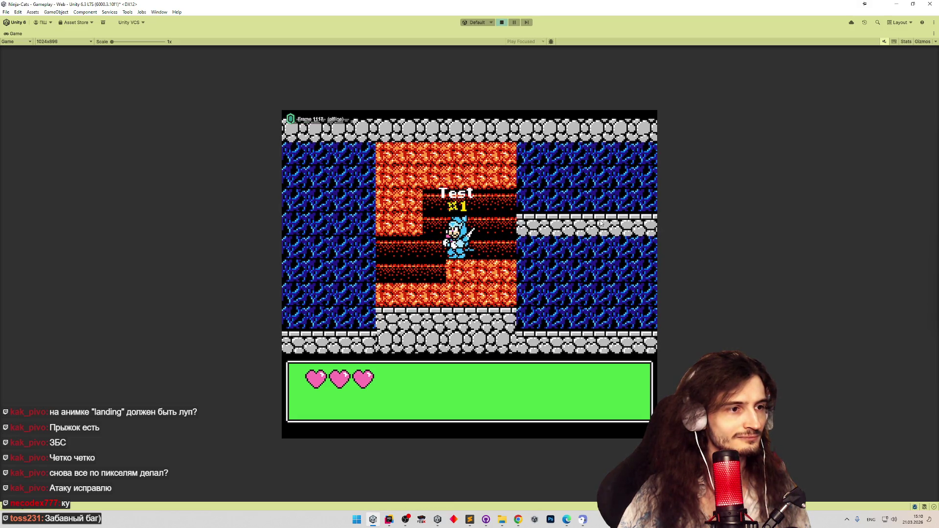
pyautogui.press('Right')
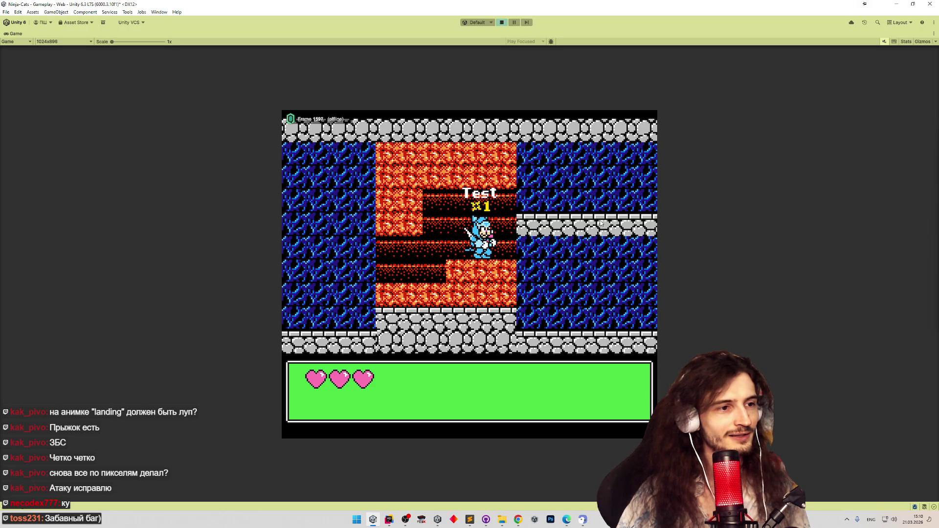
pyautogui.press('Down')
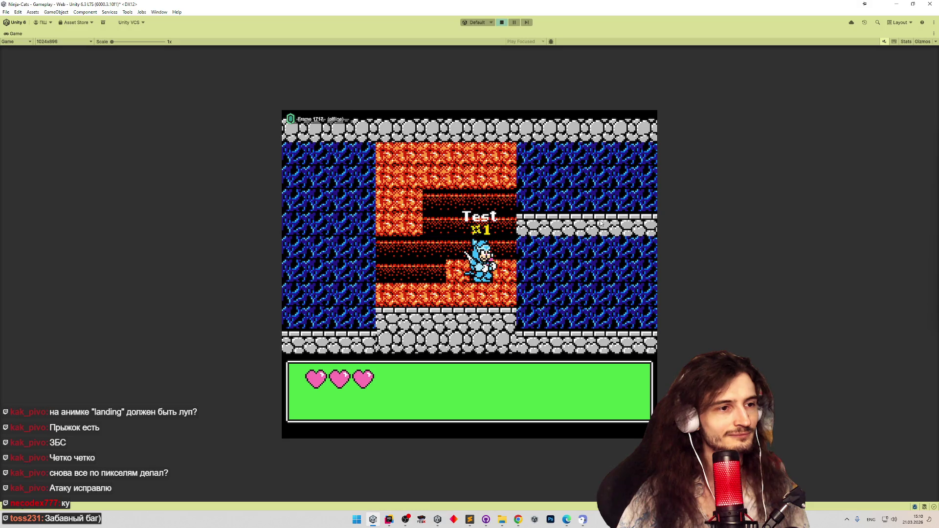
pyautogui.press('Up')
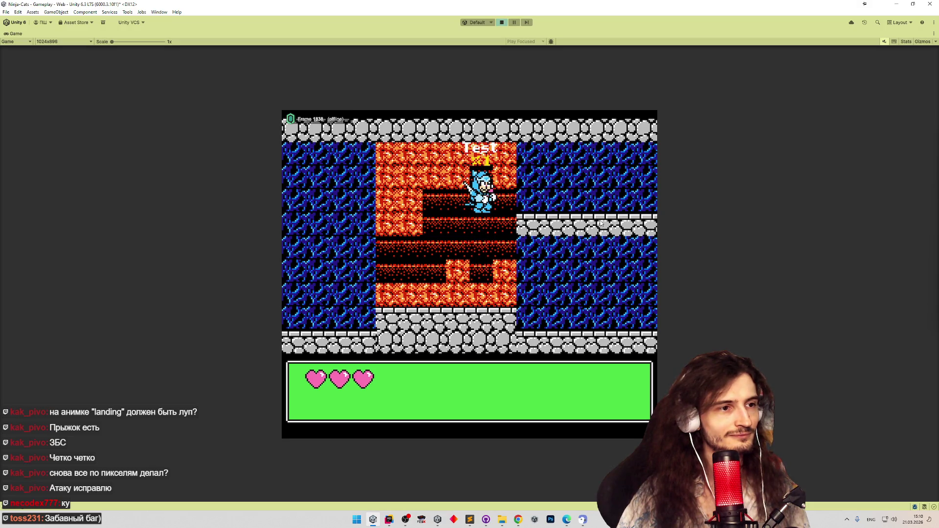
pyautogui.press('Right')
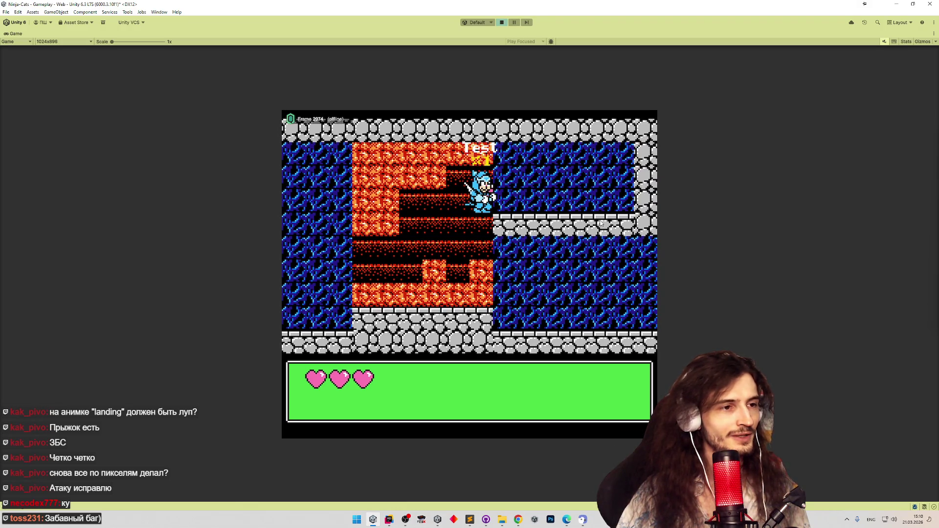
pyautogui.hotkey('shift', 'space')
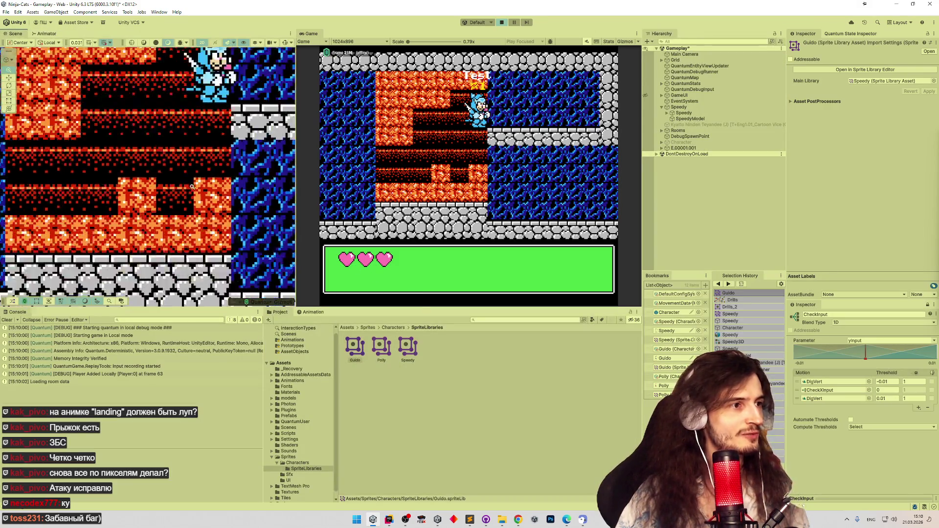
# Expand E.00001.001 > Visual > Facing > Animator > MainSprite in the Hierarchy and select BackSprite
pyautogui.scroll(-3, 192, 187)
pyautogui.scroll(5, 191, 147)
pyautogui.scroll(6, 222, 186)
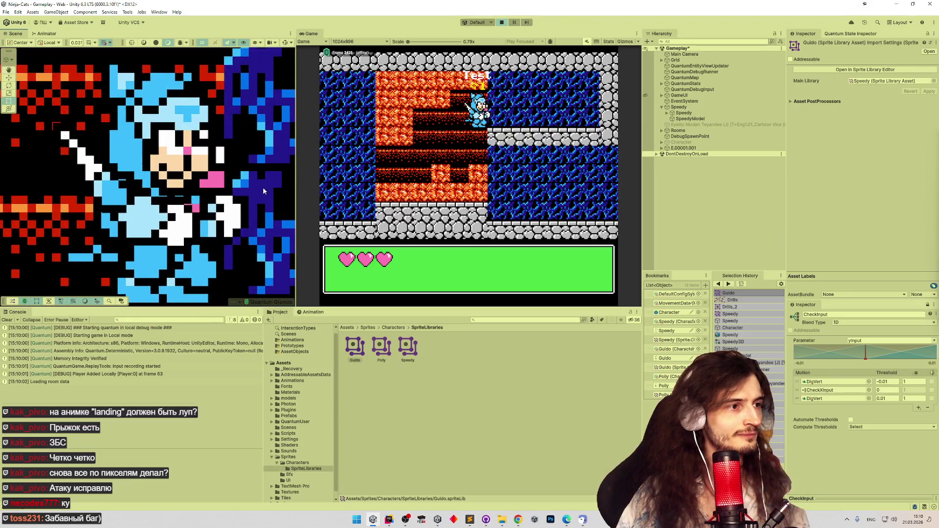
pyautogui.scroll(3, 263, 187)
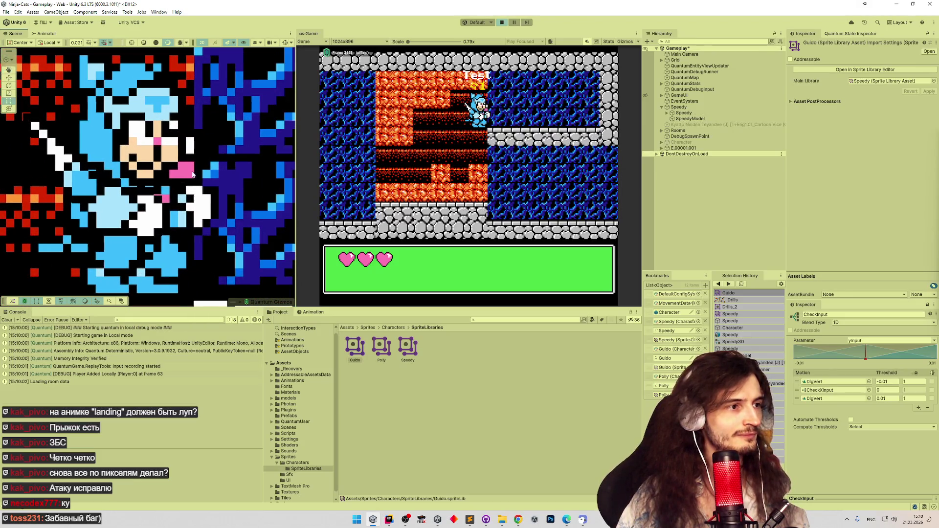
pyautogui.click(662, 148)
pyautogui.click(667, 153)
pyautogui.click(672, 166)
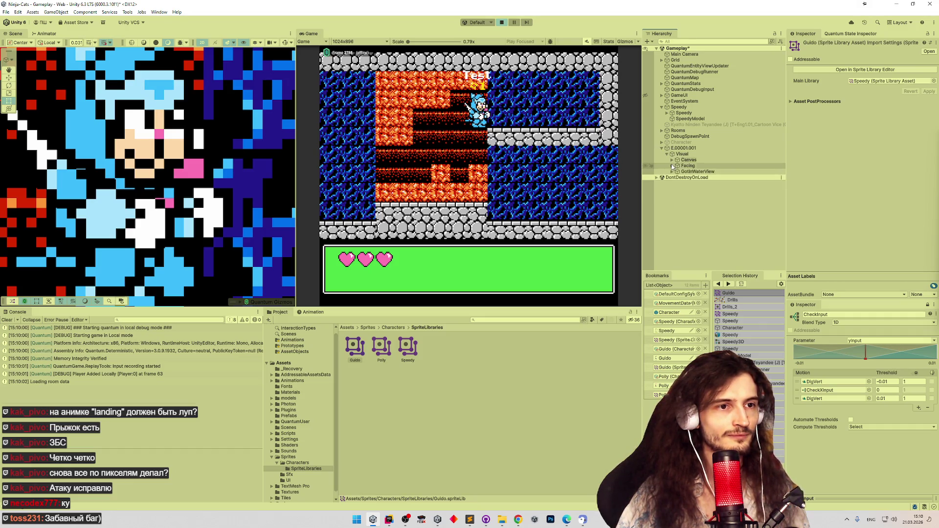
pyautogui.click(677, 177)
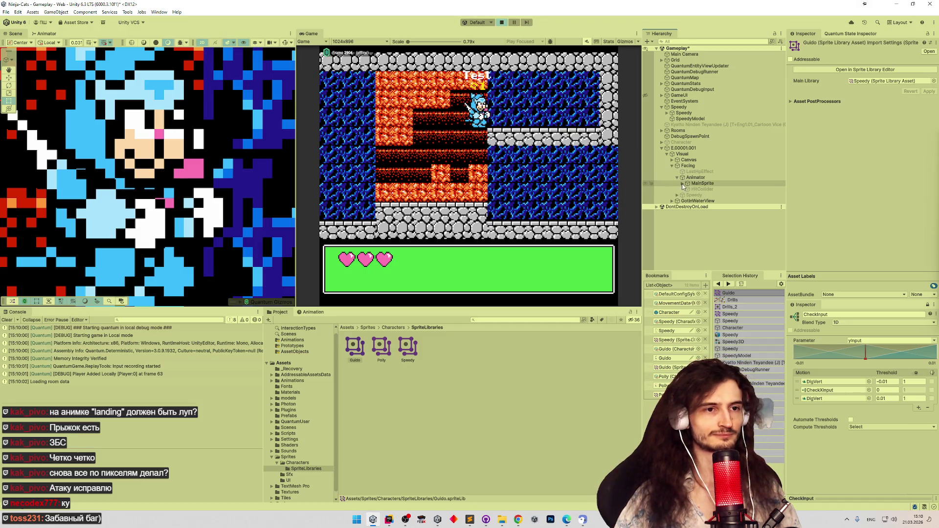
pyautogui.click(682, 183)
pyautogui.click(707, 190)
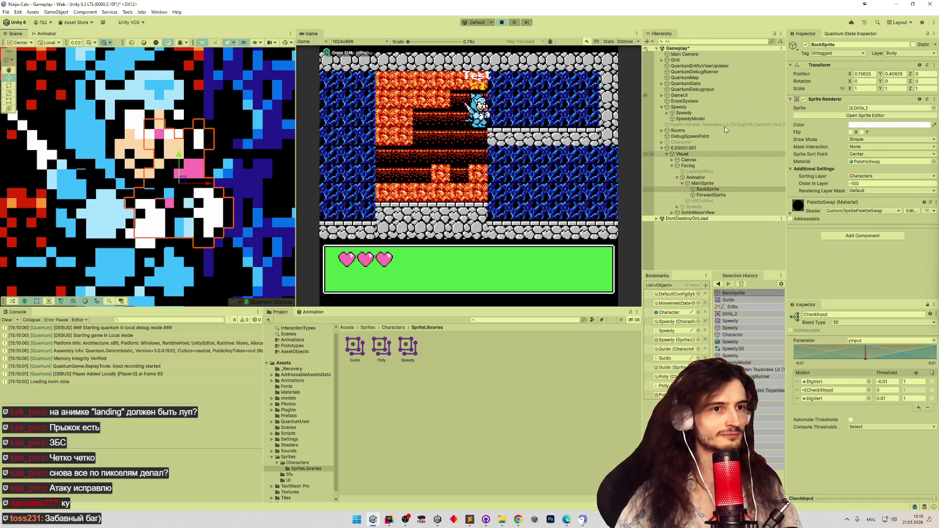
# Drag the BackSprite drill further right in the Scene view, then stop play mode
pyautogui.click(701, 213)
pyautogui.click(225, 183)
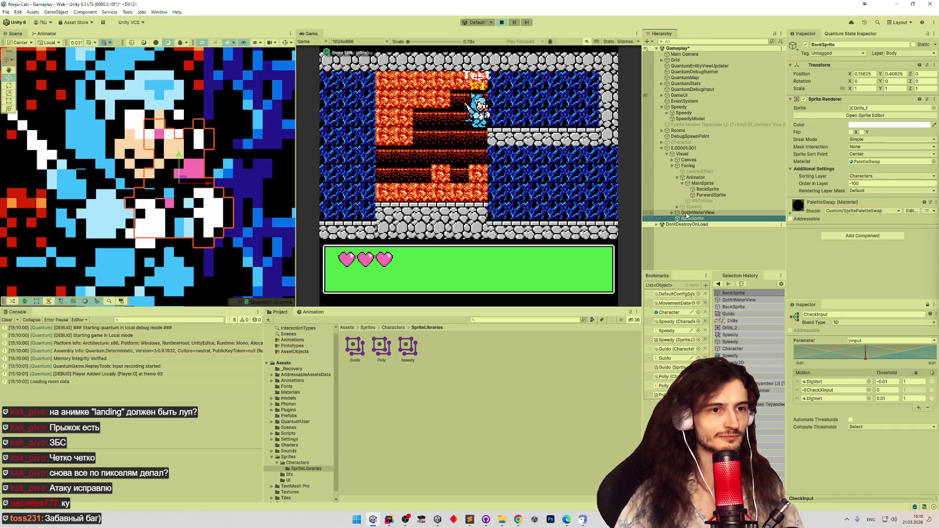
pyautogui.moveTo(219, 187); pyautogui.dragTo(299, 185)
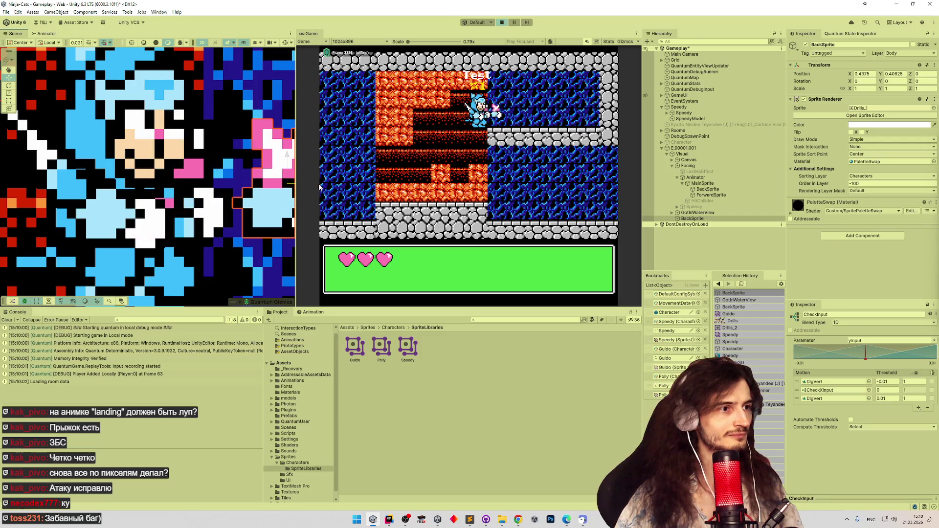
pyautogui.moveTo(187, 162); pyautogui.dragTo(126, 155)
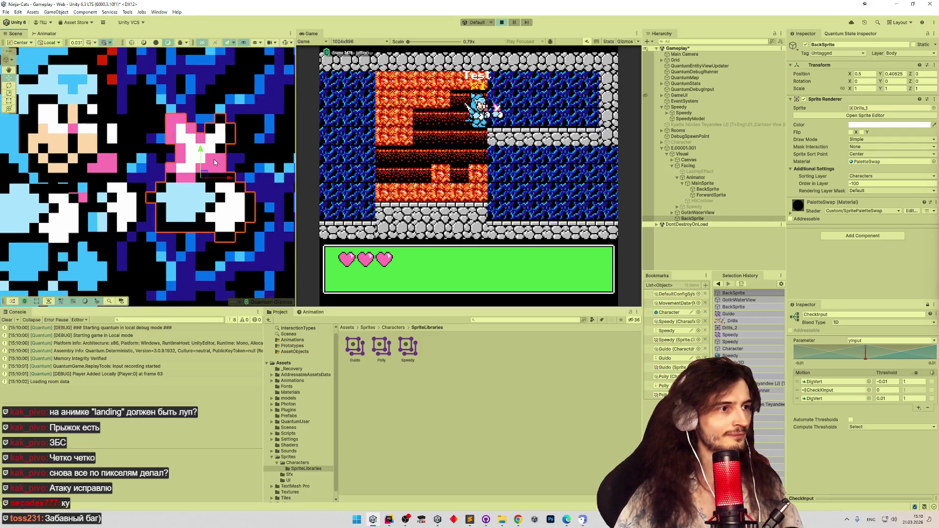
pyautogui.click(237, 177)
pyautogui.hotkey('ctrl', 'z')
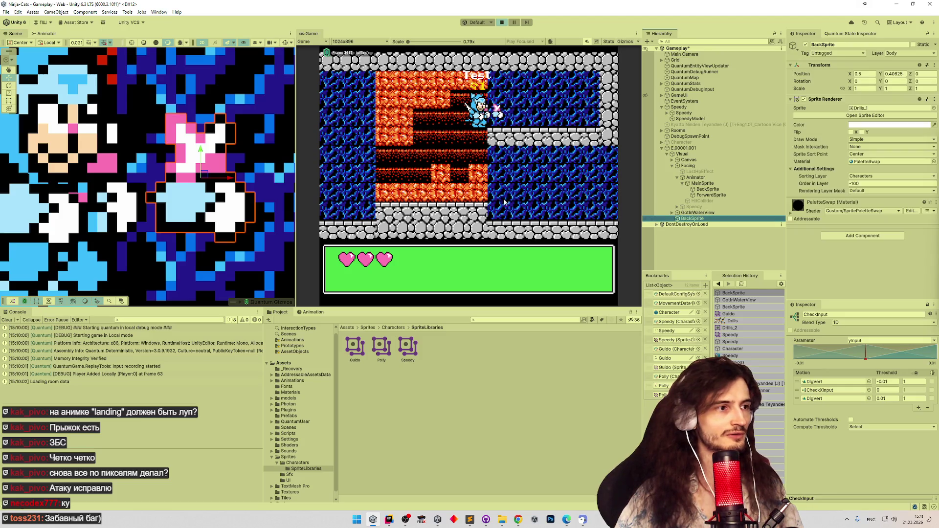
pyautogui.moveTo(229, 180)
pyautogui.mouseDown()
pyautogui.moveTo(249, 180)
pyautogui.moveTo(237, 179)
pyautogui.mouseUp()
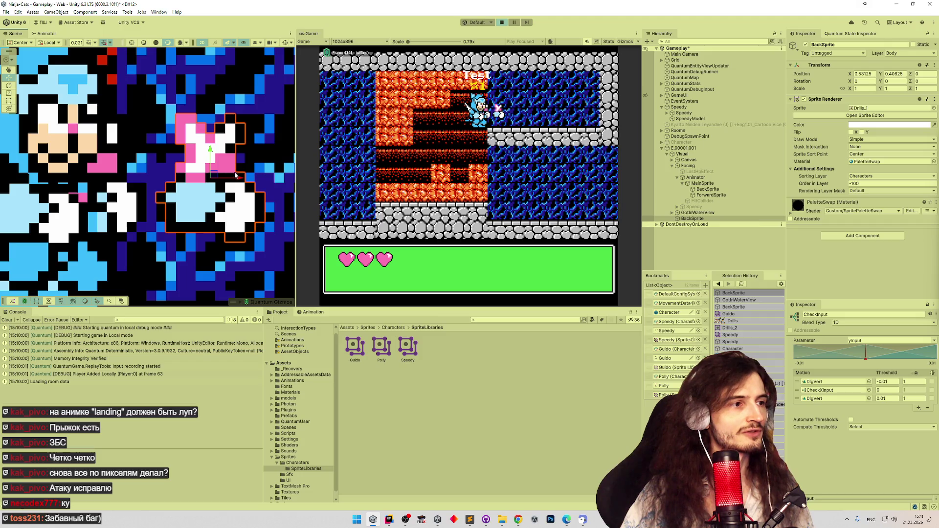
pyautogui.hotkey('ctrl', 'p')
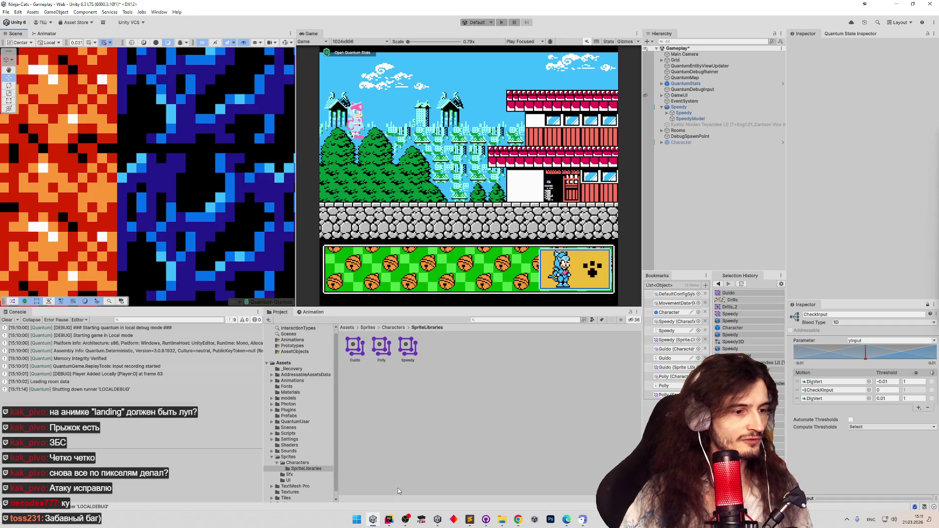
# Open the recent Drills.png in Photoshop and zoom in on the drill sprites
pyautogui.click(550, 519)
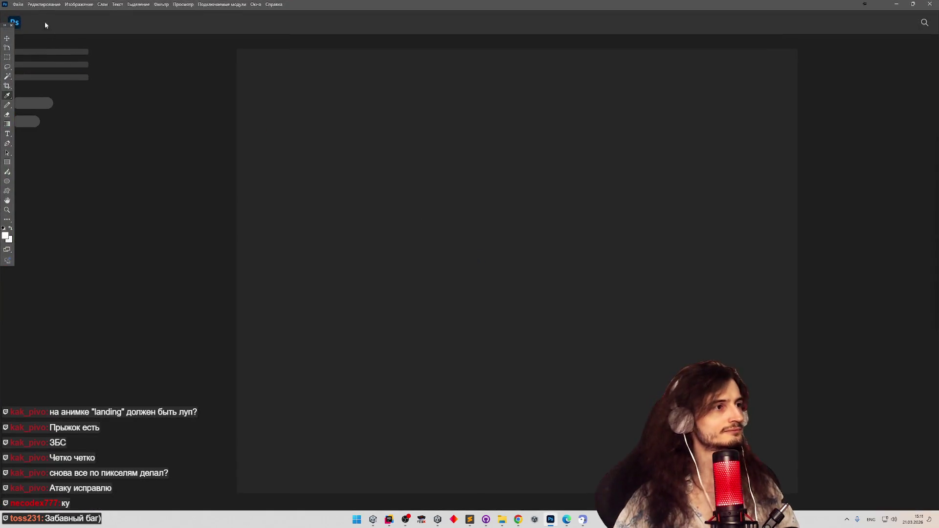
pyautogui.click(44, 4)
pyautogui.moveTo(102, 49)
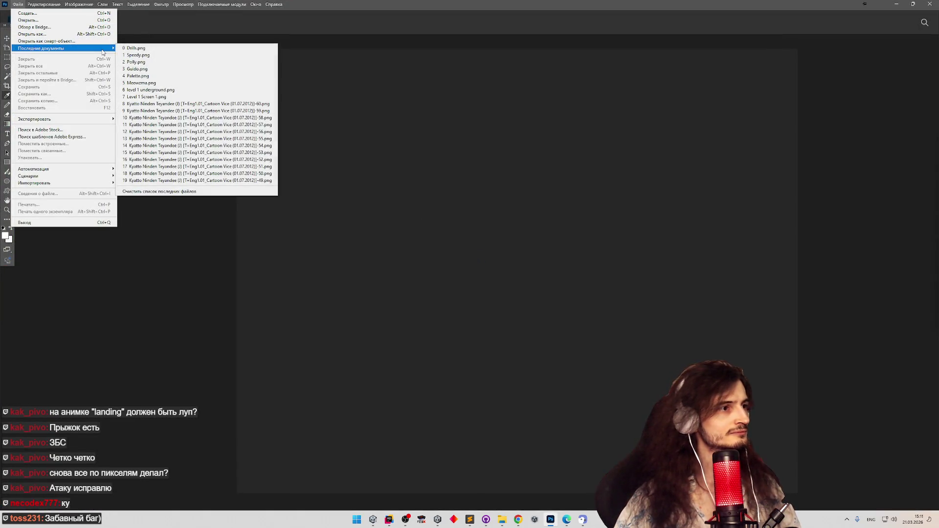
pyautogui.click(132, 48)
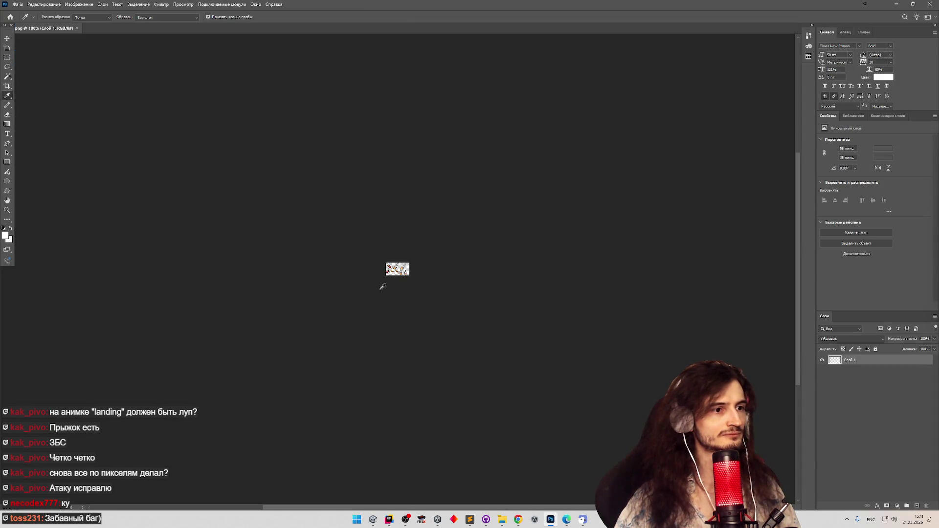
pyautogui.press('z')
pyautogui.moveTo(426, 270)
pyautogui.mouseDown()
pyautogui.moveTo(437, 255)
pyautogui.moveTo(428, 255)
pyautogui.mouseUp()
# Magic Wand select the sprite's coloured pixels at tolerance 120, then check the foreground colour
pyautogui.press('w')
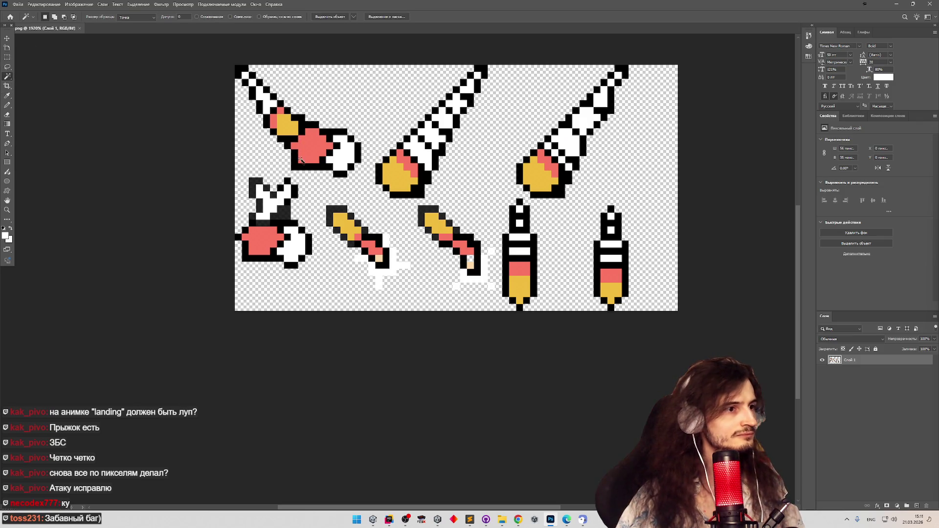
pyautogui.click(268, 121)
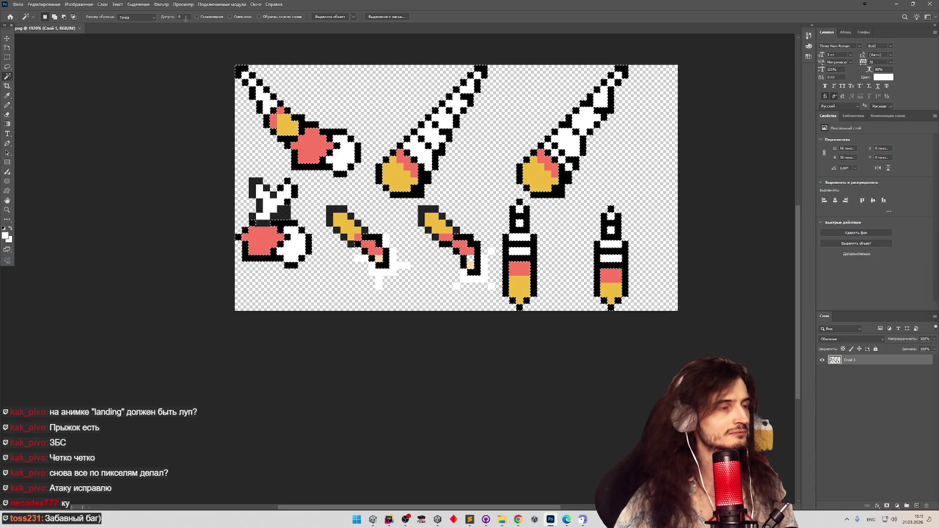
pyautogui.write('120')
pyautogui.press('Return')
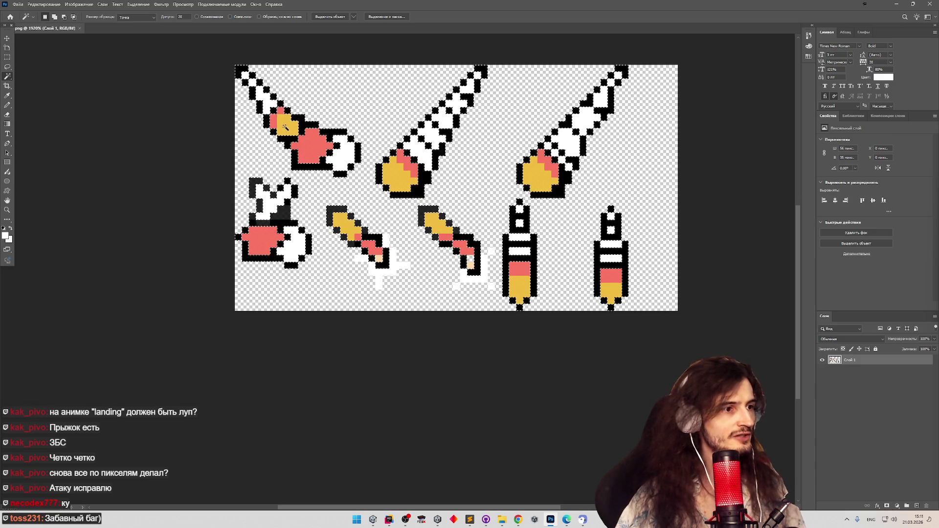
pyautogui.press('g')
pyautogui.click(6, 236)
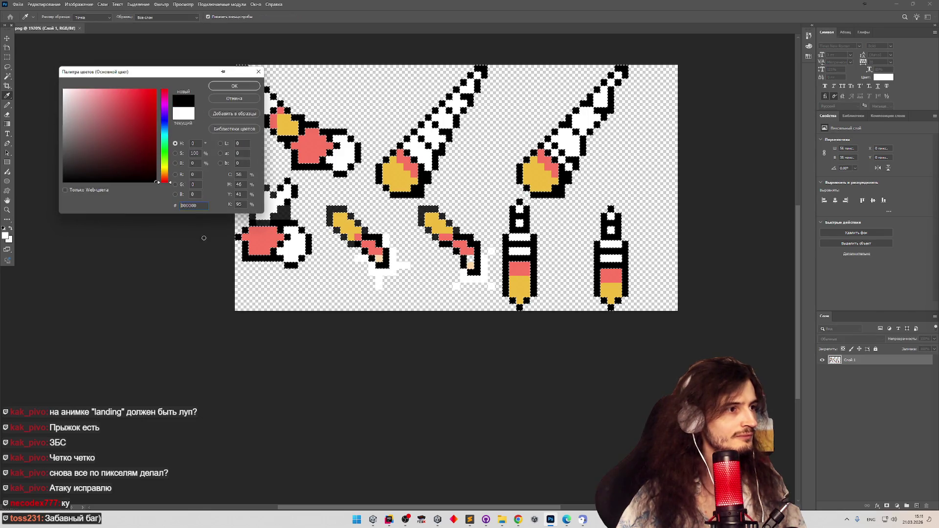
pyautogui.click(238, 92)
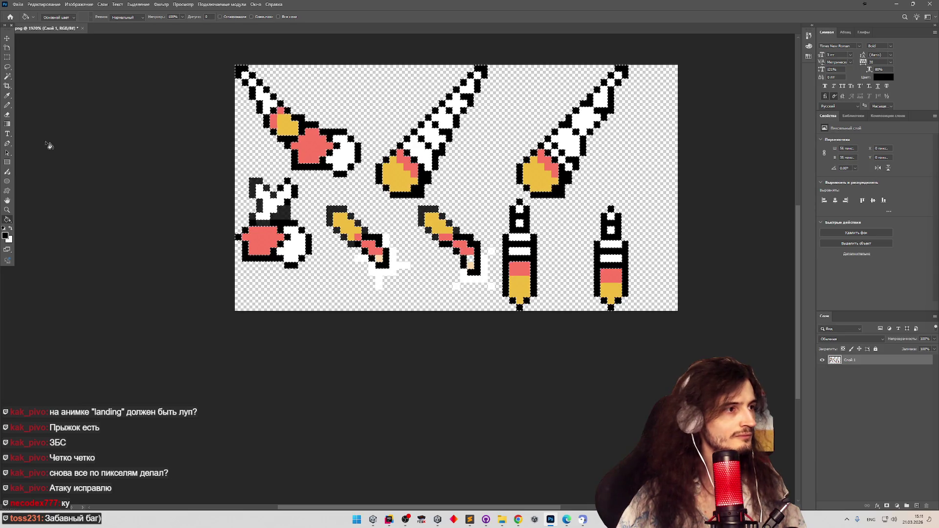
# Set the foreground to pure white, Paint Bucket fill, save Drills.png and return to Unity
pyautogui.press('w')
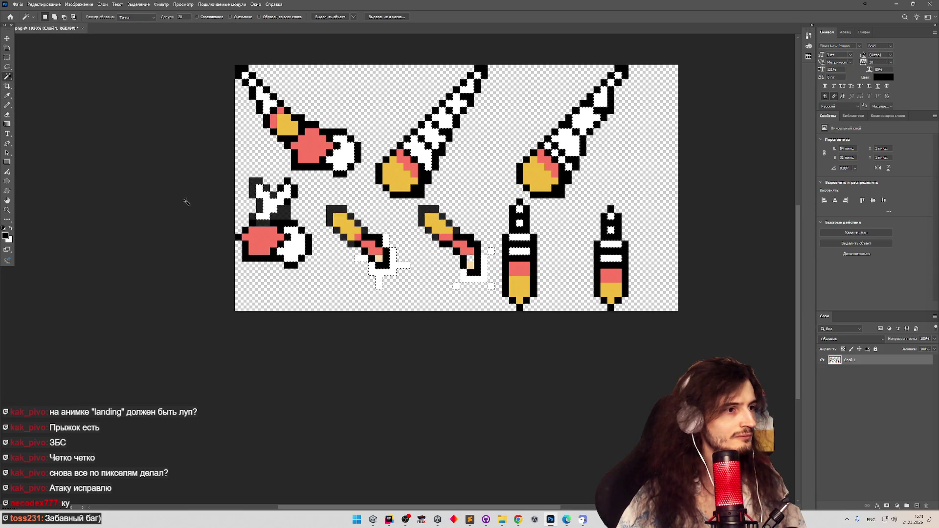
pyautogui.click(11, 227)
pyautogui.click(4, 235)
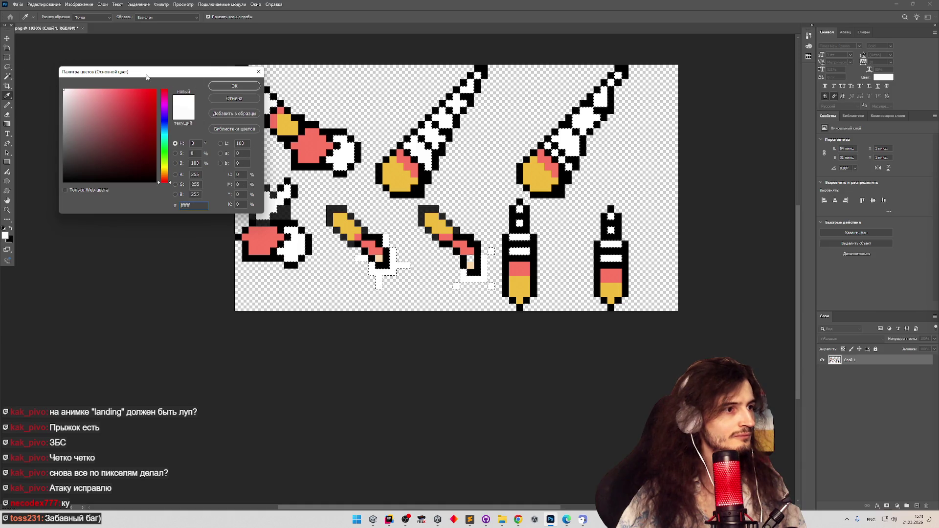
pyautogui.click(230, 86)
pyautogui.press('w')
pyautogui.press('g')
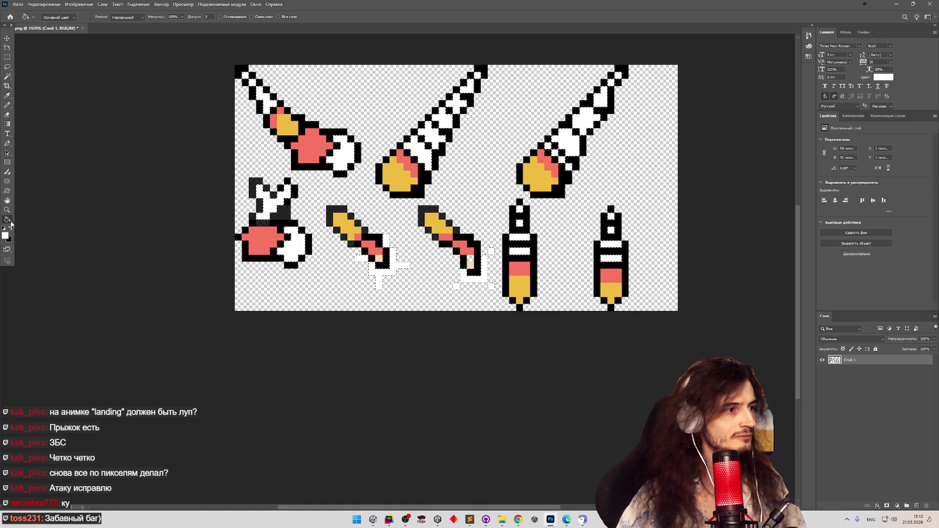
pyautogui.hotkey('ctrl', 's')
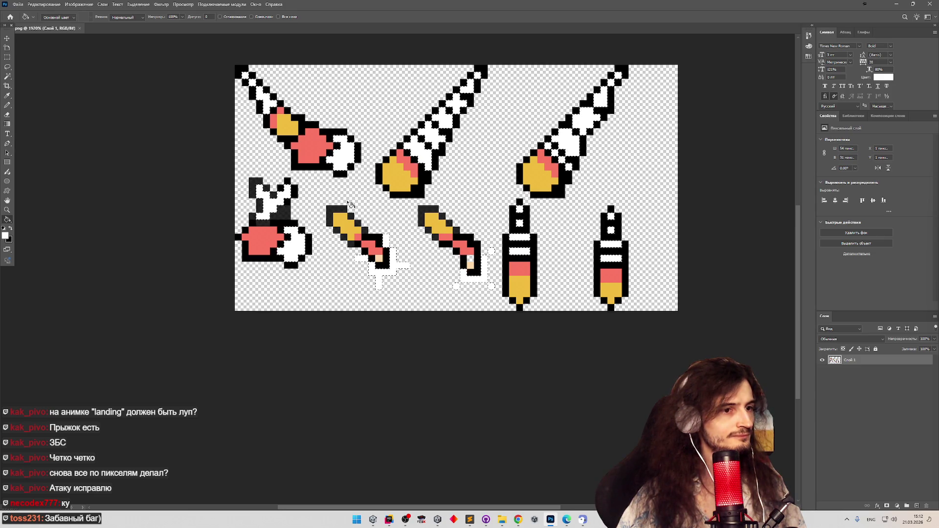
pyautogui.hotkey('alt', 'Tab')
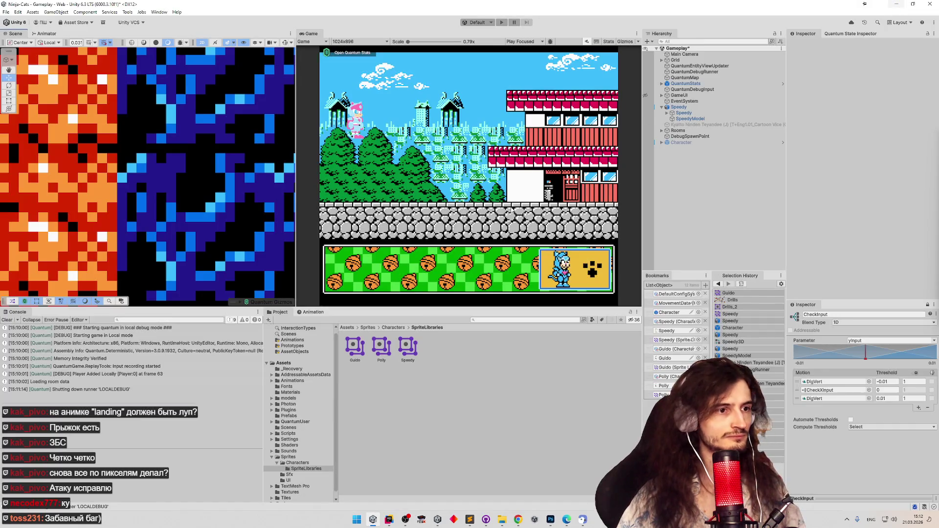
# Bake the Drills texture's palette colours and save the Gameplay scene
pyautogui.click(486, 320)
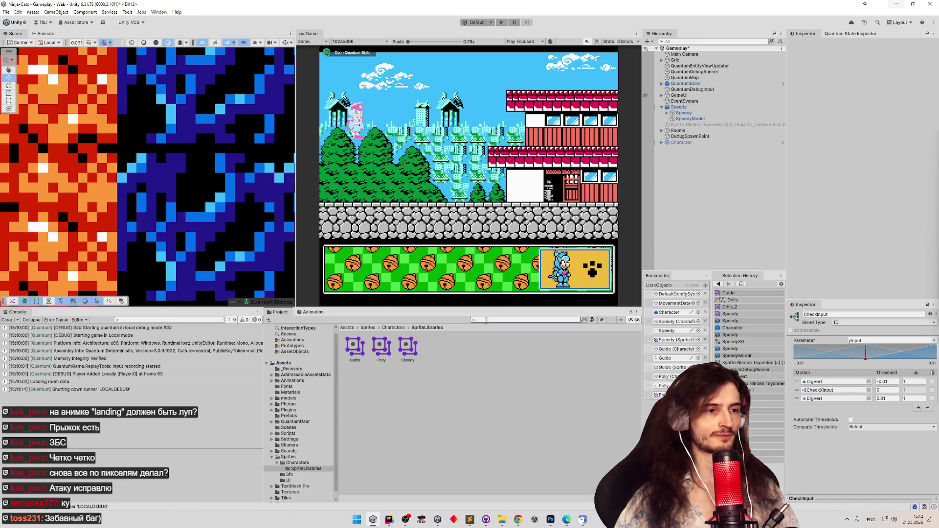
pyautogui.write('dri')
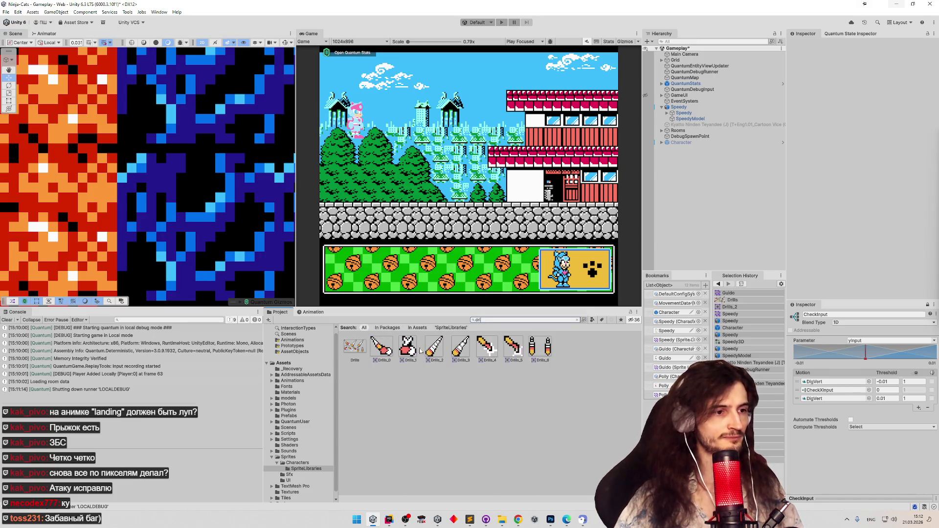
pyautogui.rightClick(362, 350)
pyautogui.click(401, 324)
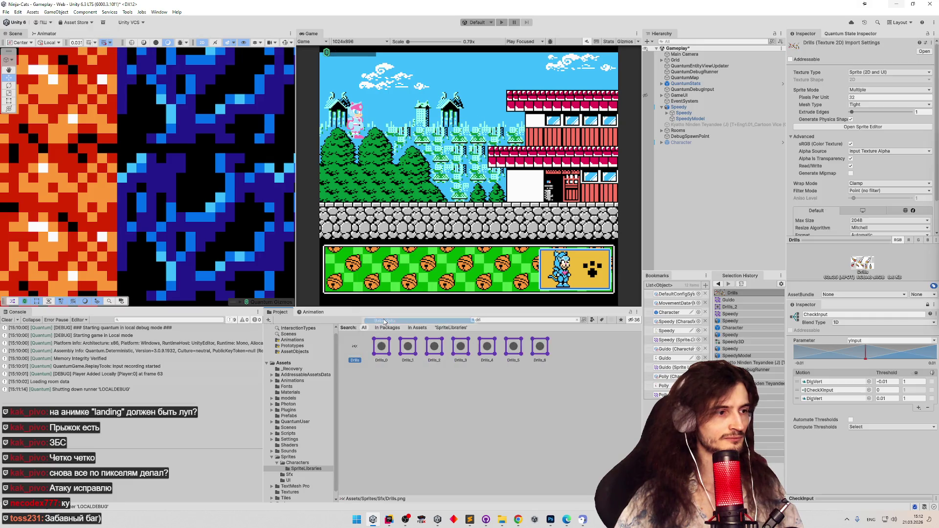
pyautogui.hotkey('ctrl', 's')
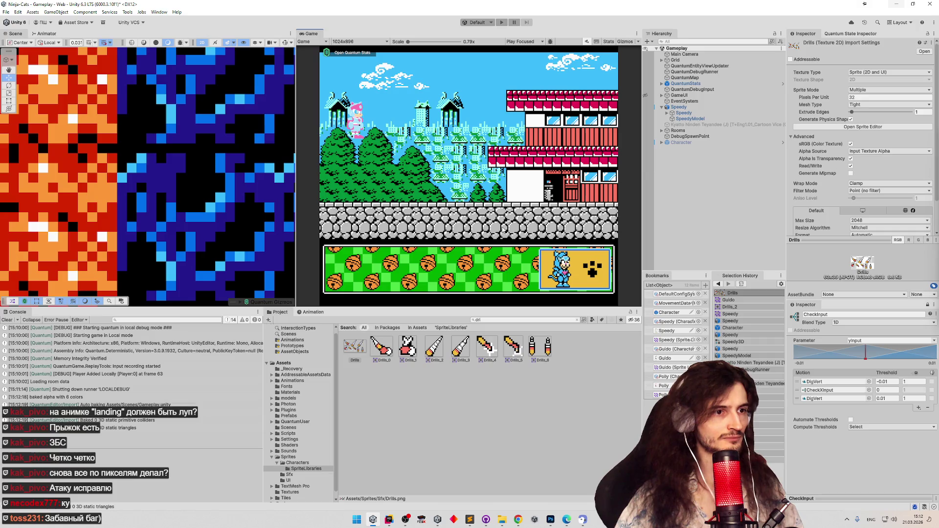
# Play the level maximized, digging the character right through the orange blocks and back
pyautogui.hotkey('ctrl', 'p')
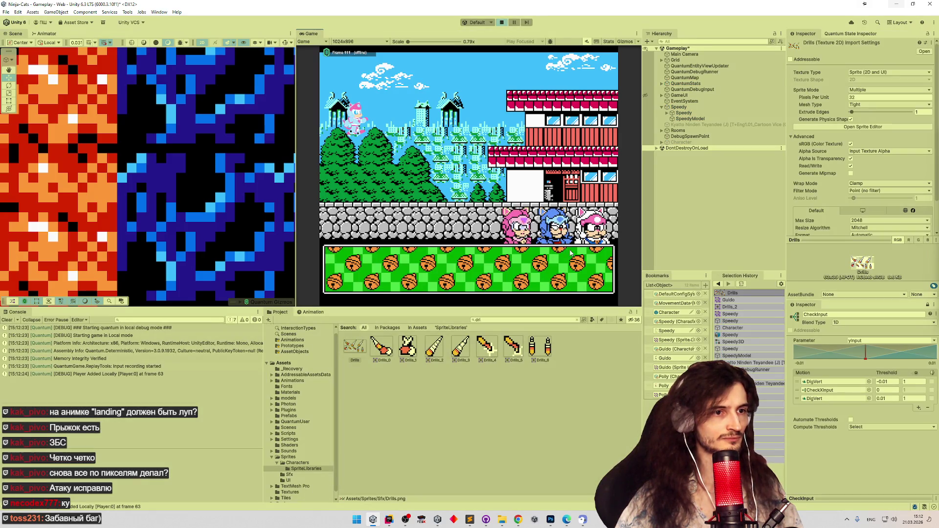
pyautogui.click(602, 270)
pyautogui.hotkey('shift', 'space')
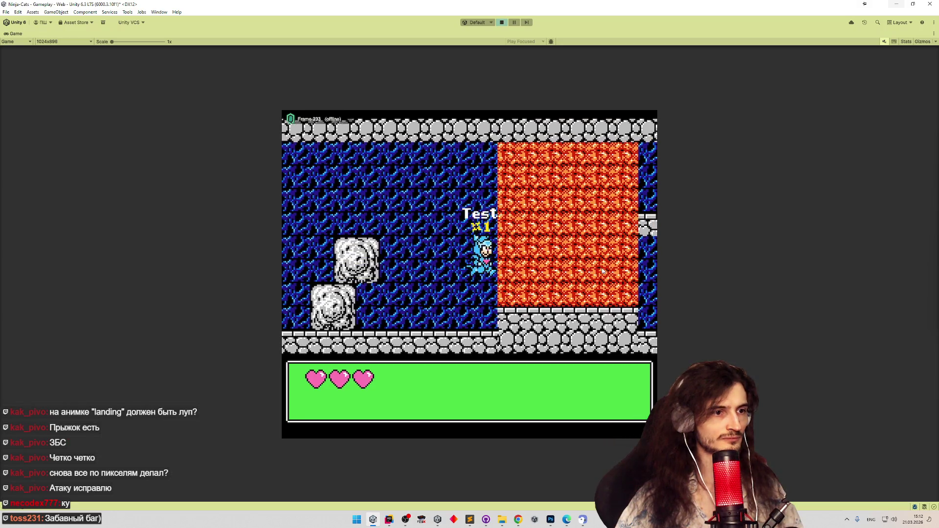
pyautogui.press('Right')
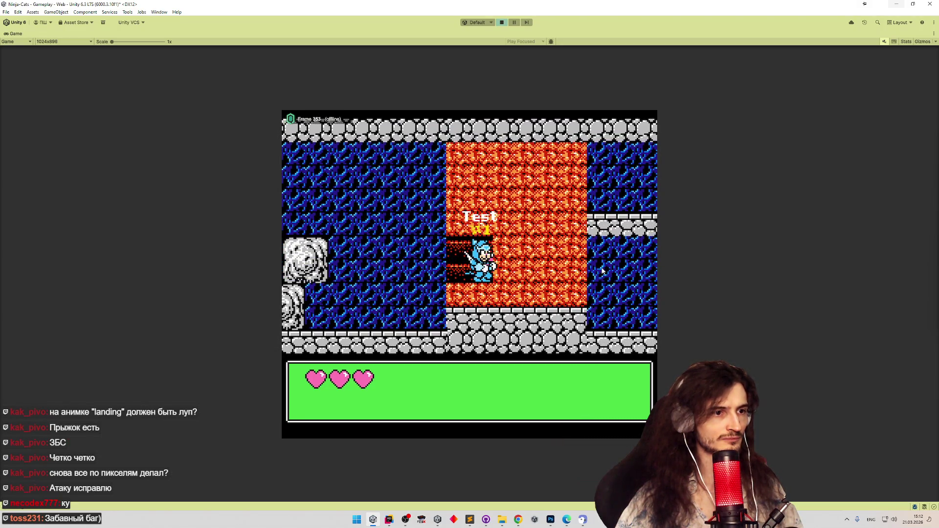
pyautogui.press('Right')
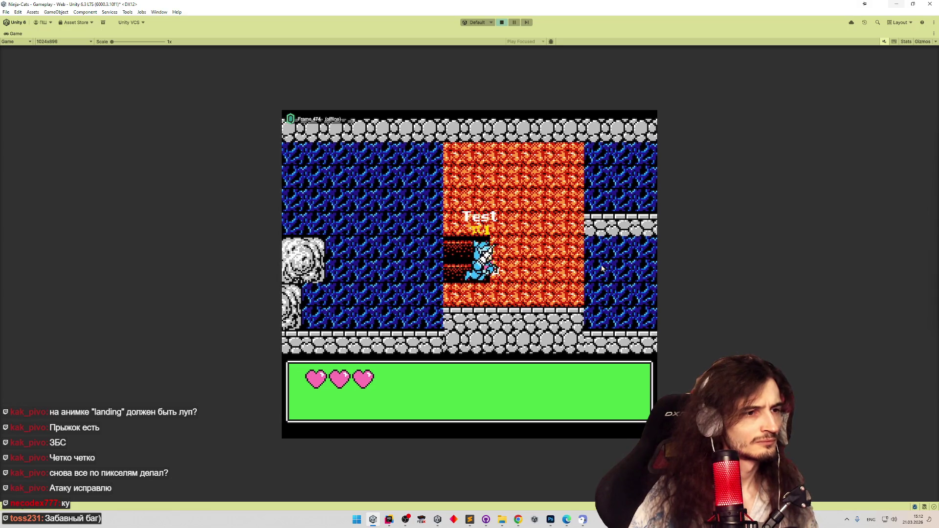
pyautogui.press('Right')
pyautogui.press('Left')
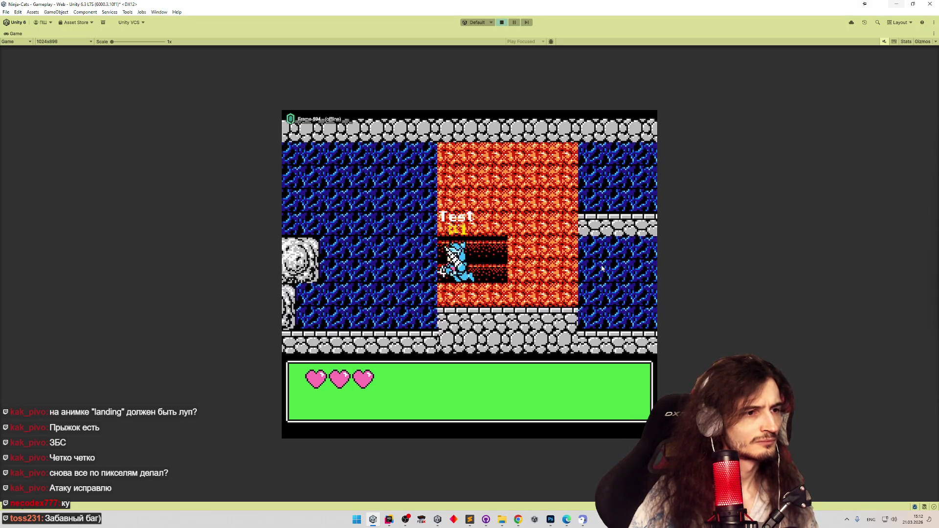
pyautogui.press('Right')
pyautogui.press('Right')
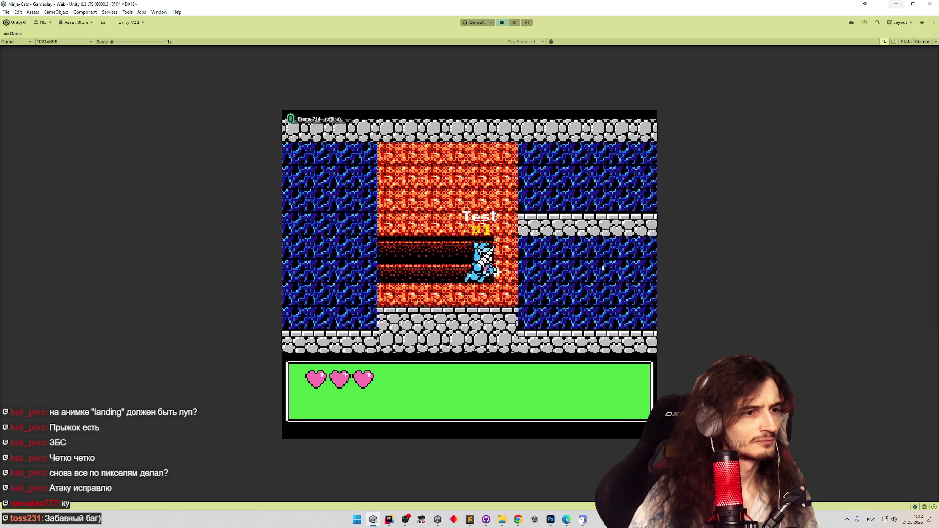
pyautogui.hotkey('shift', 'space')
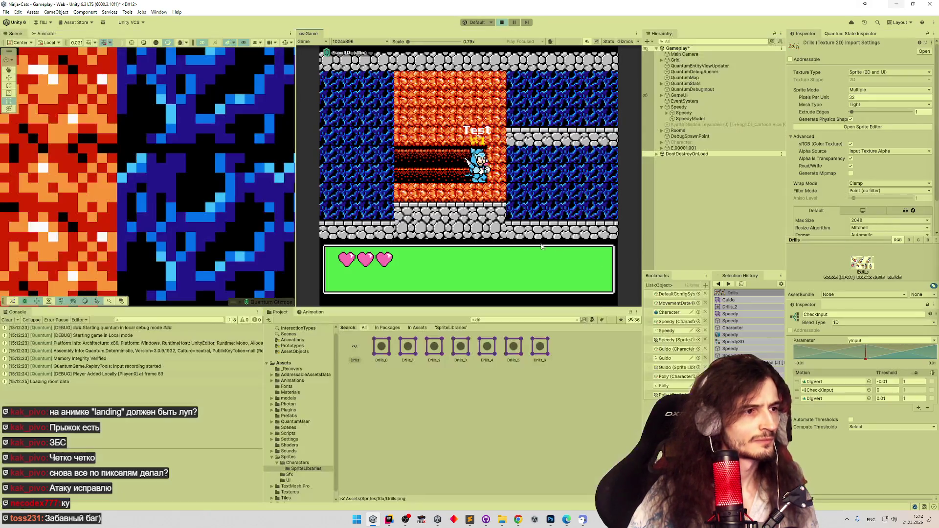
# Expand E.00001.001 > Visual and Facing in the Hierarchy, frame the character, and walk it right
pyautogui.scroll(-5, 147, 174)
pyautogui.scroll(6, 147, 175)
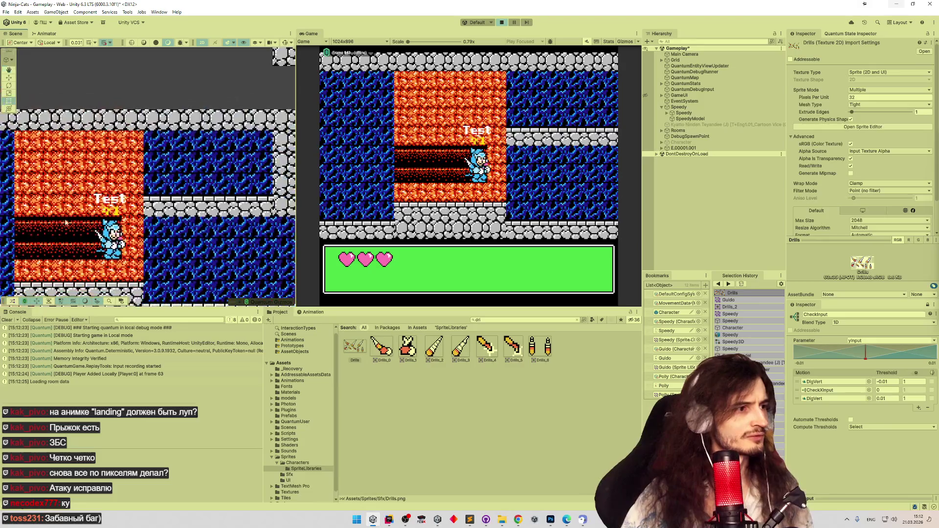
pyautogui.click(662, 148)
pyautogui.click(666, 153)
pyautogui.click(667, 154)
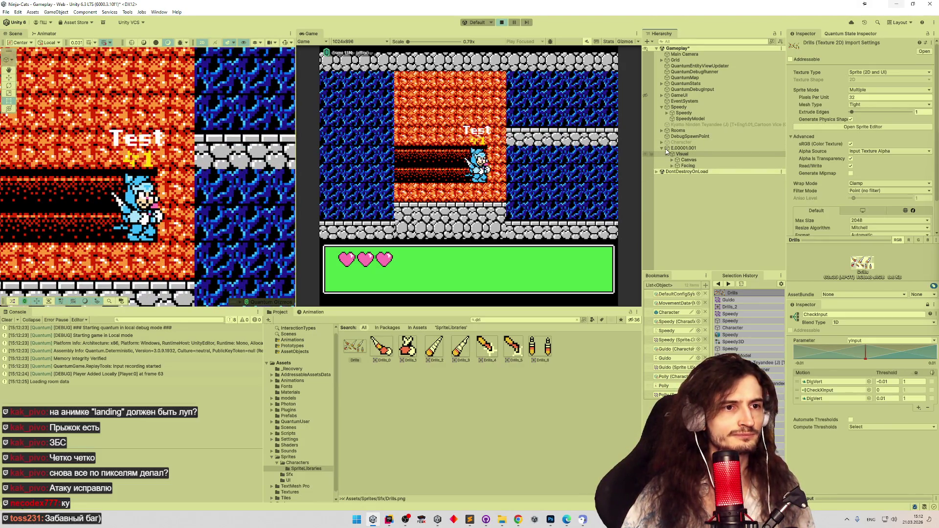
pyautogui.press('f')
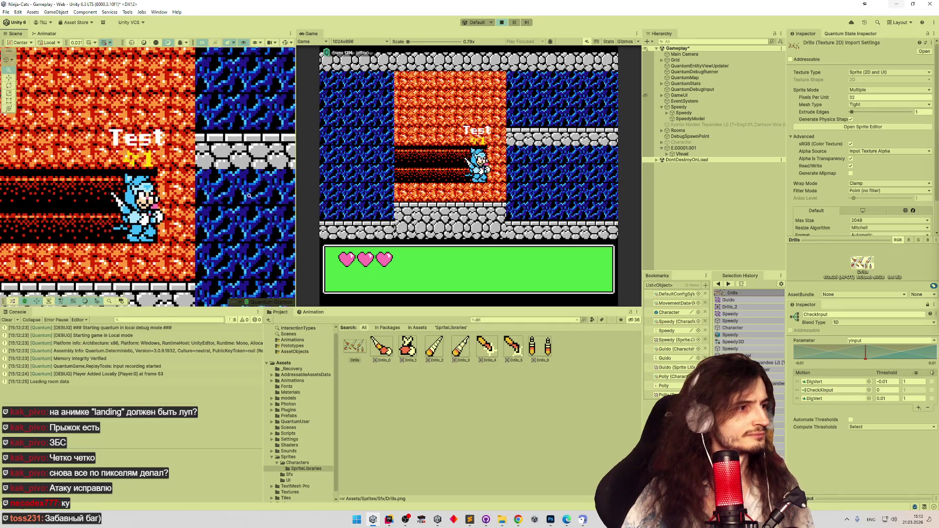
pyautogui.click(667, 153)
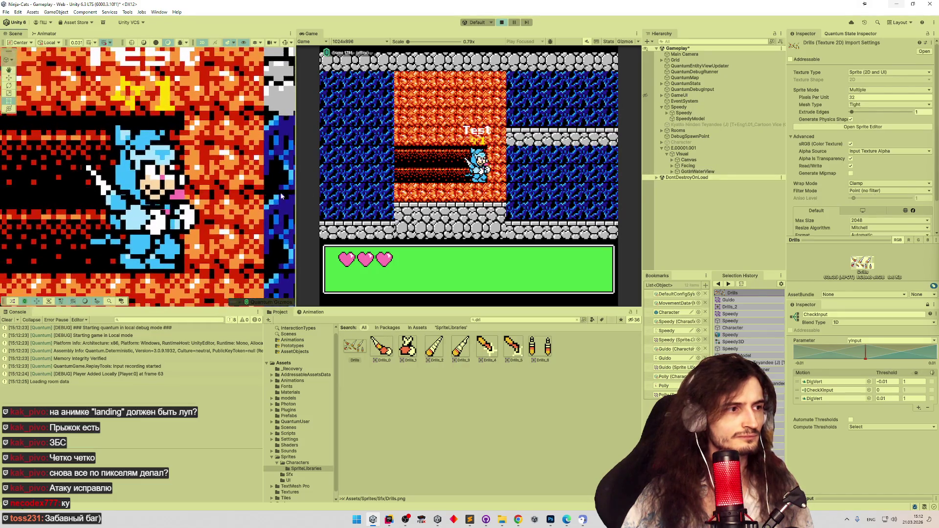
pyautogui.click(157, 205)
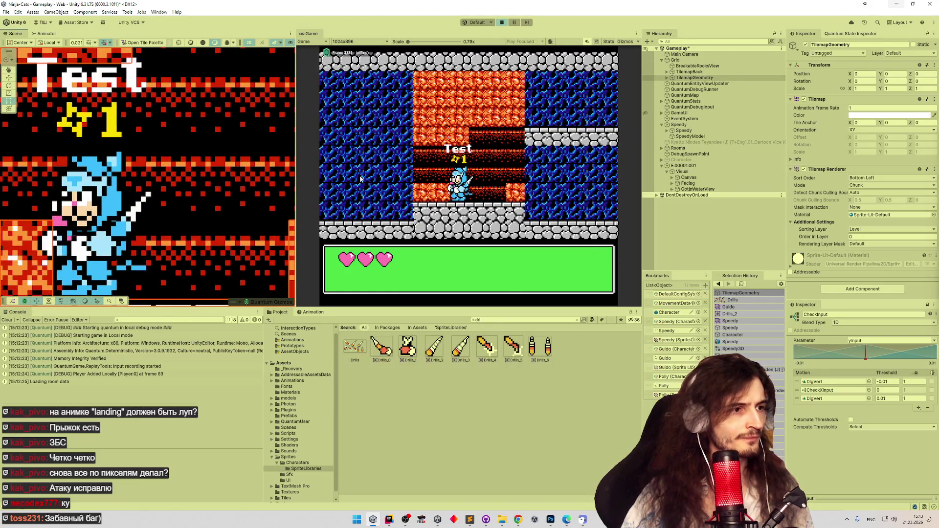
pyautogui.press('Right')
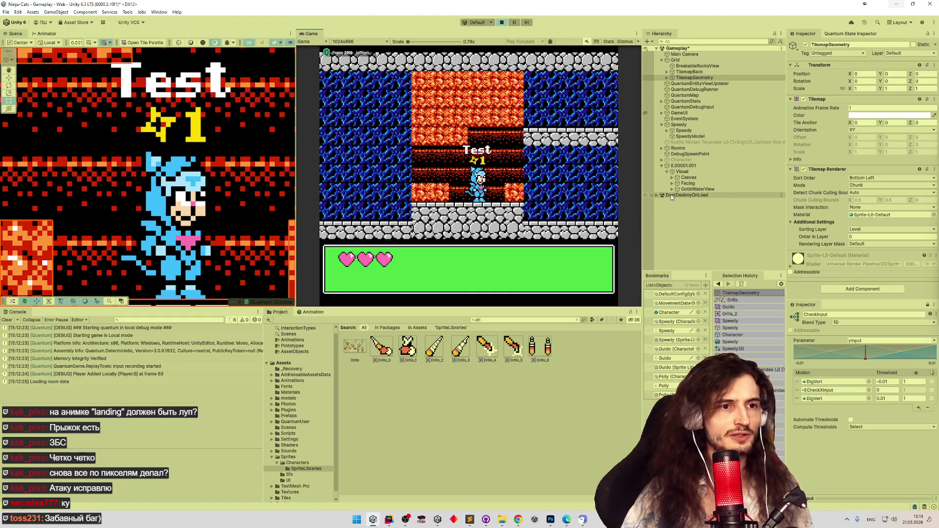
pyautogui.press('Right')
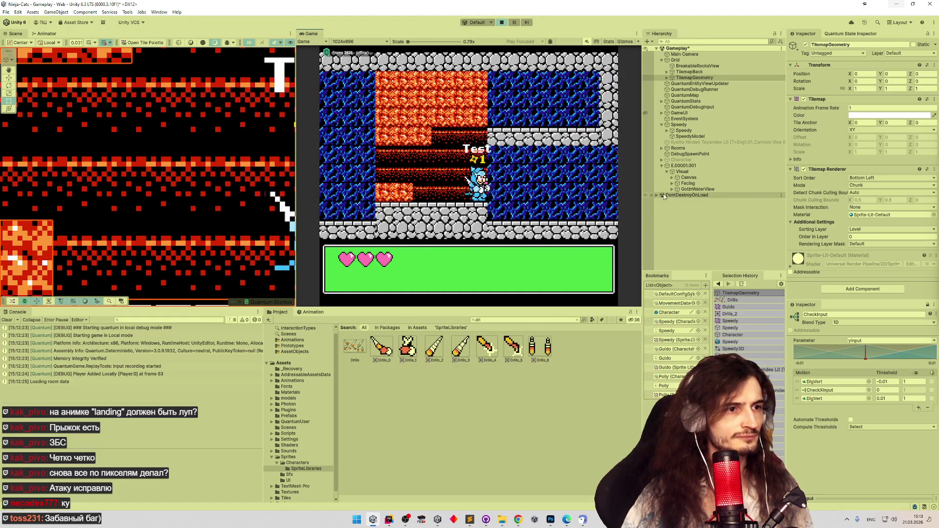
pyautogui.click(672, 184)
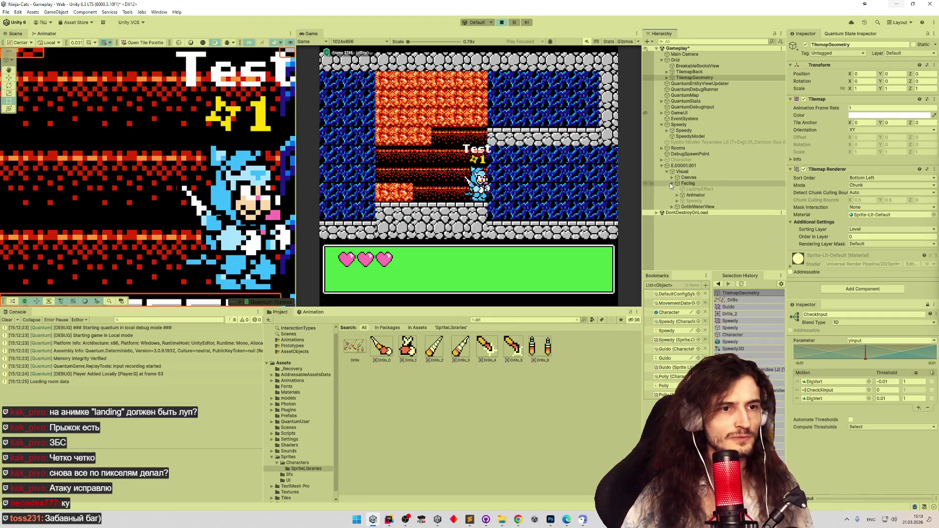
# Expand Facing > Animator > MainSprite and frame BackSprite in the Scene view
pyautogui.click(673, 196)
pyautogui.click(677, 195)
pyautogui.click(682, 201)
pyautogui.click(706, 213)
pyautogui.press('f')
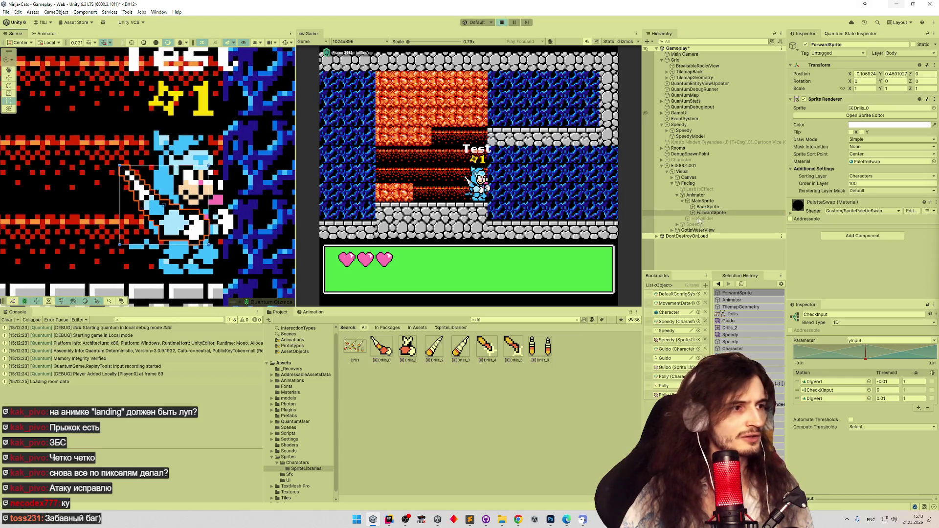
pyautogui.click(708, 206)
pyautogui.press('f')
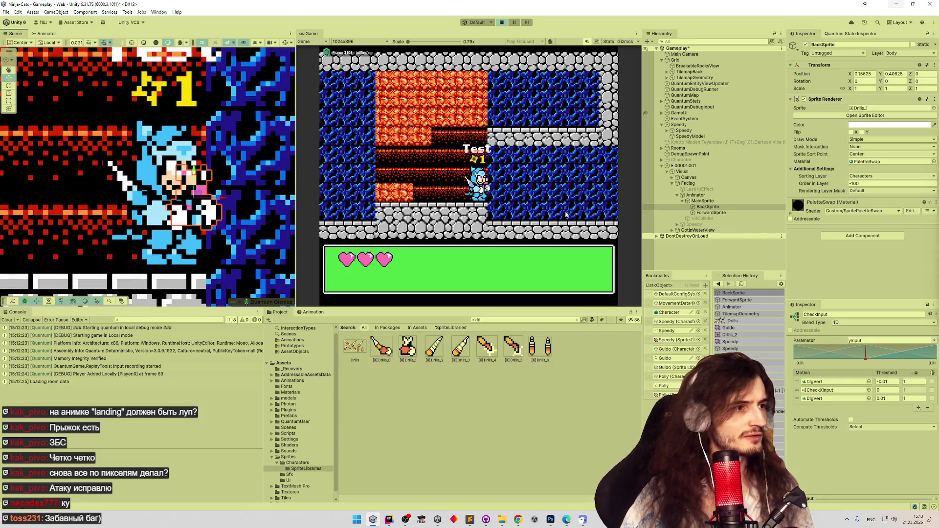
# Duplicate BackSprite, move the copy to the character's right, then stop play mode
pyautogui.hotkey('ctrl', 'd')
pyautogui.moveTo(182, 210); pyautogui.dragTo(239, 210)
pyautogui.press('z')
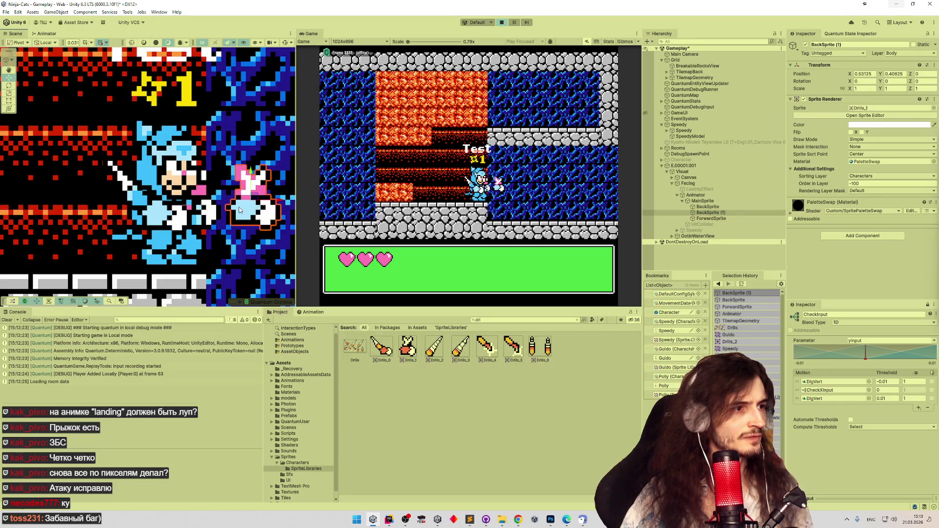
pyautogui.scroll(4, 164, 183)
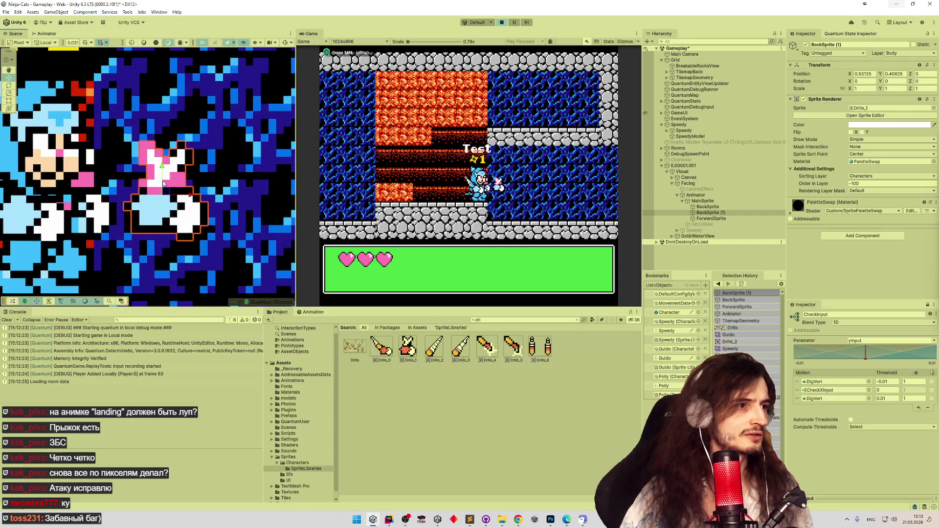
pyautogui.scroll(2, 163, 183)
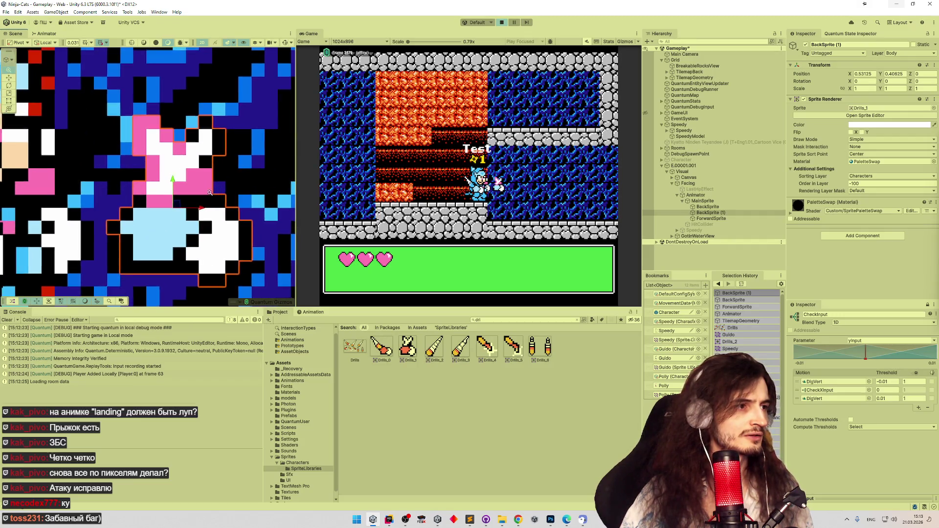
pyautogui.scroll(2, 122, 185)
pyautogui.scroll(-3, 86, 177)
pyautogui.scroll(-3, 86, 177)
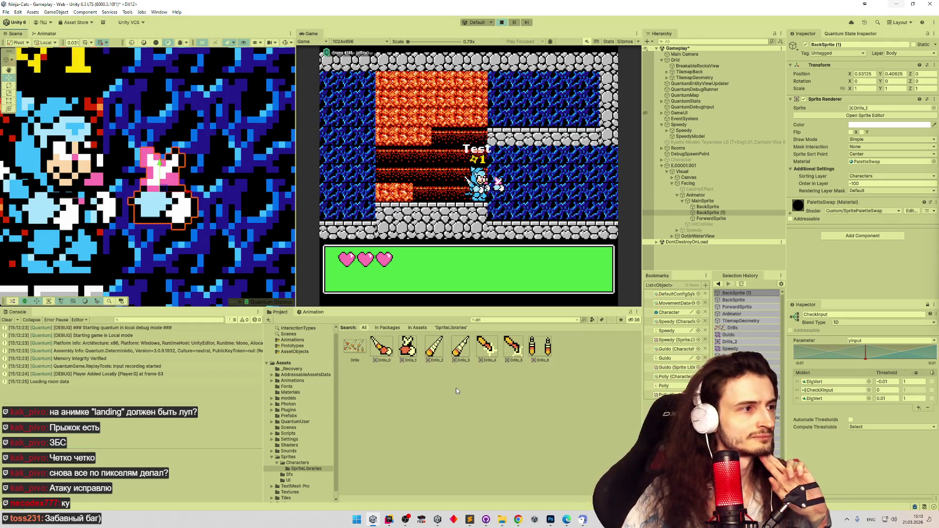
pyautogui.moveTo(239, 253); pyautogui.dragTo(299, 261)
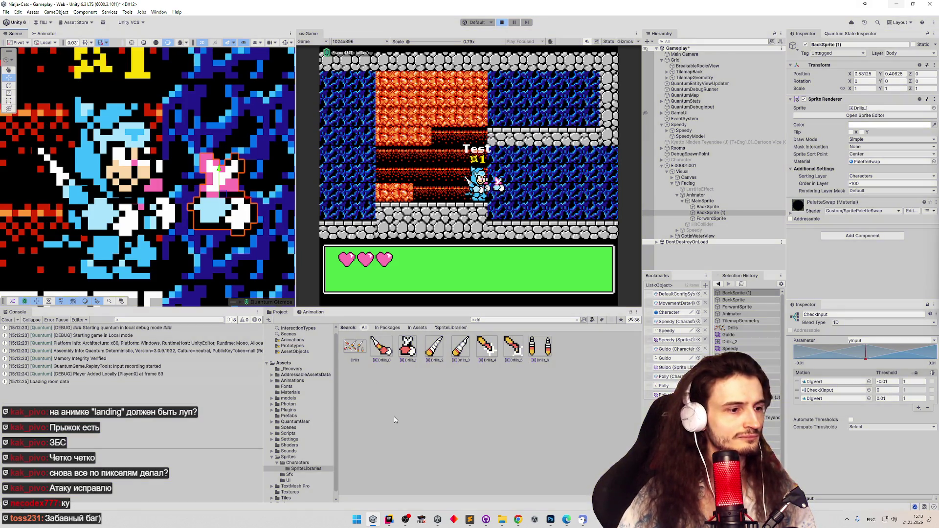
pyautogui.hotkey('ctrl', 'p')
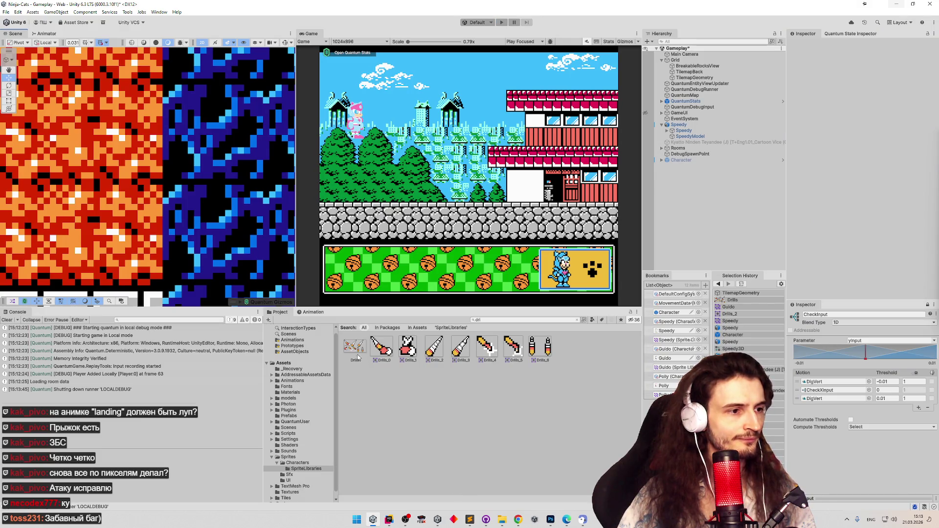
# Reveal Drills.png in Explorer from the Project window and open it in Adobe Photoshop 2025
pyautogui.rightClick(357, 357)
pyautogui.click(454, 134)
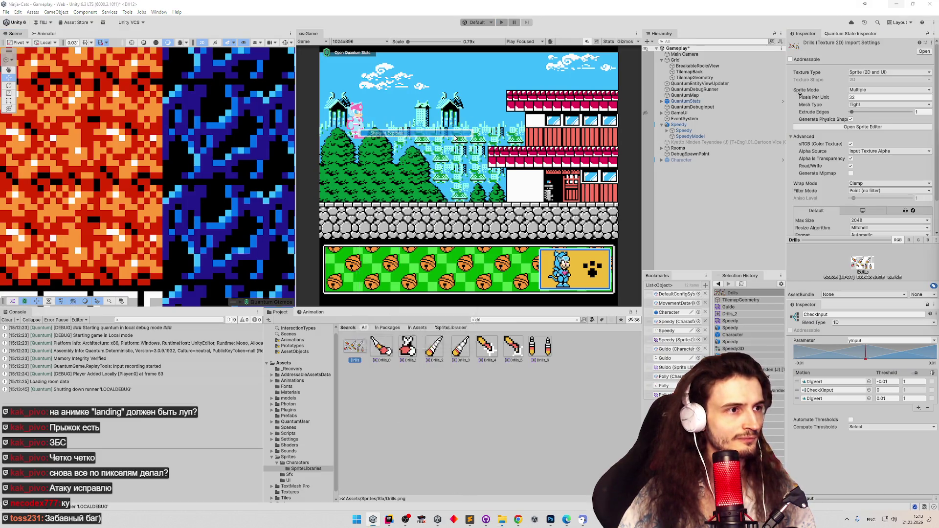
pyautogui.rightClick(464, 177)
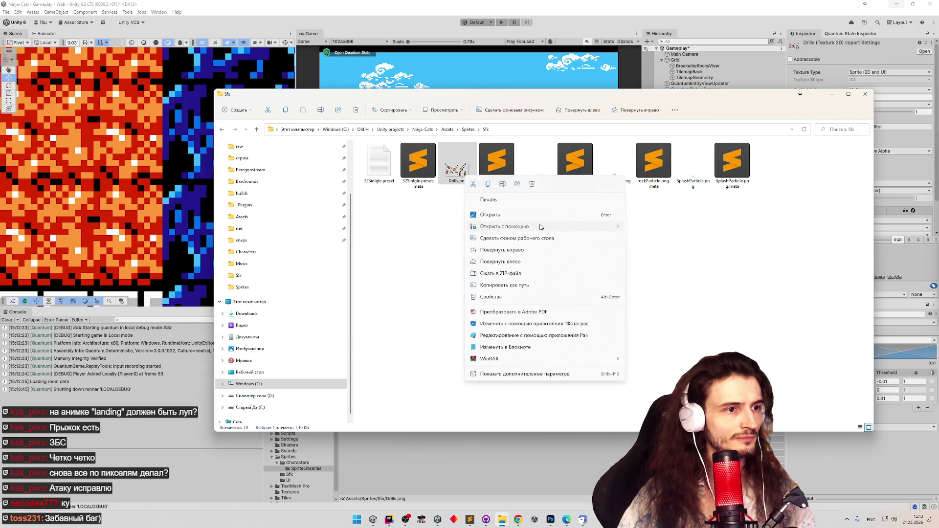
pyautogui.moveTo(538, 226)
pyautogui.click(657, 228)
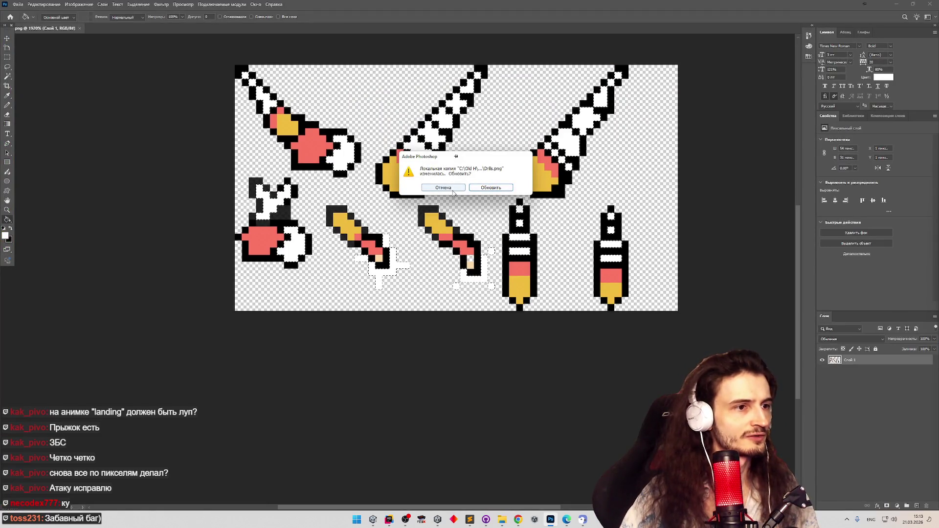
# Dismiss the update prompt without reloading and zoom in on the drill sprites
pyautogui.click(453, 189)
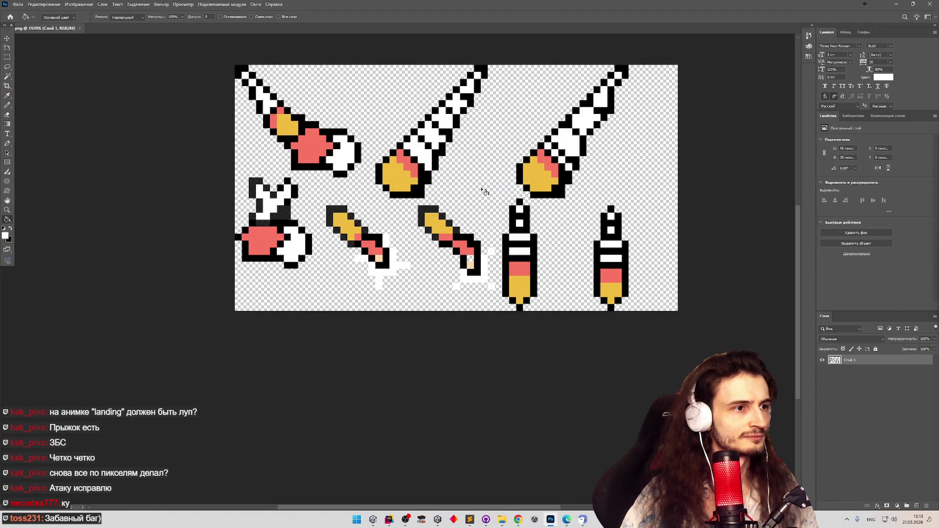
pyautogui.press('z')
pyautogui.click(348, 133)
pyautogui.keyDown('alt'); pyautogui.click(353, 135); pyautogui.keyUp('alt')
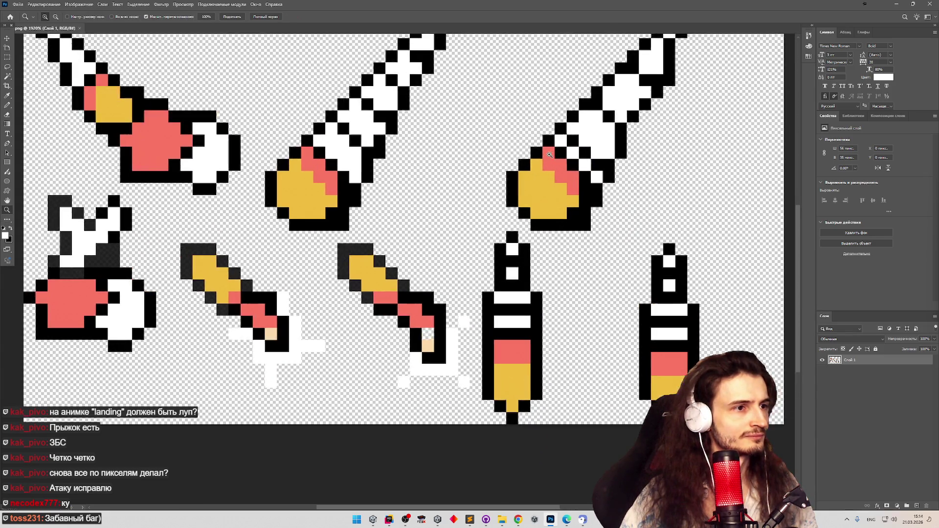
pyautogui.click(421, 139)
pyautogui.keyDown('alt'); pyautogui.click(421, 139); pyautogui.keyUp('alt')
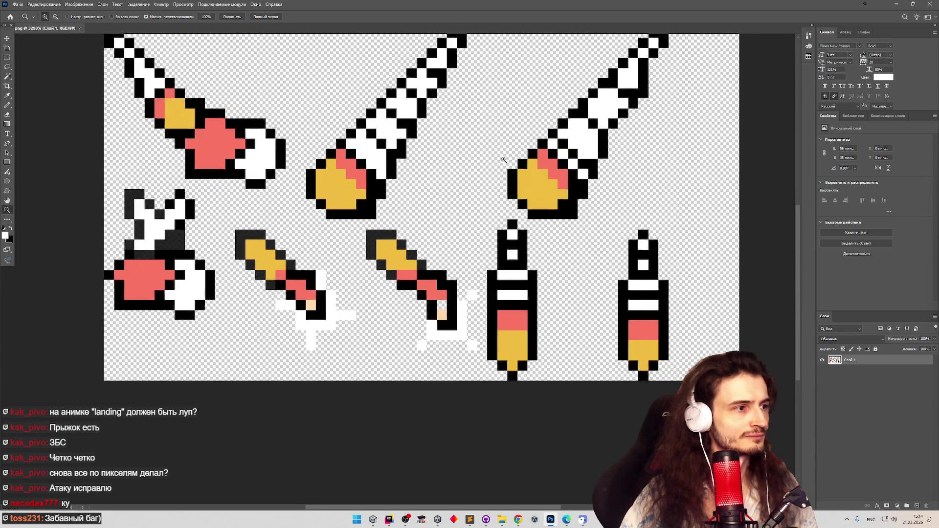
pyautogui.click(169, 225)
pyautogui.keyDown('alt'); pyautogui.click(170, 224); pyautogui.keyUp('alt')
# Magic Wand the black outline pixels and cut them onto their own layer
pyautogui.press('w')
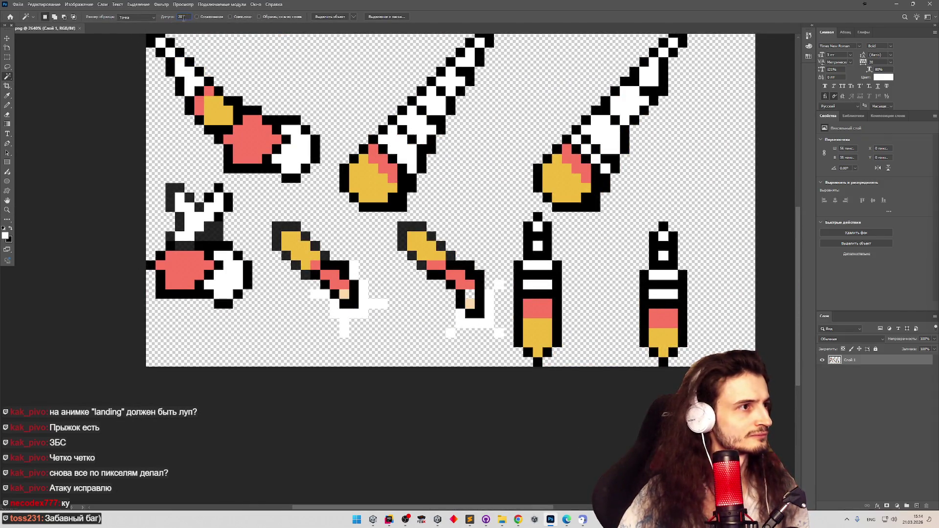
pyautogui.write('0')
pyautogui.click(174, 194)
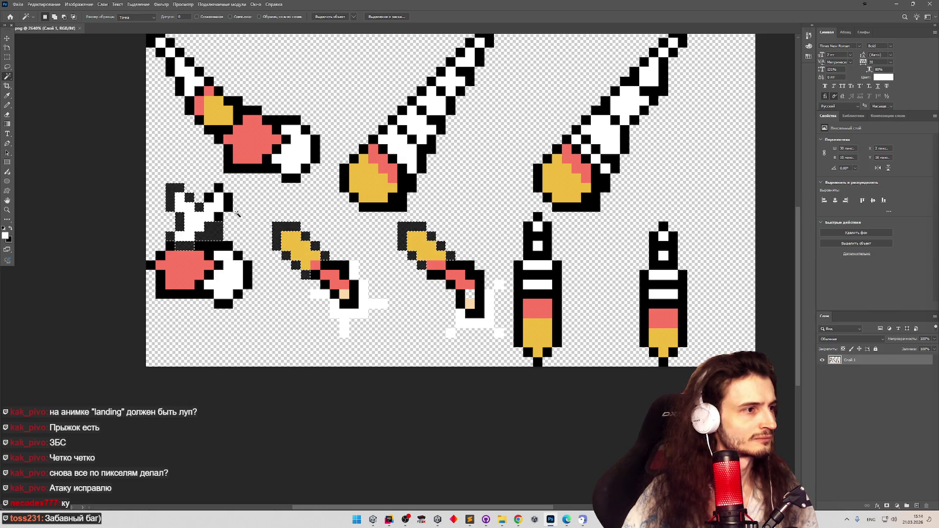
pyautogui.click(280, 196)
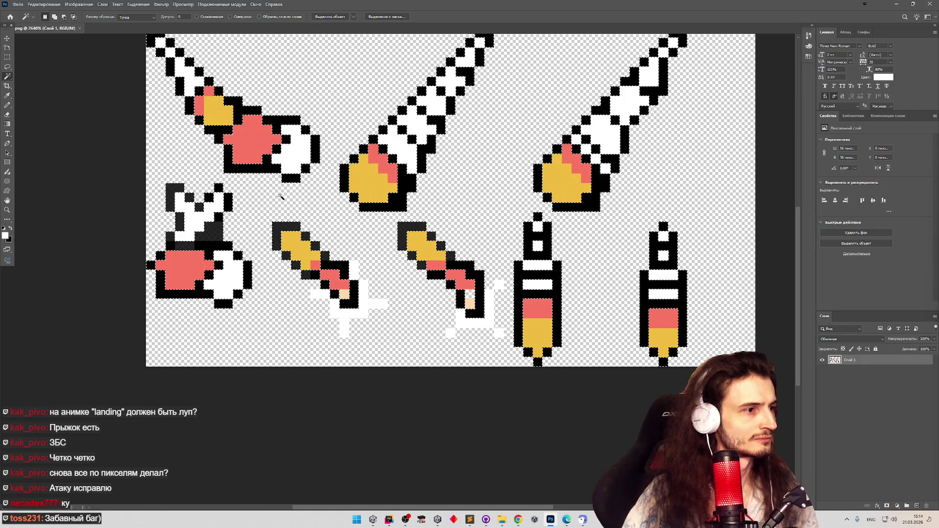
pyautogui.rightClick(537, 175)
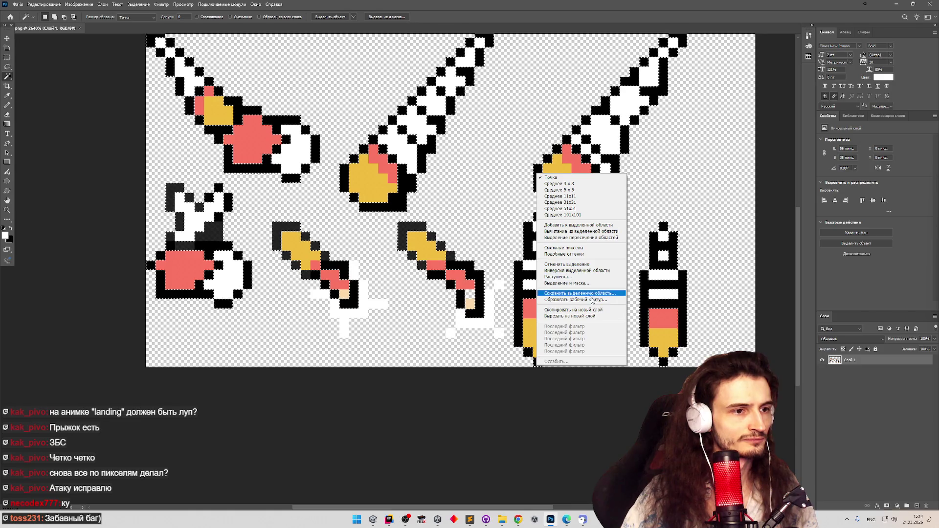
pyautogui.click(591, 316)
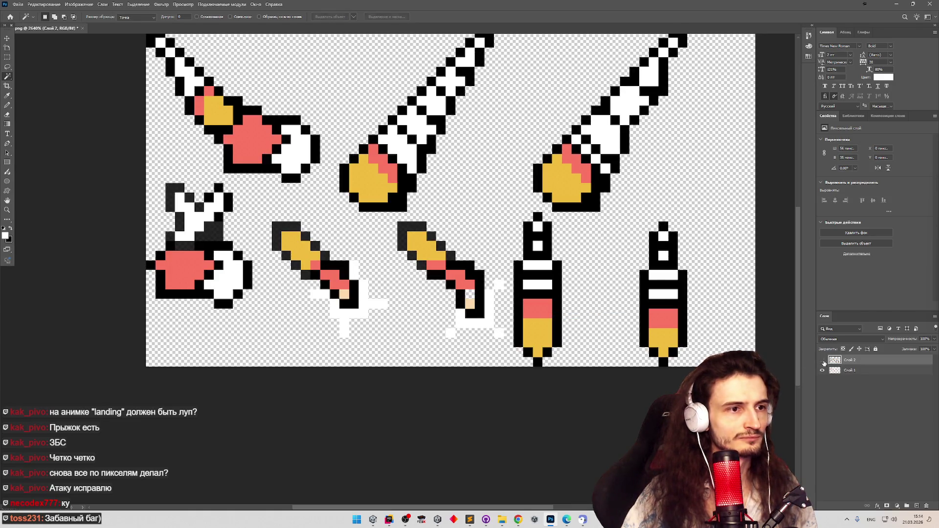
pyautogui.click(822, 360)
pyautogui.click(822, 361)
pyautogui.click(823, 361)
pyautogui.click(822, 360)
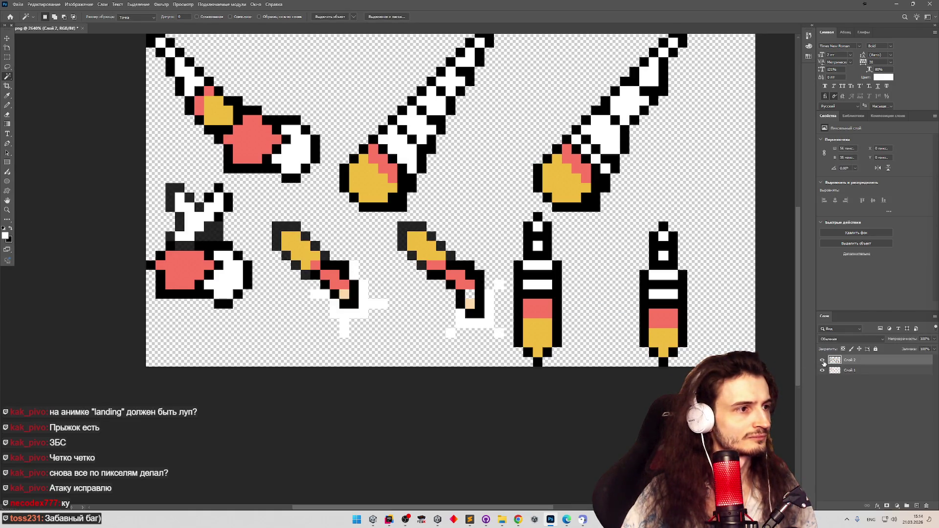
pyautogui.click(822, 360)
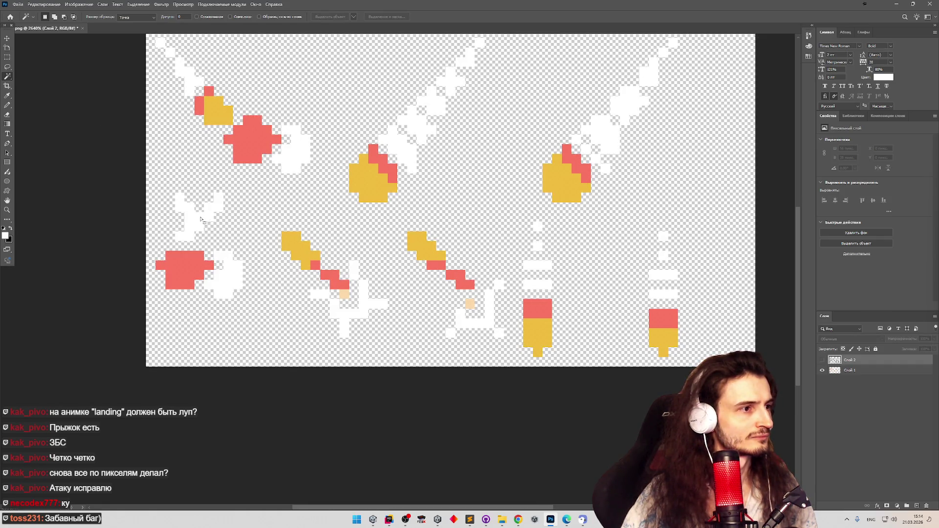
# Copy the white pixels from the original fill layer onto a new layer
pyautogui.click(849, 371)
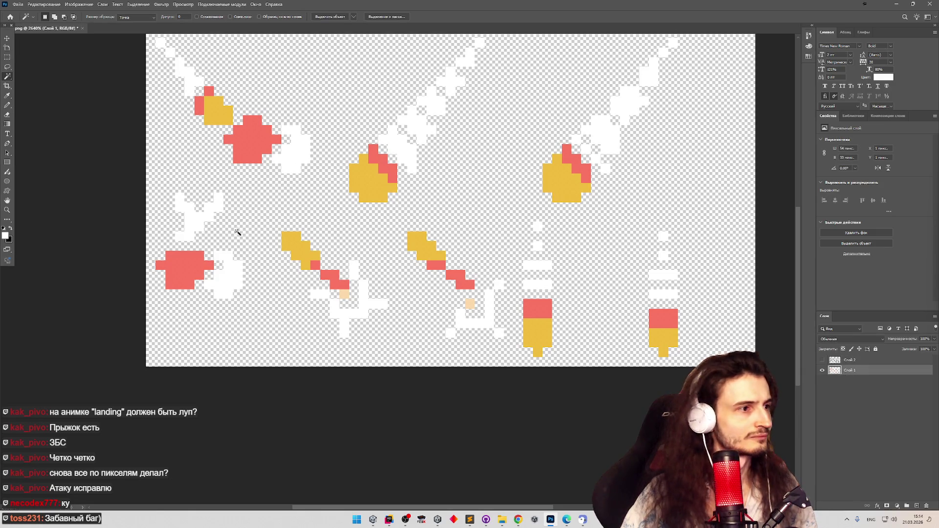
pyautogui.rightClick(197, 223)
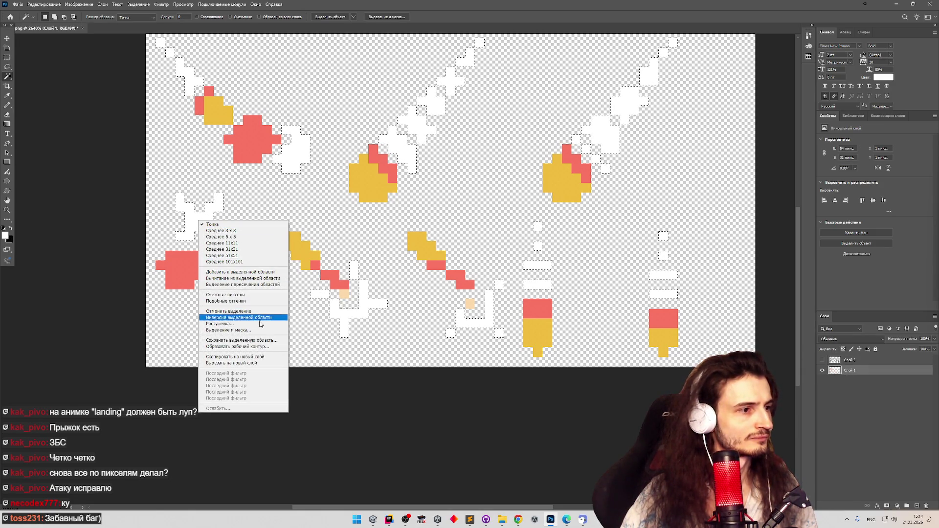
pyautogui.click(235, 356)
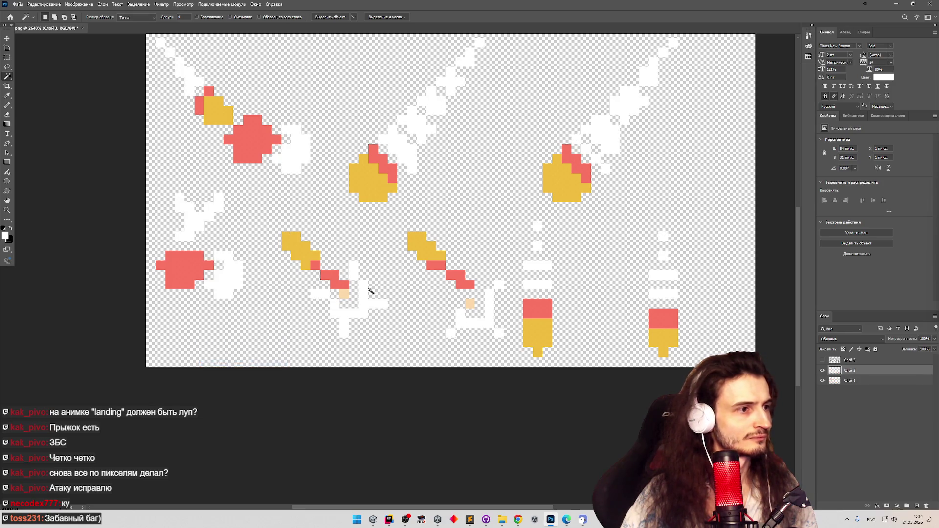
pyautogui.click(822, 372)
pyautogui.click(822, 371)
pyautogui.click(822, 371)
pyautogui.click(821, 372)
pyautogui.click(822, 372)
pyautogui.click(822, 372)
pyautogui.click(822, 372)
pyautogui.click(822, 371)
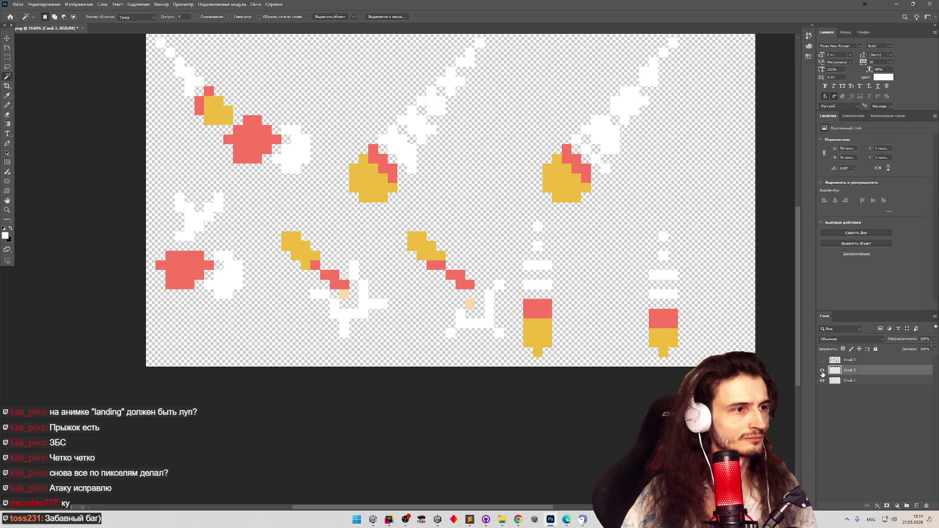
pyautogui.click(821, 372)
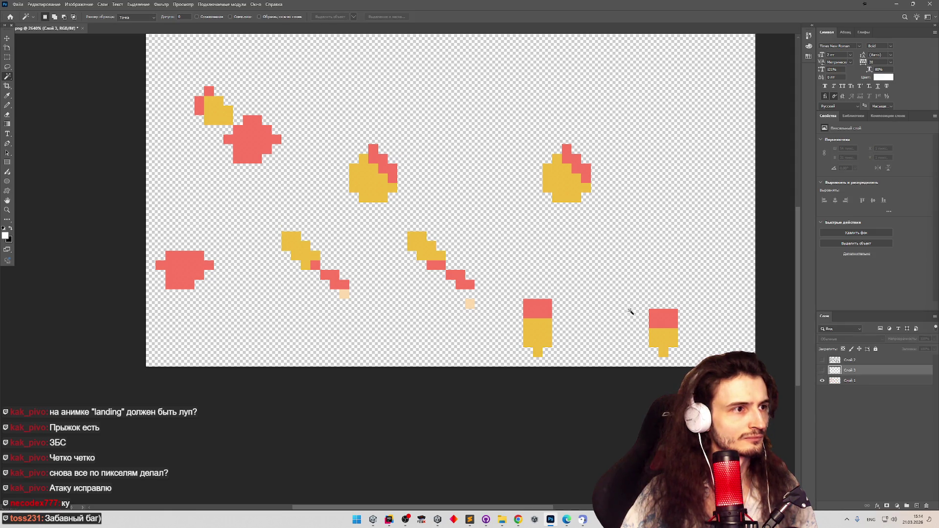
# Delete the white pixels from the original fill layer using the white layer's selection
pyautogui.keyDown('ctrl'); pyautogui.click(836, 372); pyautogui.keyUp('ctrl')
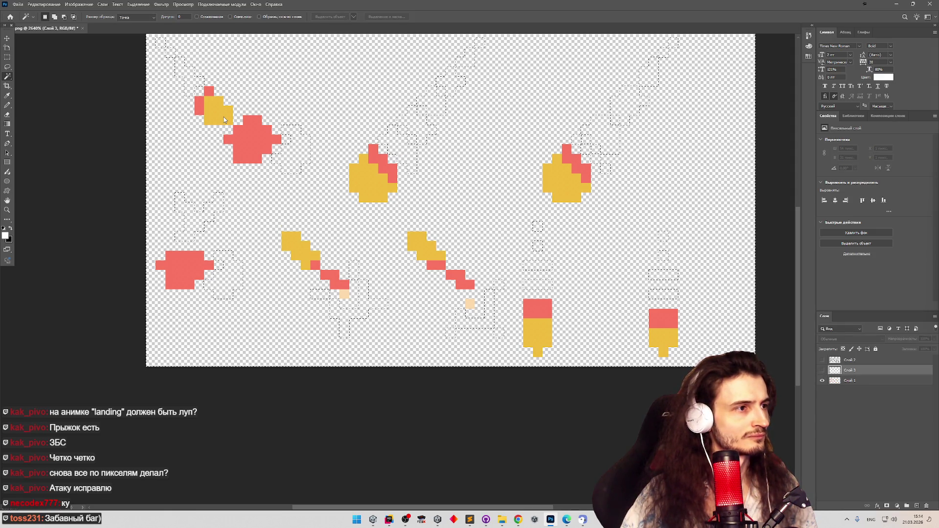
pyautogui.click(850, 380)
pyautogui.press('Delete')
pyautogui.hotkey('ctrl', 'd')
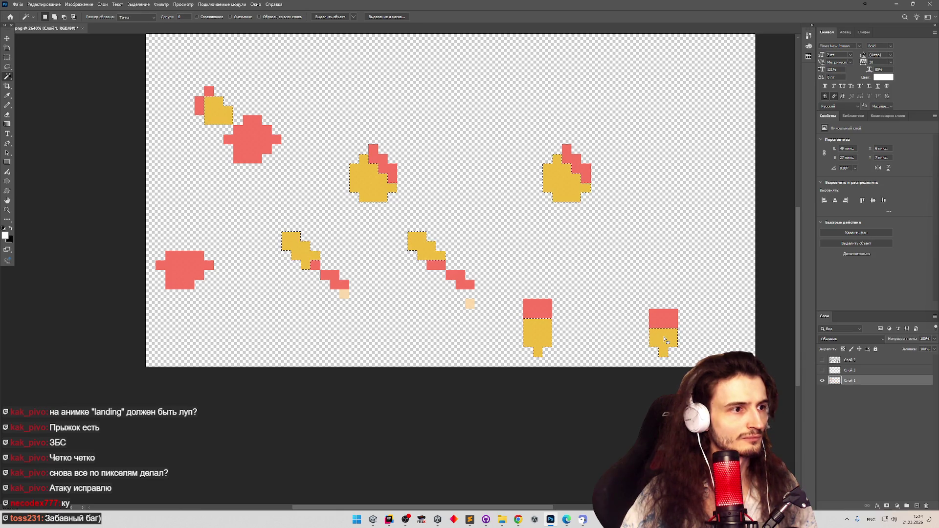
# Cut the yellow pixels onto their own layer
pyautogui.rightClick(664, 337)
pyautogui.click(690, 286)
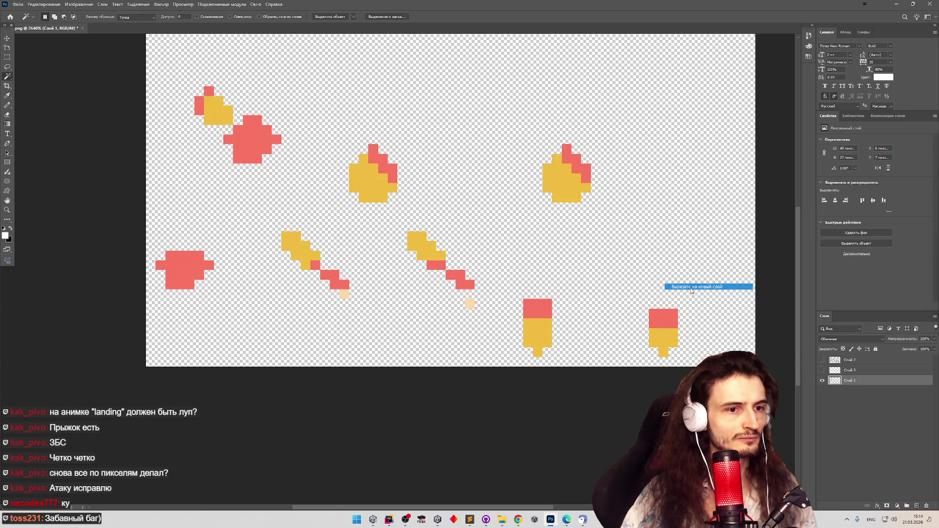
pyautogui.click(822, 380)
pyautogui.click(831, 390)
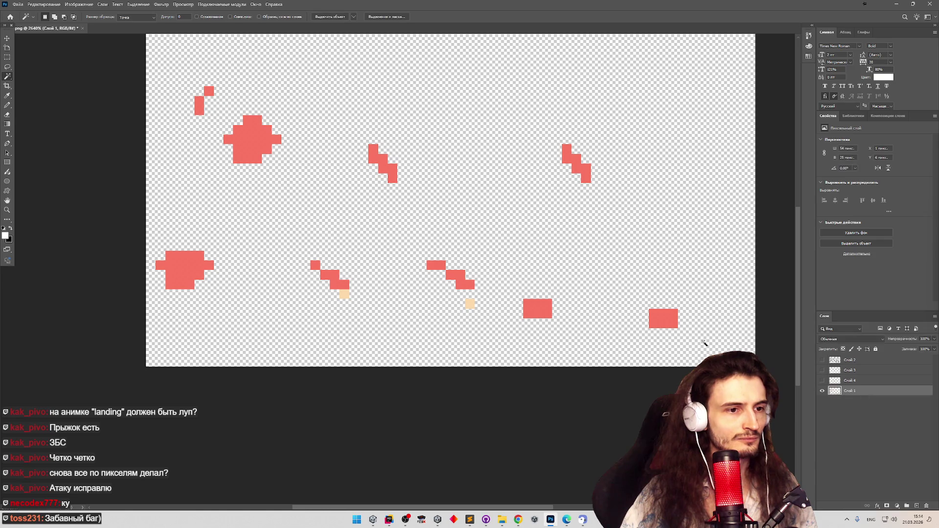
# Cut the red drill-tip pixels onto their own layer, comparing layer visibility
pyautogui.click(673, 325)
pyautogui.rightClick(672, 325)
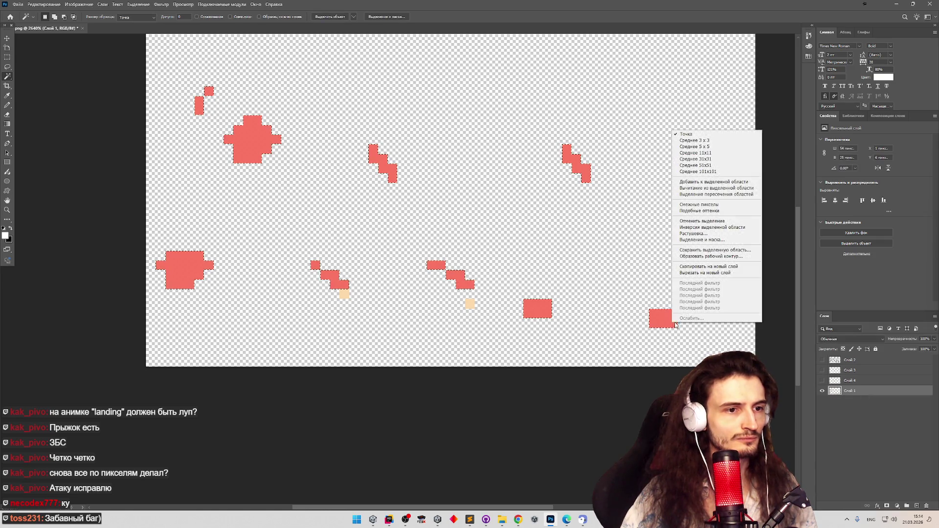
pyautogui.click(698, 274)
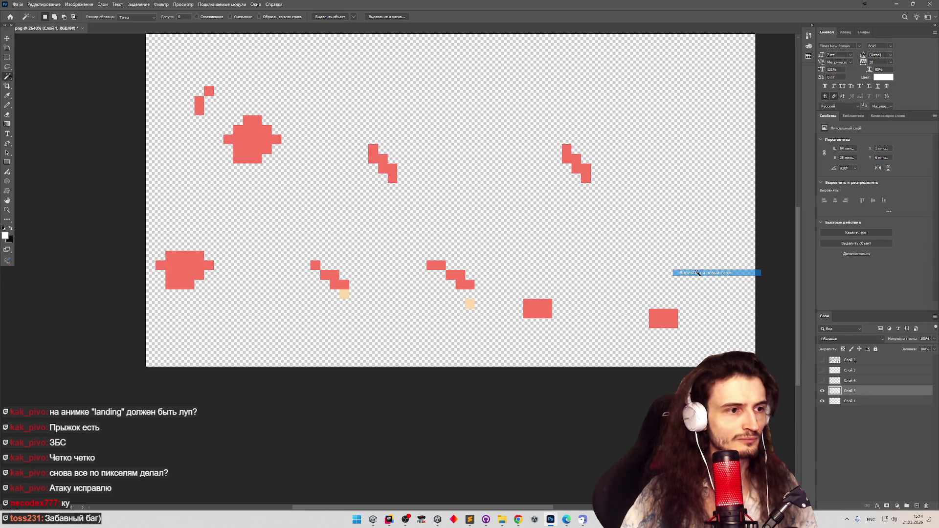
pyautogui.click(823, 391)
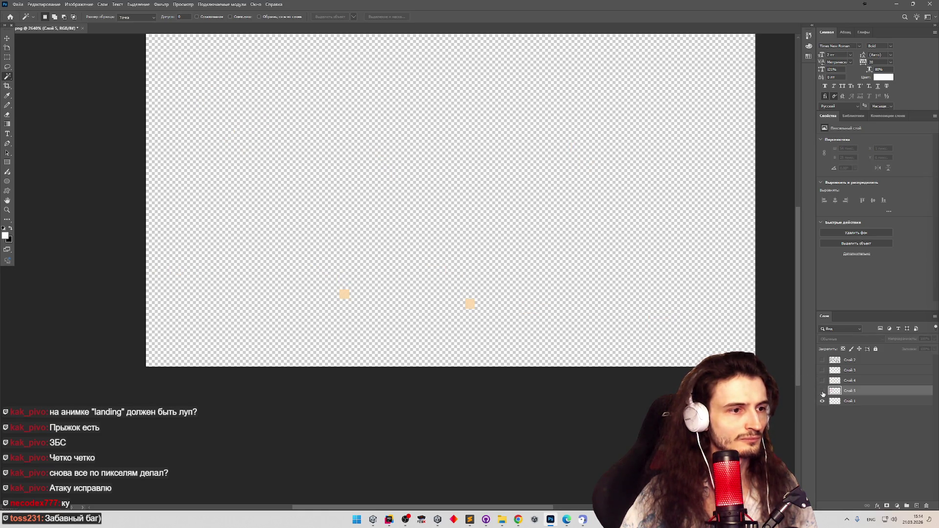
pyautogui.click(823, 391)
pyautogui.click(822, 380)
pyautogui.click(821, 381)
pyautogui.click(822, 380)
pyautogui.click(502, 520)
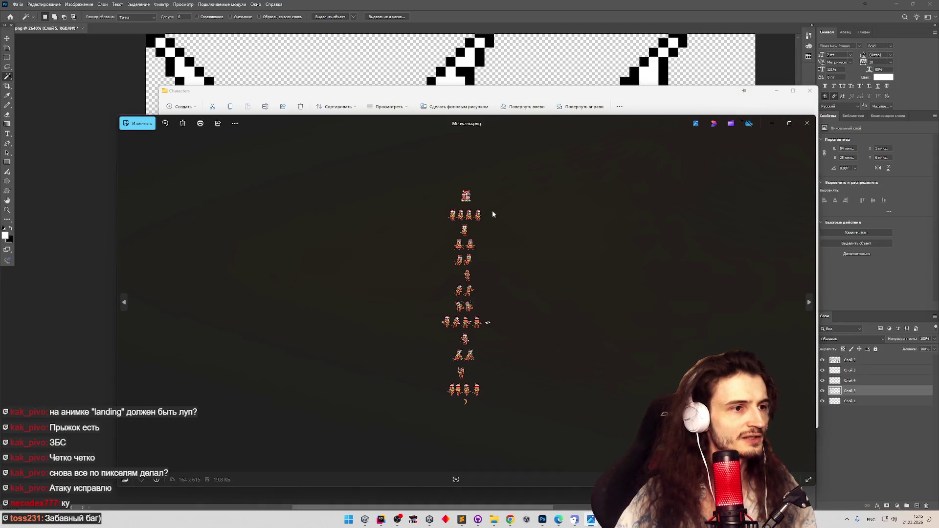
pyautogui.click(806, 124)
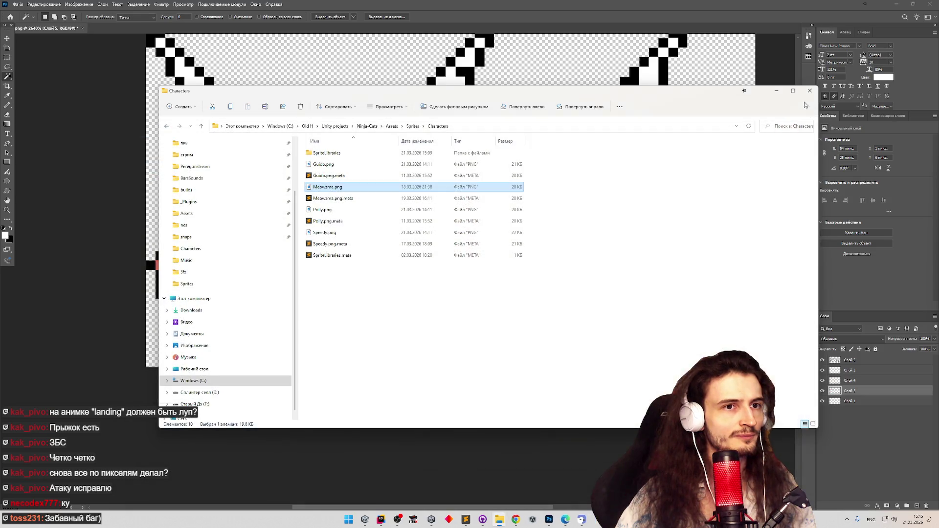
pyautogui.click(759, 86)
# Isolate the black outline layer and test filling and clearing a Magic Wand selection
pyautogui.press('z')
pyautogui.hotkey('ctrl', '-')
pyautogui.hotkey('ctrl', '-')
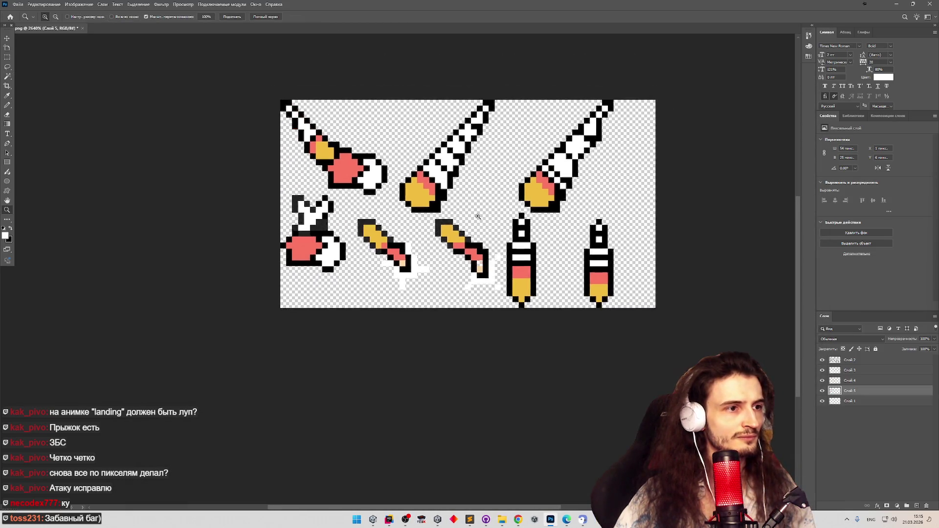
pyautogui.scroll(3, 591, 192)
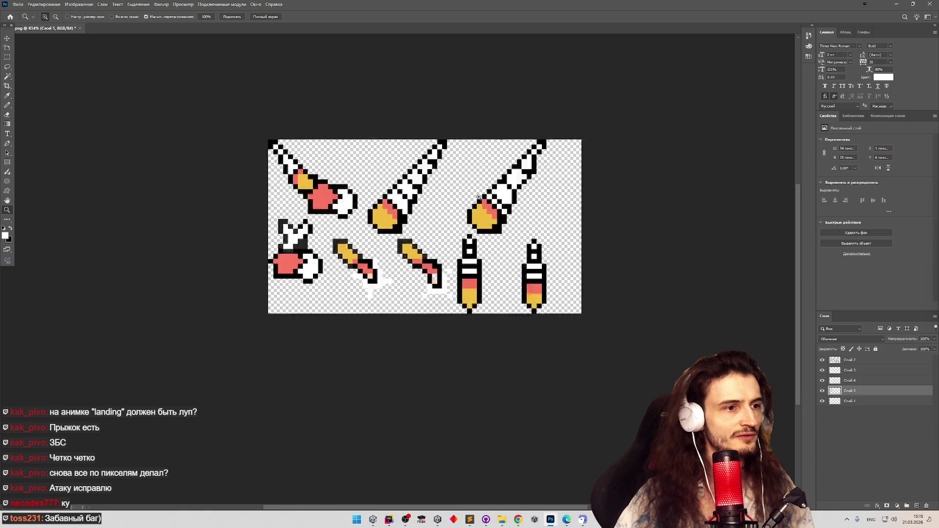
pyautogui.press('w')
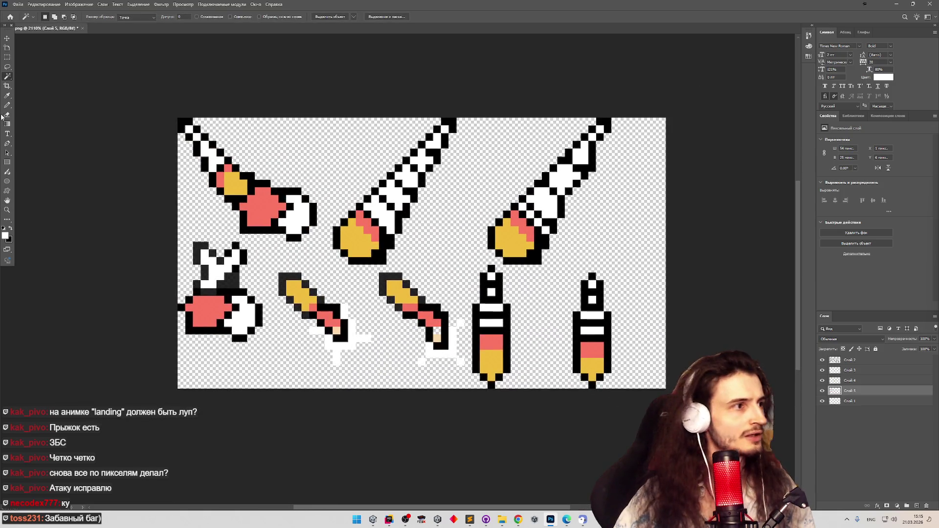
pyautogui.click(8, 106)
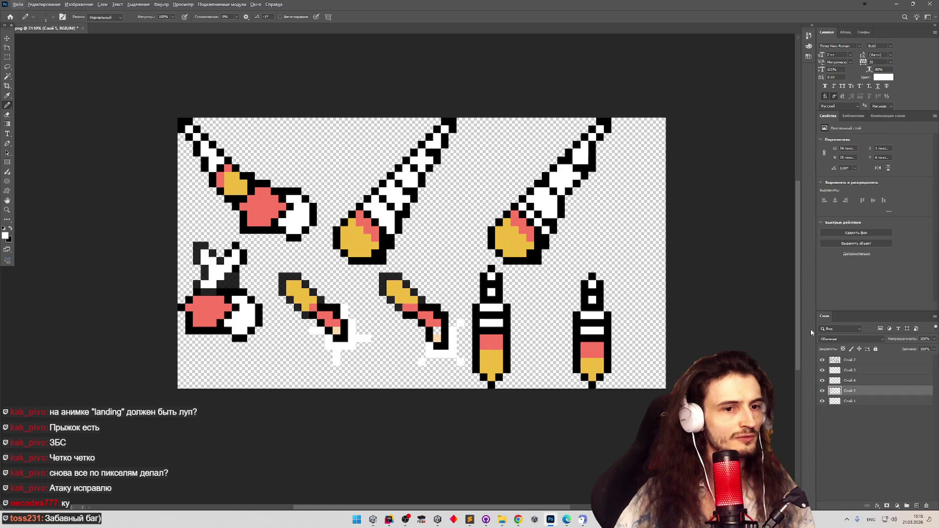
pyautogui.moveTo(822, 391); pyautogui.dragTo(822, 373)
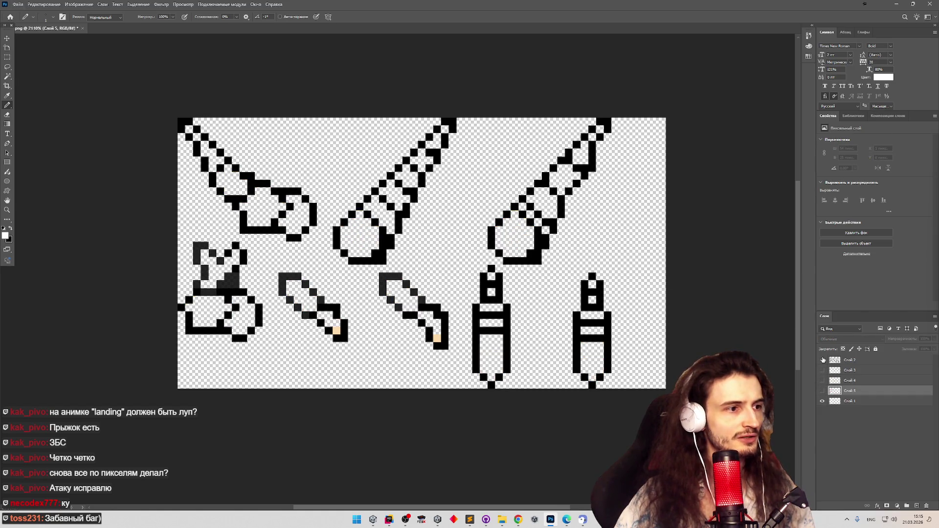
pyautogui.click(821, 359)
pyautogui.click(851, 360)
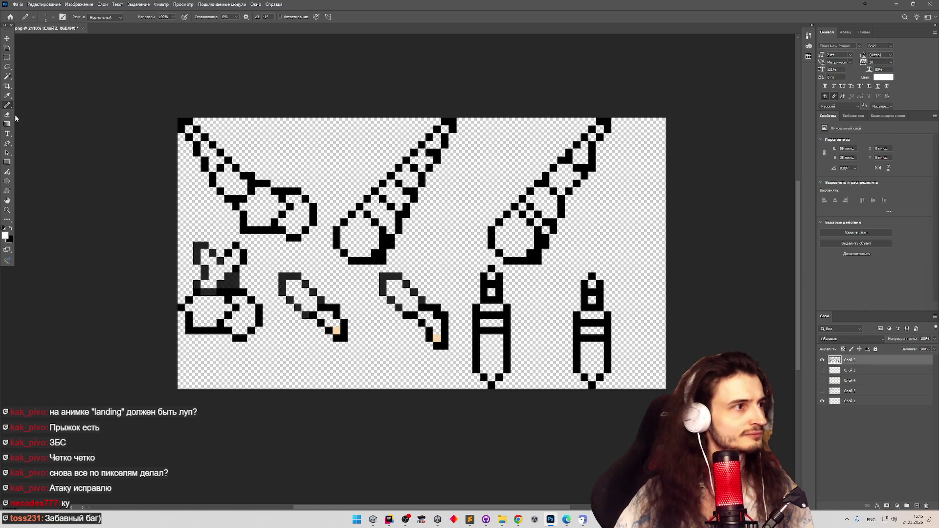
pyautogui.click(8, 78)
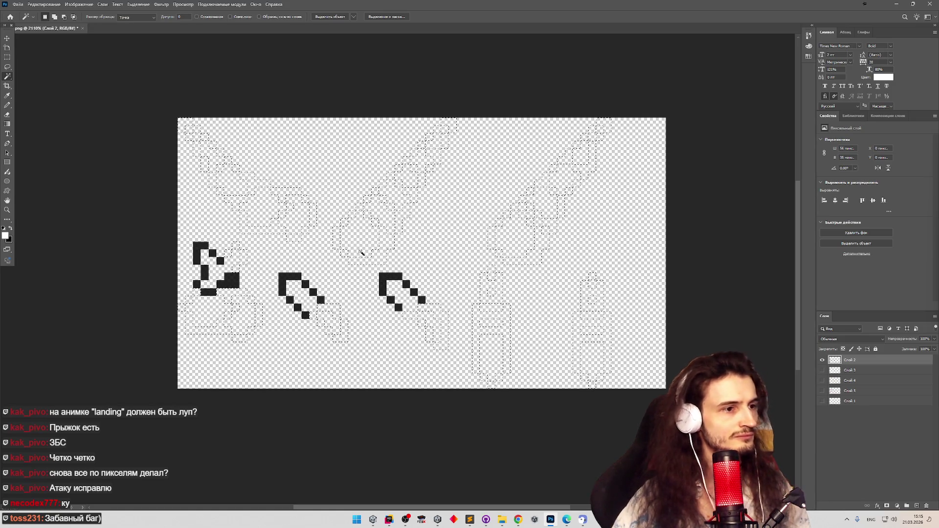
pyautogui.hotkey('ctrl', 'BackSpace')
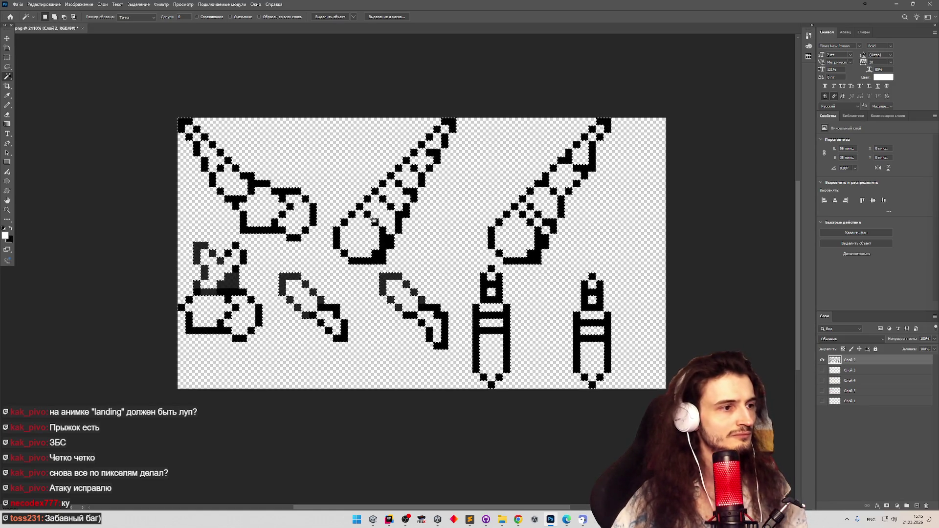
pyautogui.press('Delete')
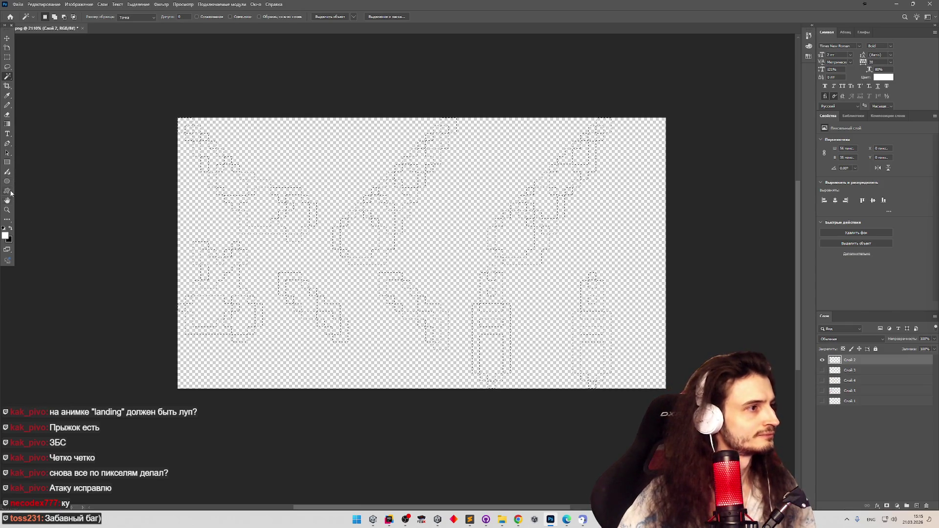
# Set the foreground colour to white and show the white, yellow and red layers
pyautogui.press('g')
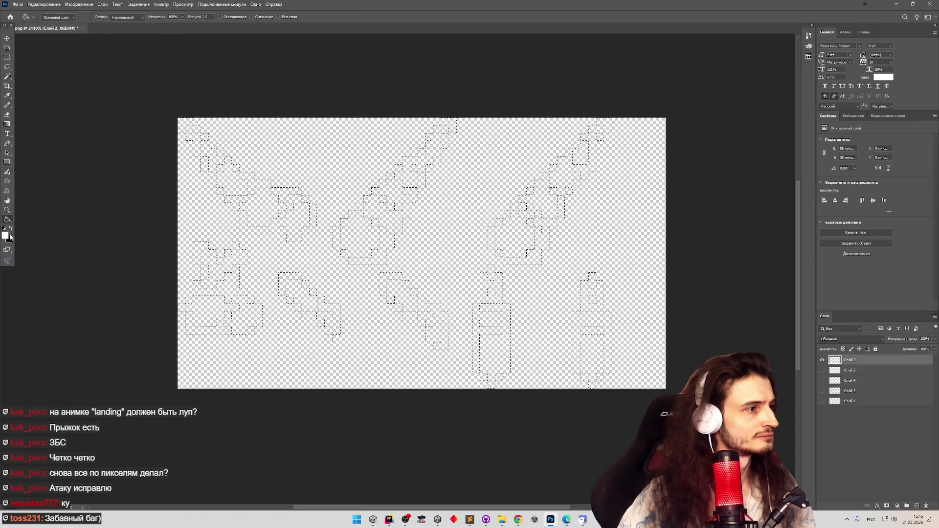
pyautogui.click(5, 235)
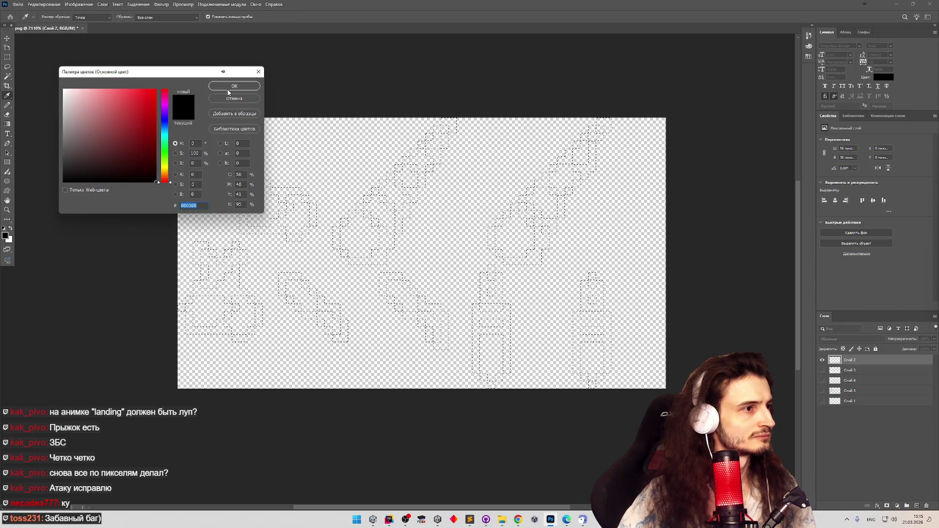
pyautogui.press('Return')
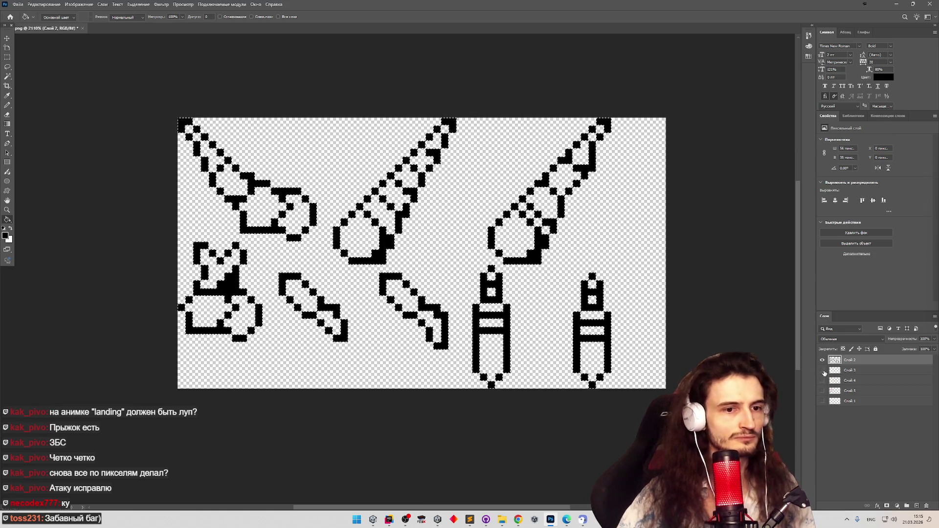
pyautogui.moveTo(822, 370)
pyautogui.mouseDown()
pyautogui.moveTo(823, 396)
pyautogui.moveTo(822, 380)
pyautogui.mouseUp()
pyautogui.click(849, 390)
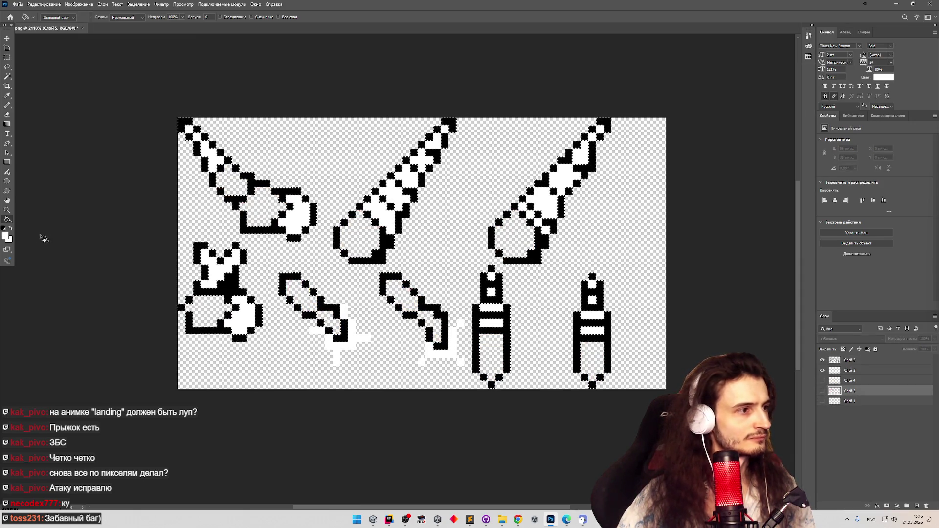
pyautogui.click(5, 236)
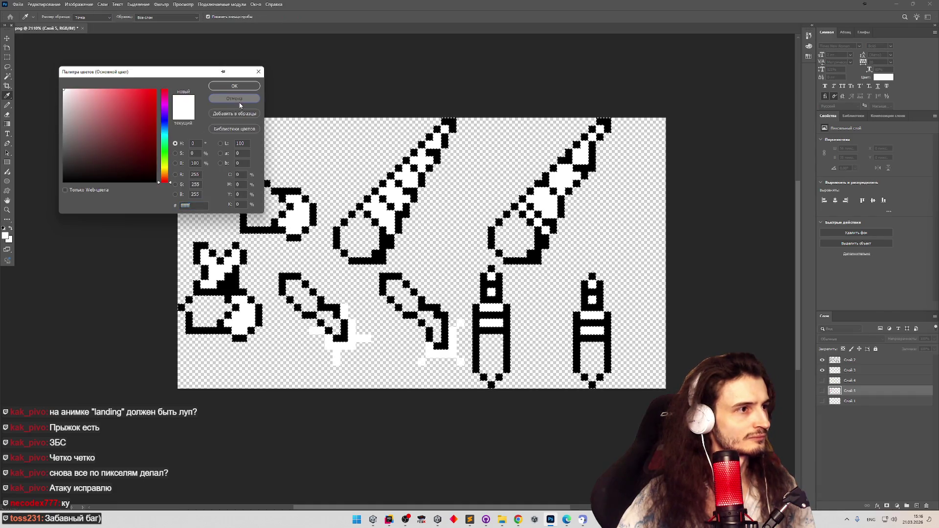
pyautogui.click(234, 84)
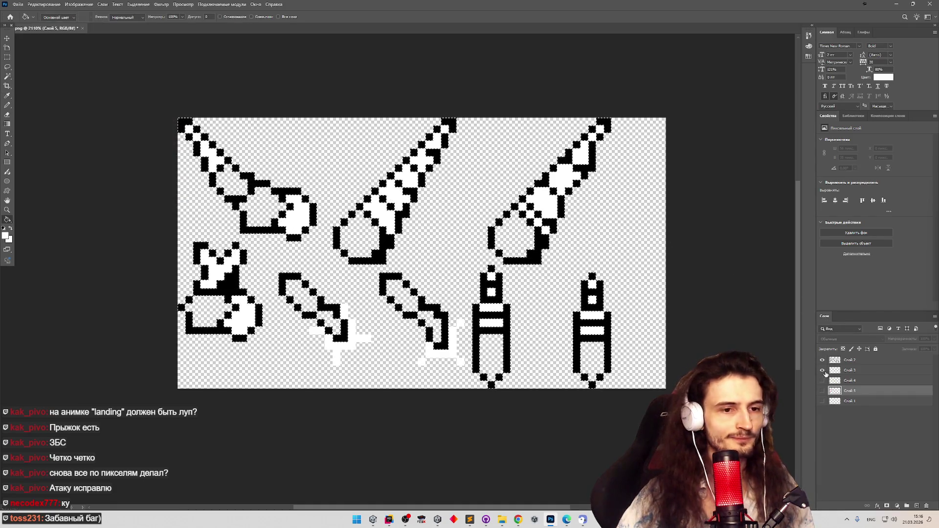
pyautogui.moveTo(822, 380); pyautogui.dragTo(823, 401)
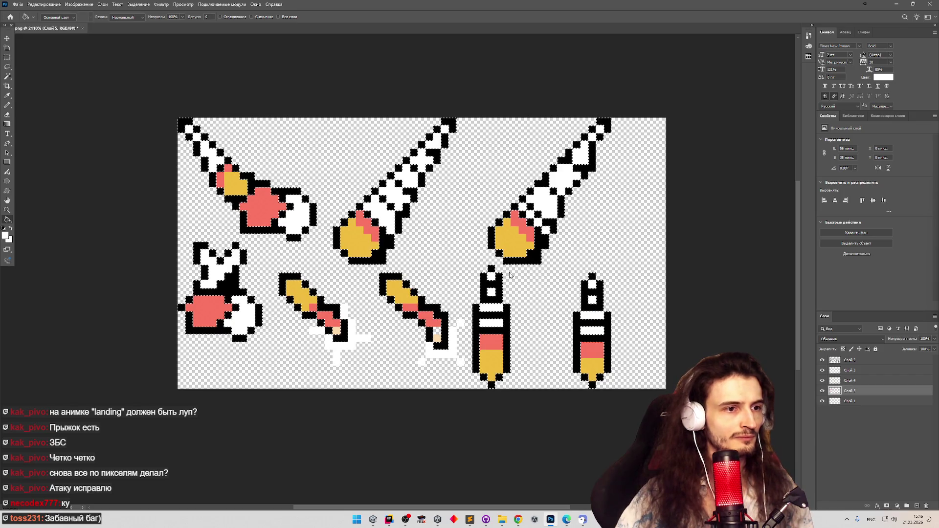
# Cancel Save As, deselect, and hide the black outline and white layers
pyautogui.hotkey('ctrl', 'shift', 's')
pyautogui.press('Escape')
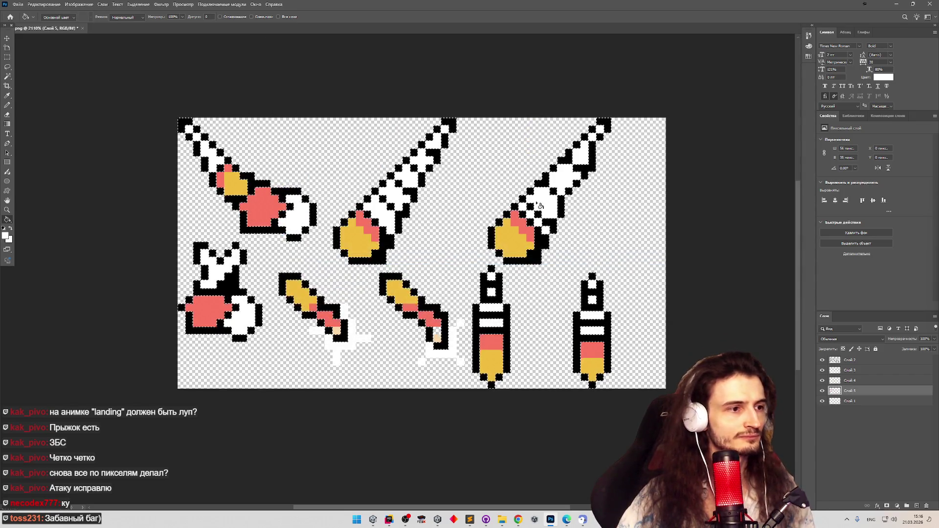
pyautogui.click(7, 56)
pyautogui.hotkey('ctrl', 'd')
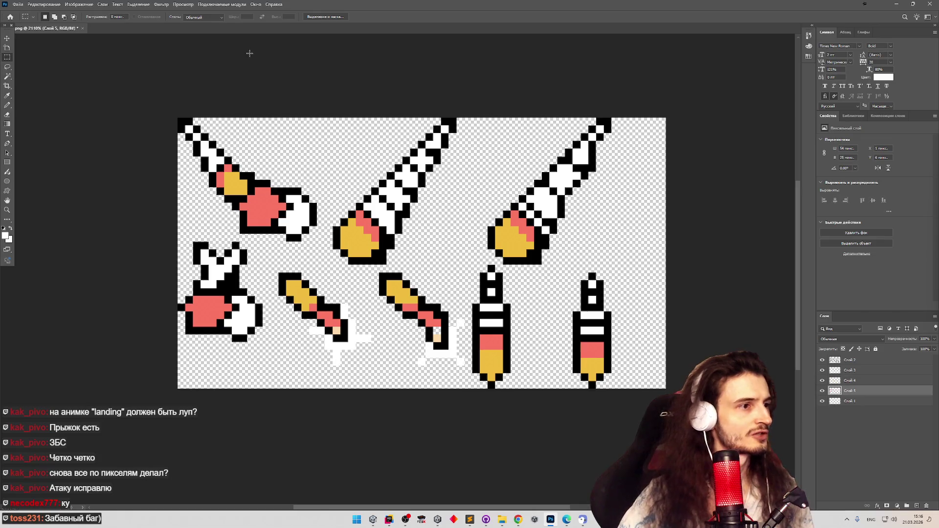
pyautogui.click(822, 359)
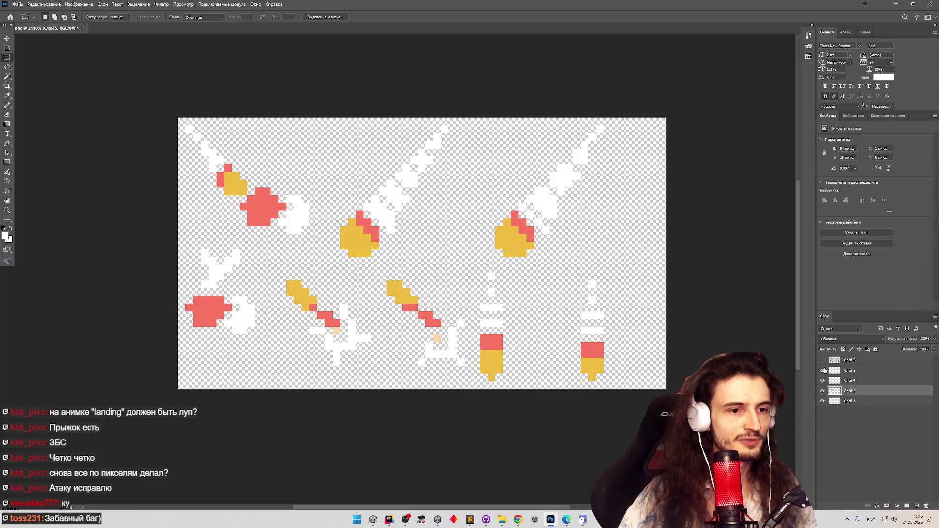
pyautogui.click(822, 370)
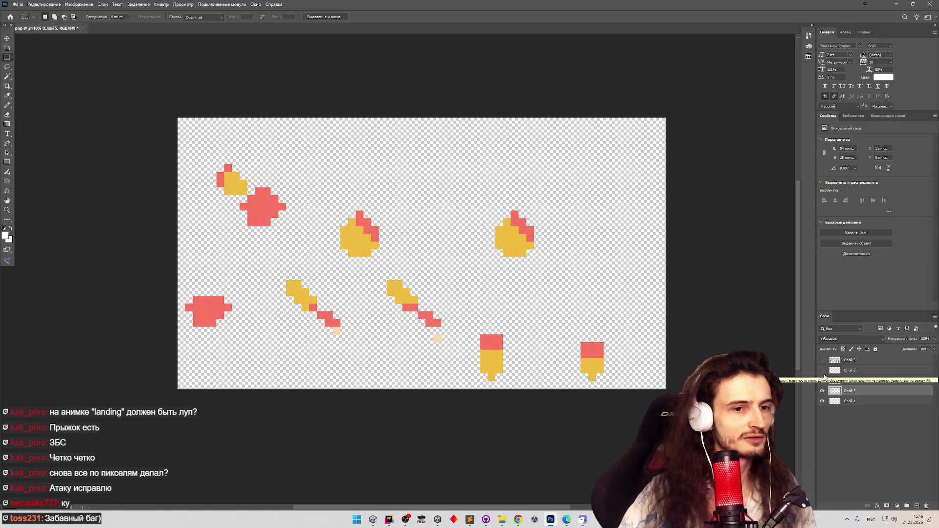
# Toggle the red layer repeatedly to compare, then return to Unity
pyautogui.click(824, 391)
pyautogui.click(824, 390)
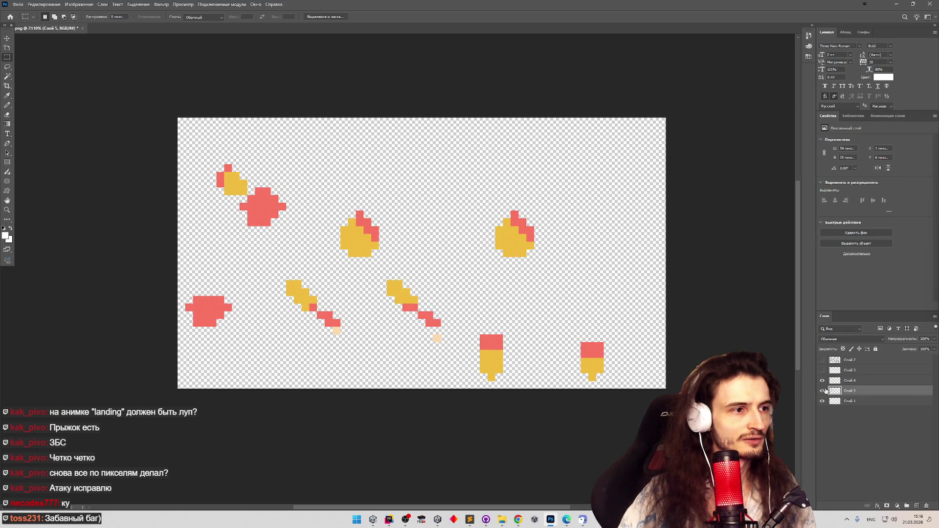
pyautogui.click(823, 391)
pyautogui.click(823, 390)
pyautogui.click(824, 390)
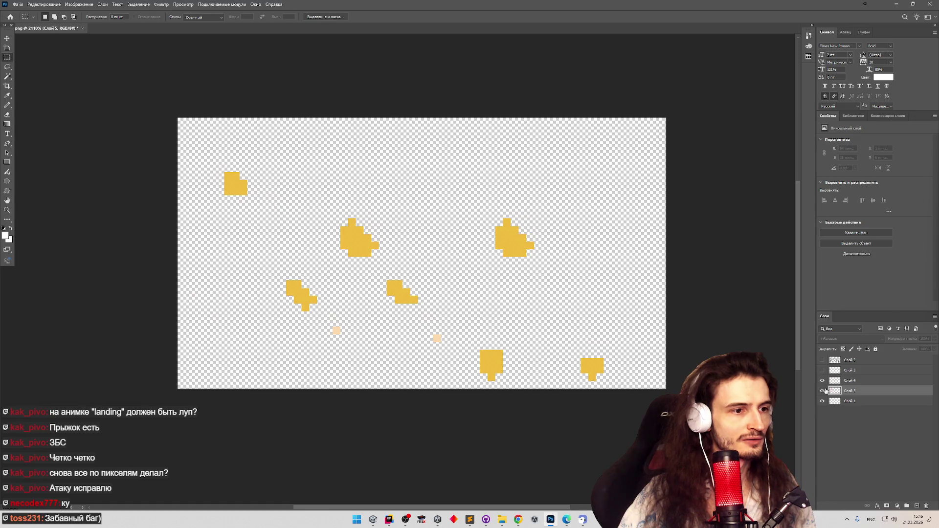
pyautogui.click(824, 390)
pyautogui.click(824, 390)
pyautogui.click(823, 391)
pyautogui.click(823, 391)
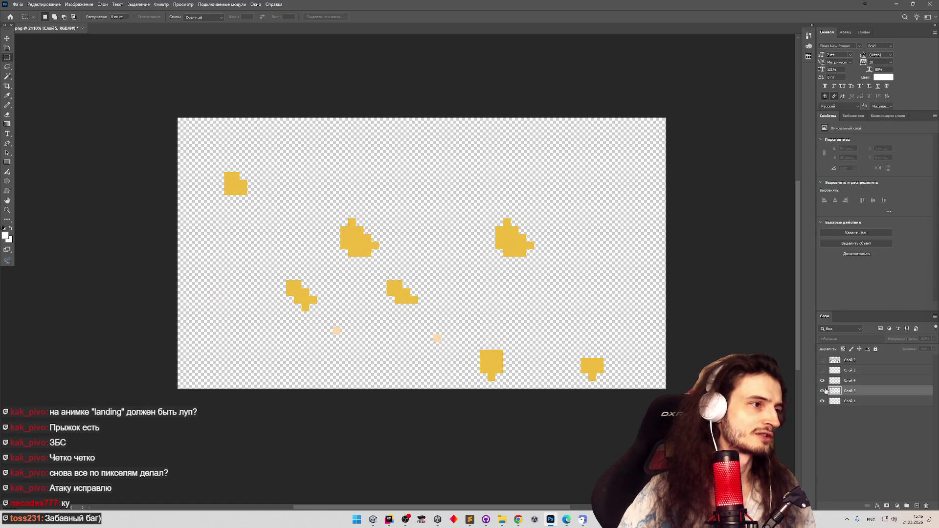
pyautogui.click(823, 391)
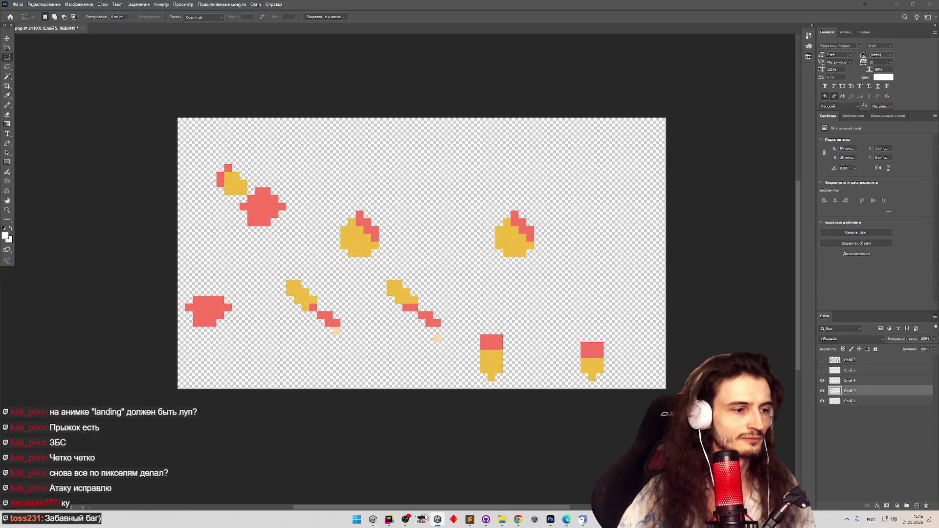
pyautogui.click(372, 519)
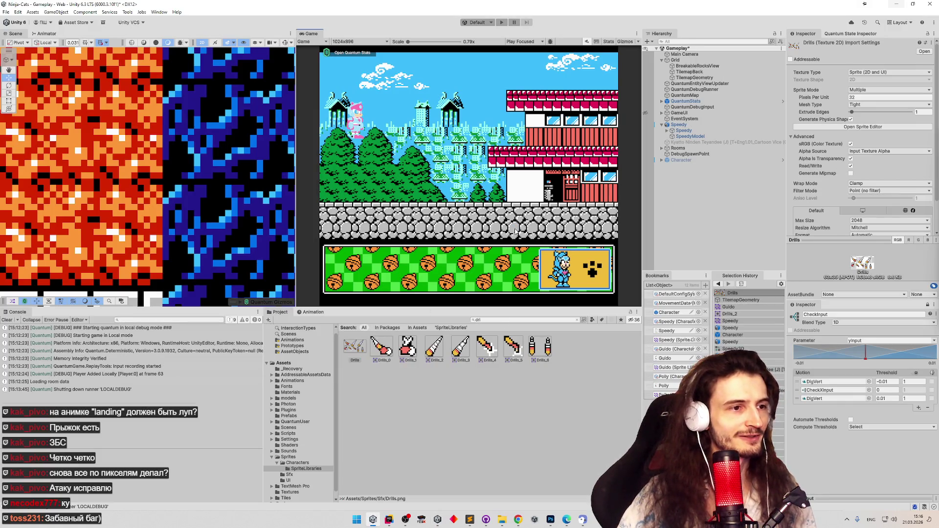
# Play-test the cat drilling right and upward through the lava wall, then return to Photoshop
pyautogui.hotkey('ctrl', 'p')
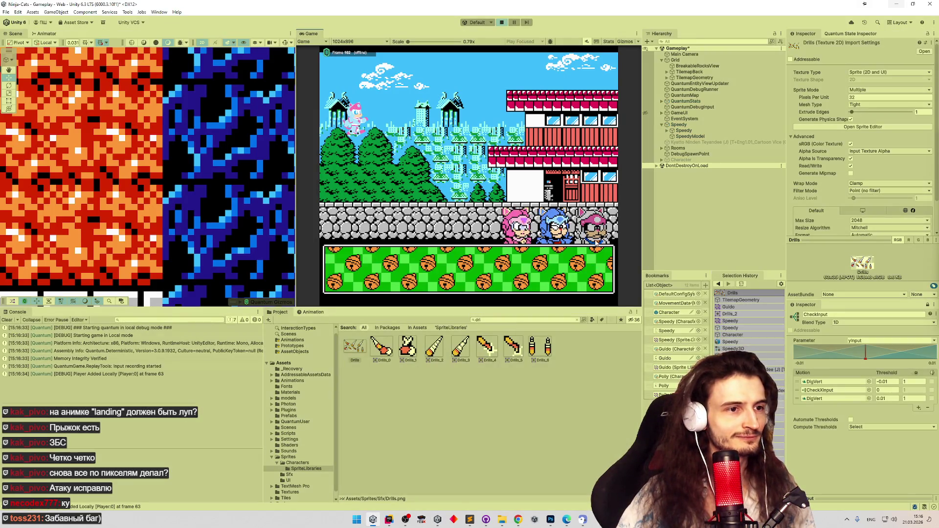
pyautogui.press('Right')
pyautogui.press('space')
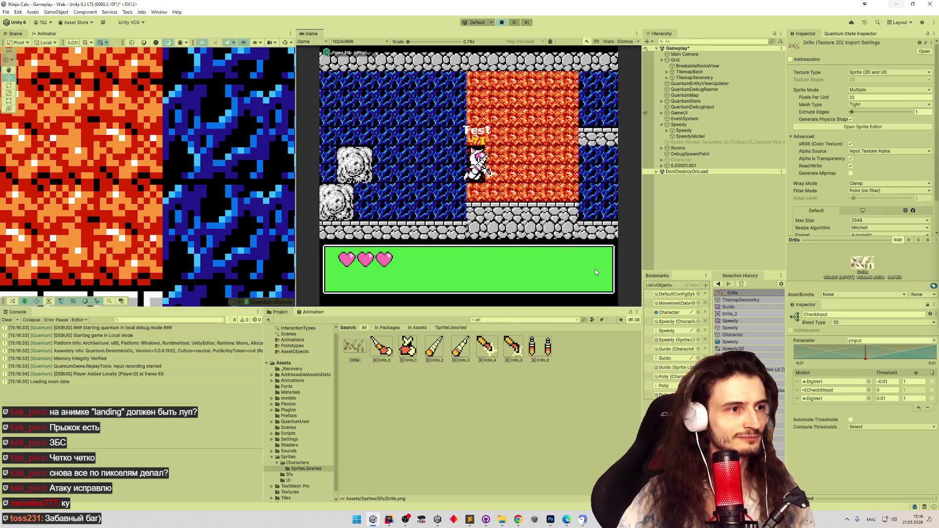
pyautogui.press('Up')
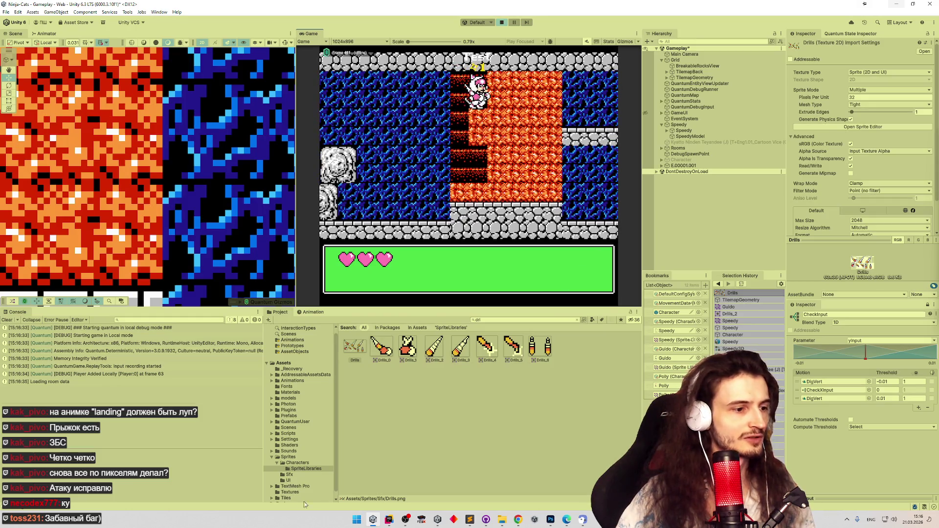
pyautogui.click(376, 524)
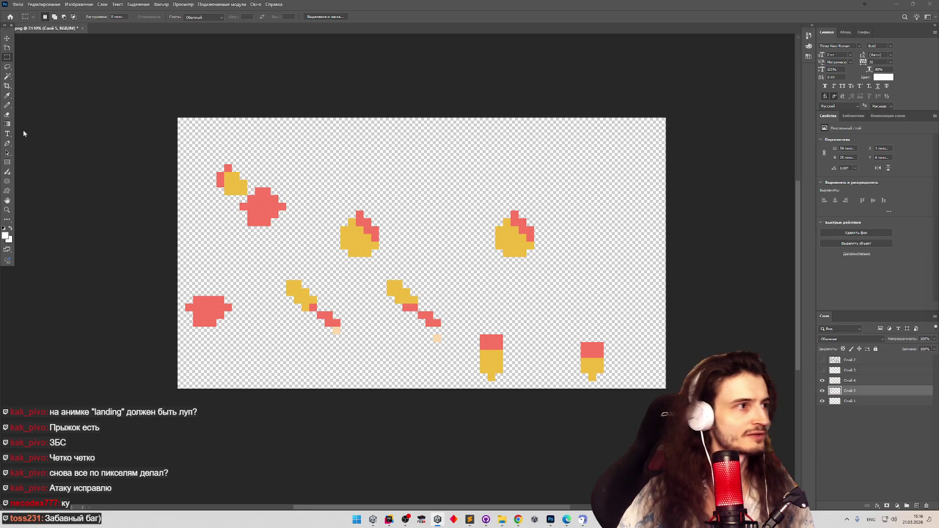
# Re-show the outline and white layers and marquee-select a 9×11 area at the right edge
pyautogui.click(7, 96)
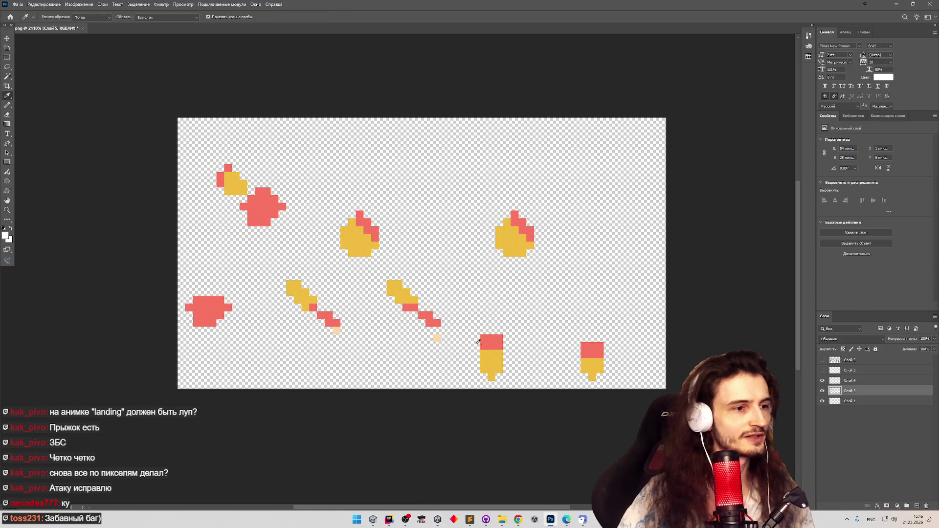
pyautogui.click(8, 105)
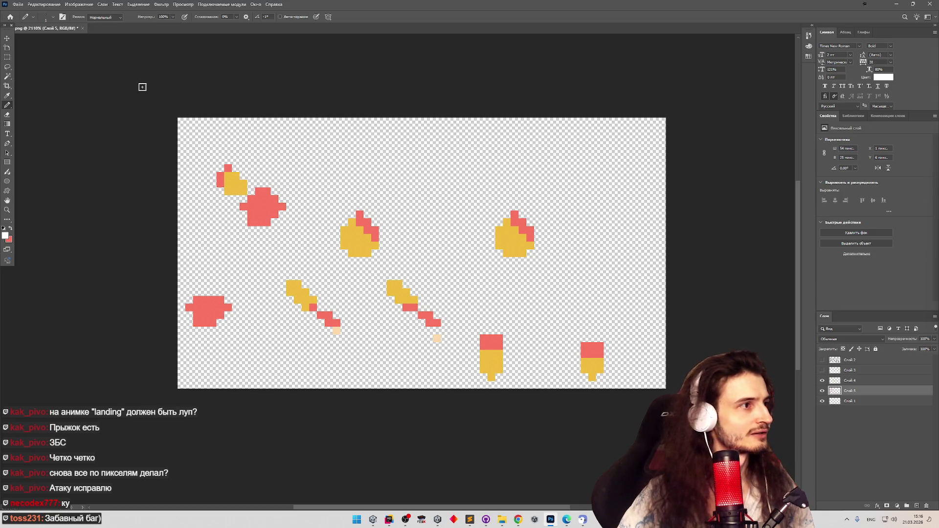
pyautogui.click(7, 58)
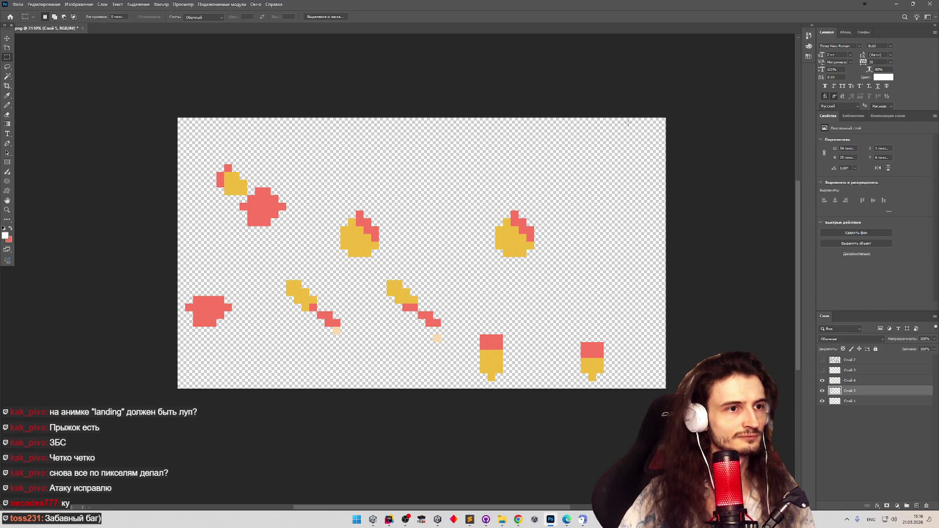
pyautogui.moveTo(631, 117); pyautogui.dragTo(691, 310)
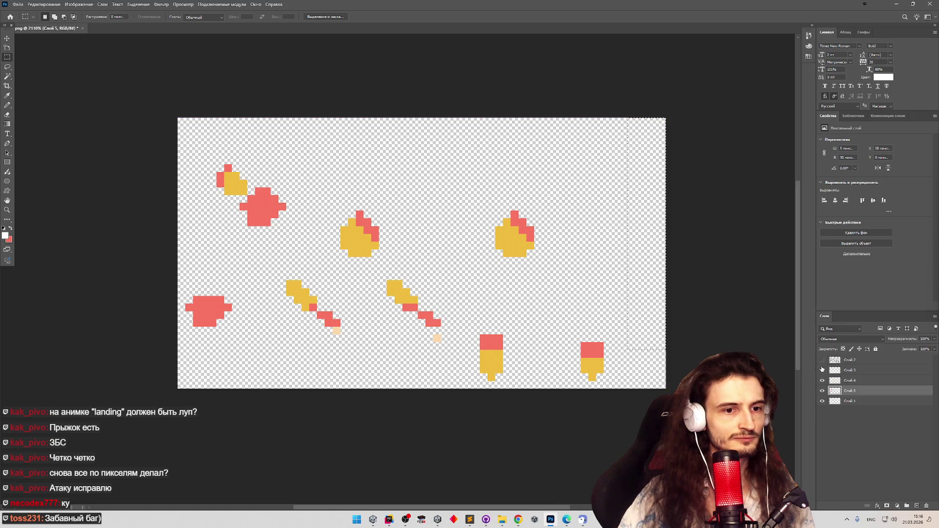
pyautogui.moveTo(822, 369); pyautogui.dragTo(822, 359)
pyautogui.moveTo(597, 179)
pyautogui.mouseDown()
pyautogui.moveTo(692, 233)
pyautogui.moveTo(705, 258)
pyautogui.mouseUp()
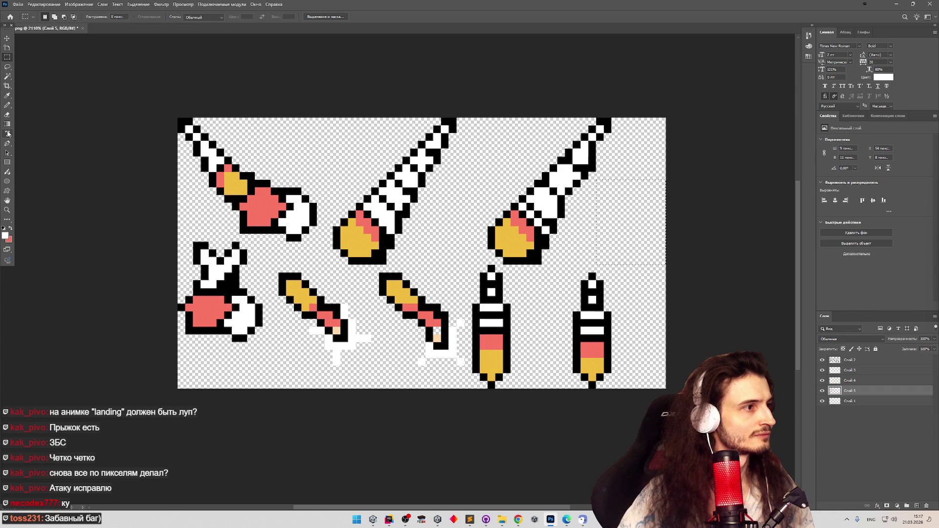
# Fill the selected area with salmon red sampled from a drill sprite
pyautogui.click(7, 220)
pyautogui.click(629, 248)
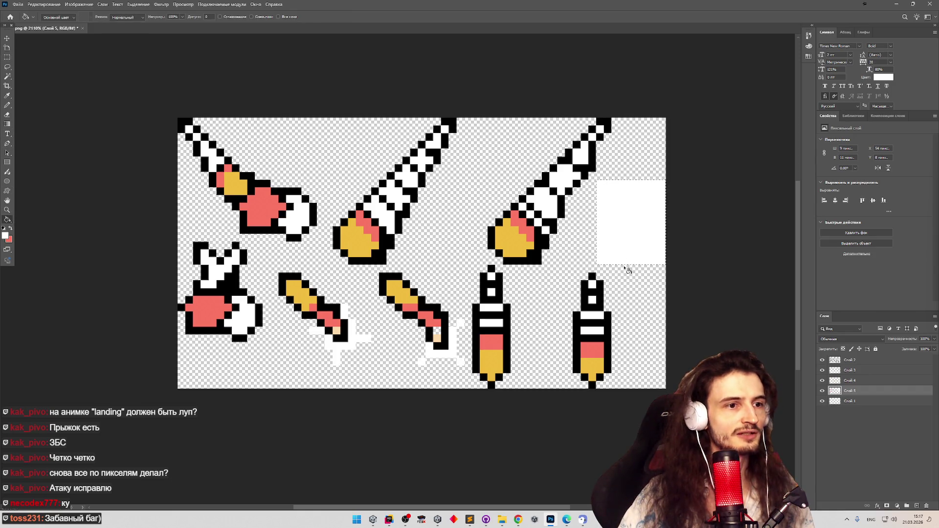
pyautogui.keyDown('alt'); pyautogui.click(593, 349); pyautogui.keyUp('alt')
pyautogui.hotkey('alt', 'BackSpace')
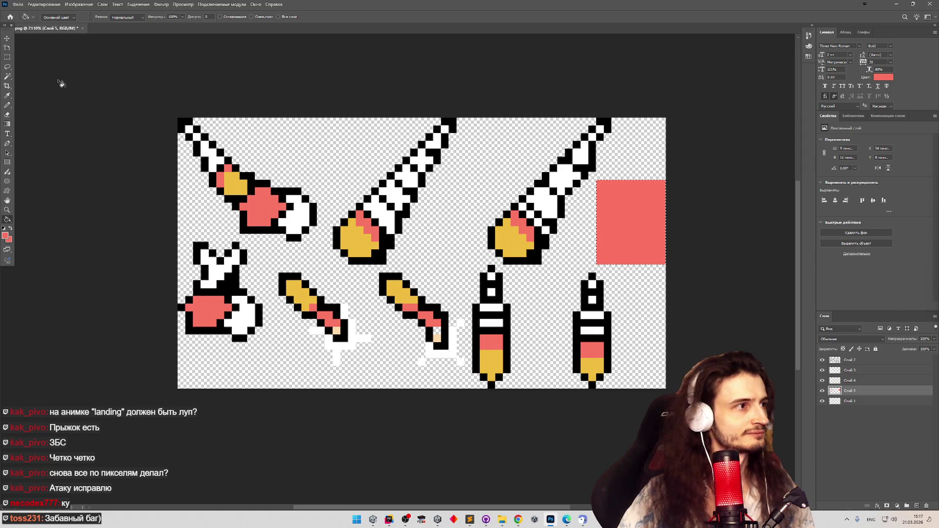
pyautogui.hotkey('ctrl', 's')
pyautogui.click(770, 309)
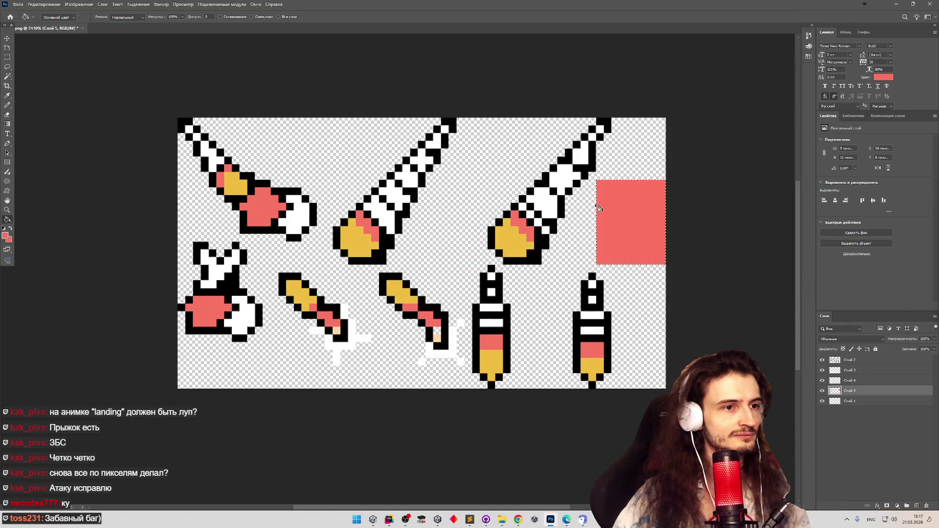
# Transform the red rectangle into a 7 px strip spanning the sheet's full height
pyautogui.hotkey('ctrl', 't')
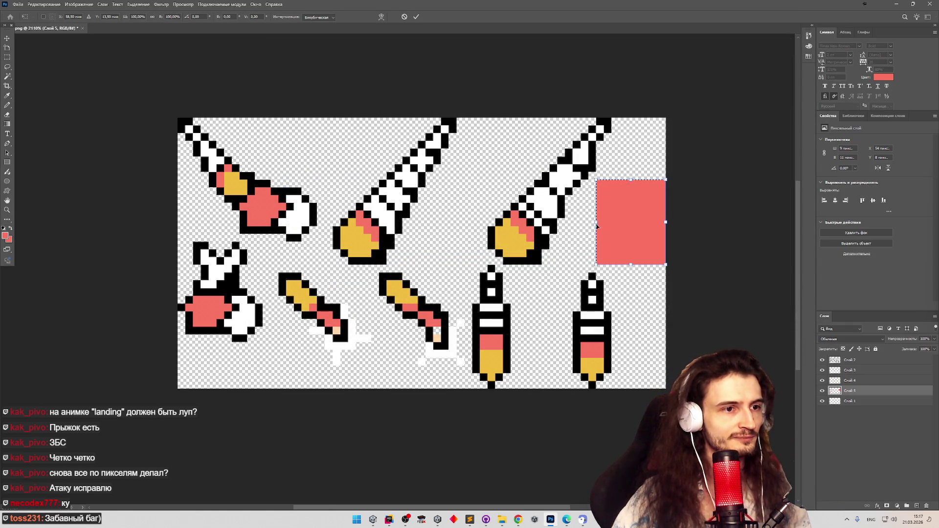
pyautogui.moveTo(596, 224); pyautogui.dragTo(635, 223)
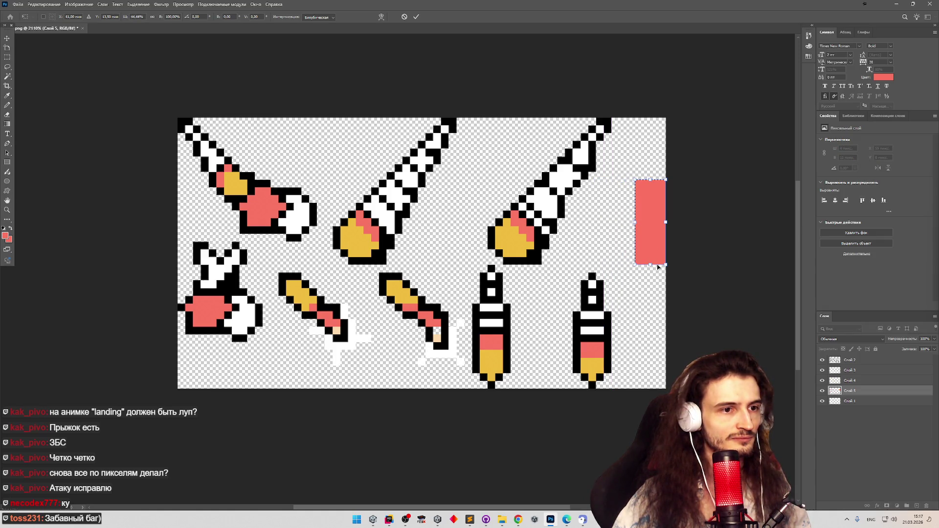
pyautogui.moveTo(656, 286)
pyautogui.mouseDown()
pyautogui.moveTo(655, 397)
pyautogui.moveTo(655, 389)
pyautogui.mouseUp()
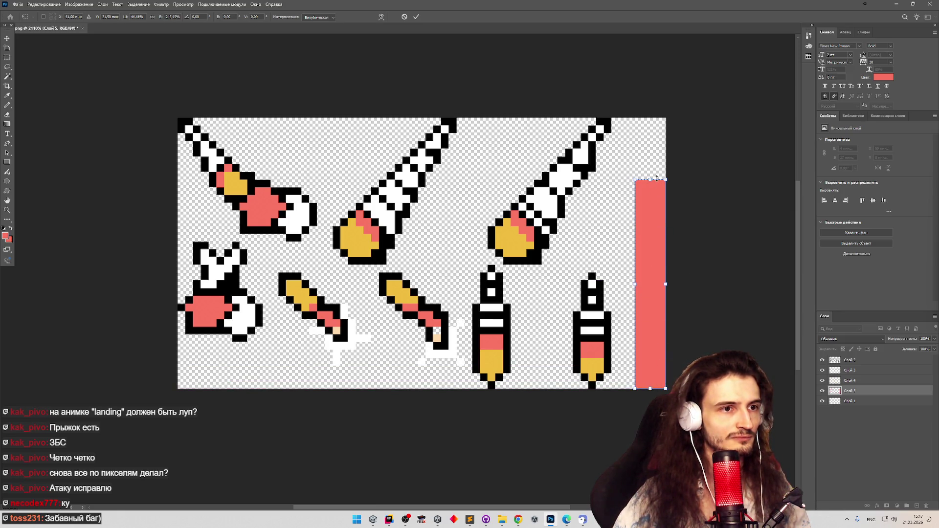
pyautogui.moveTo(656, 178); pyautogui.dragTo(658, 107)
# Apply the transform and Quick Export the sheet as PNG, replacing Drills.png, then return to Unity
pyautogui.hotkey('ctrl', 's')
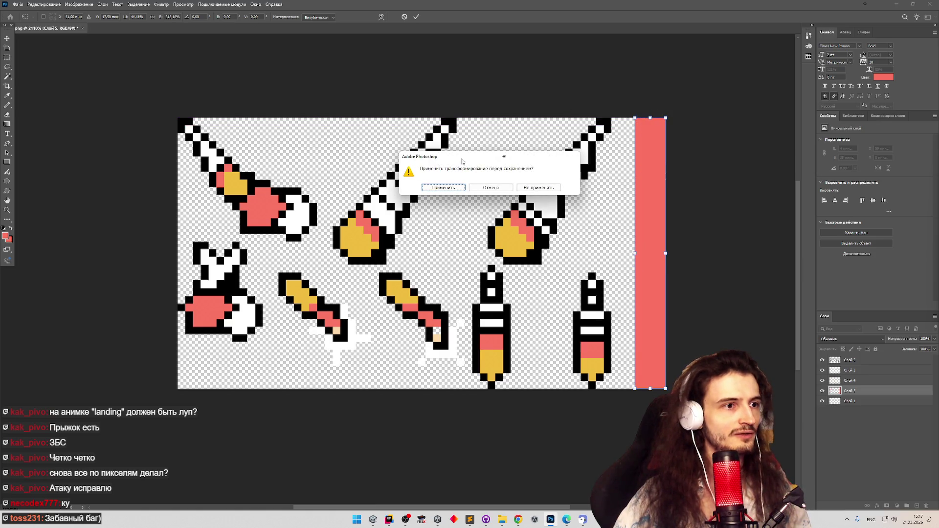
pyautogui.click(447, 189)
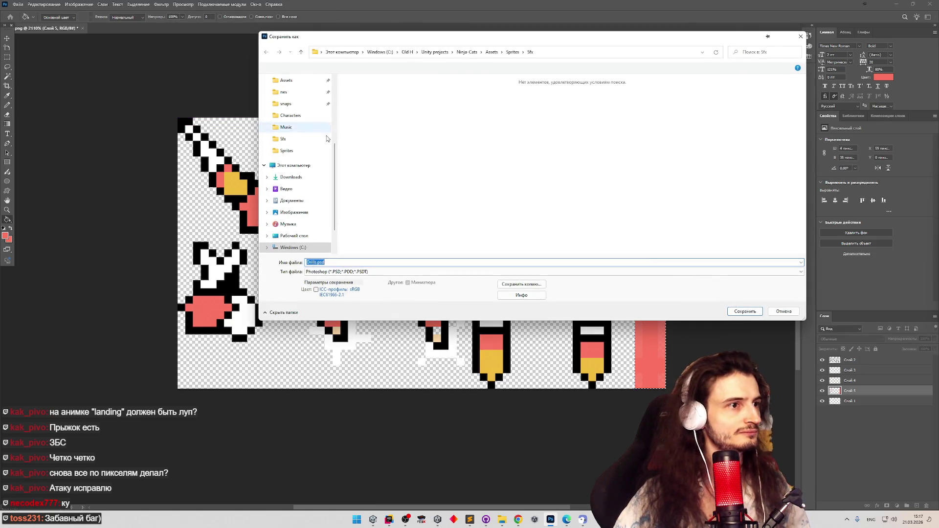
pyautogui.press('Escape')
pyautogui.press('g')
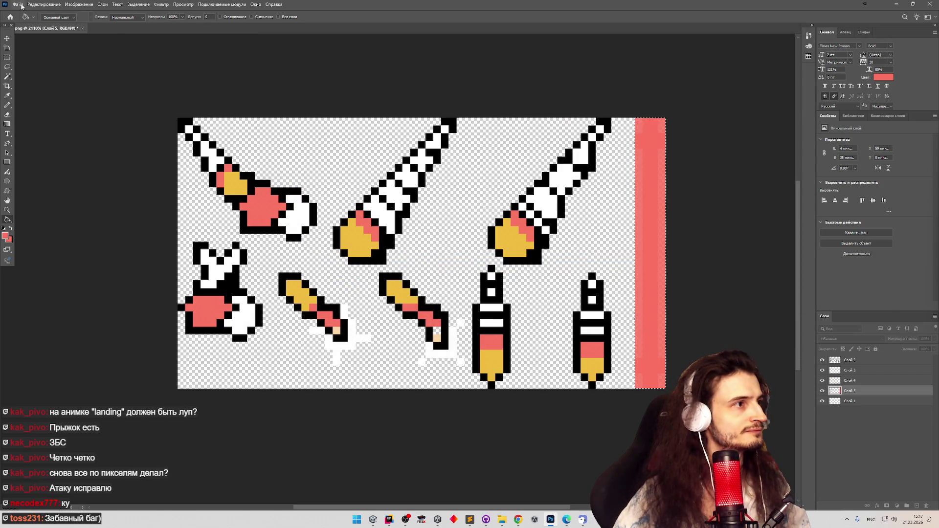
pyautogui.click(44, 4)
pyautogui.moveTo(72, 119)
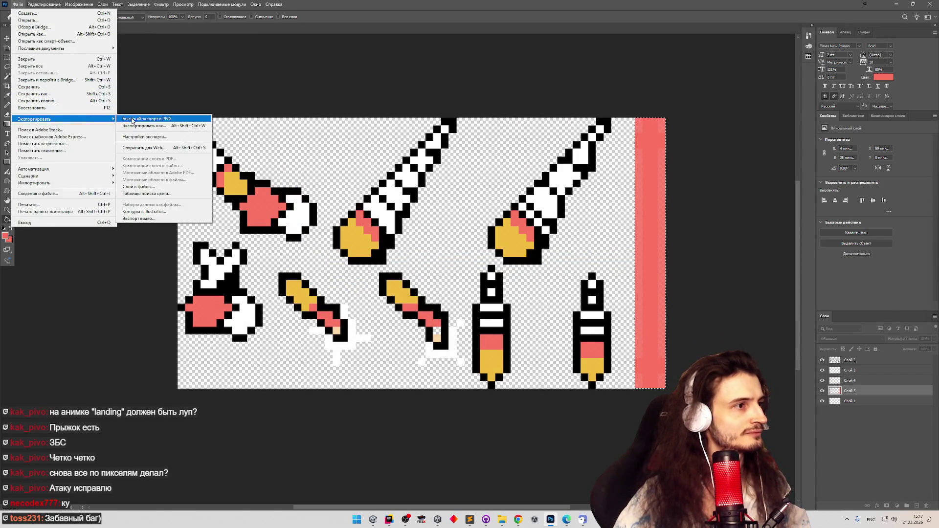
pyautogui.click(147, 118)
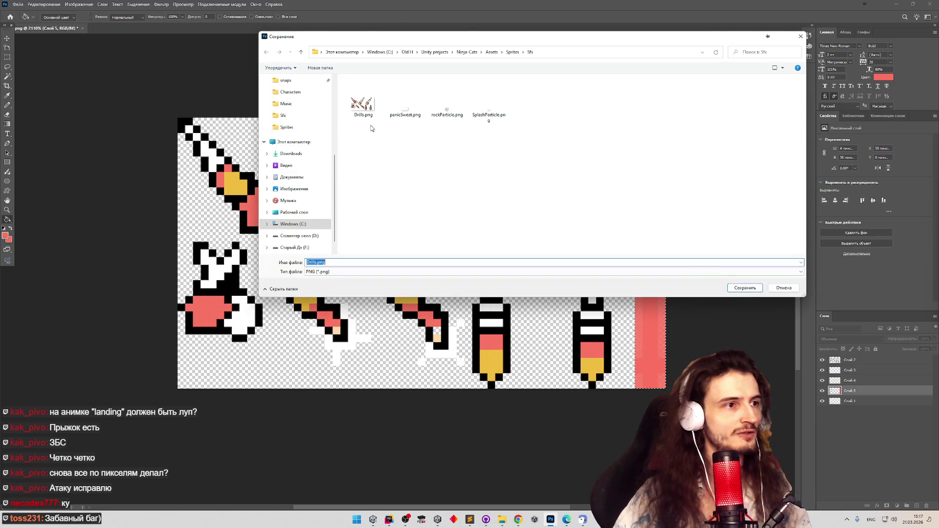
pyautogui.press('Return')
pyautogui.click(490, 259)
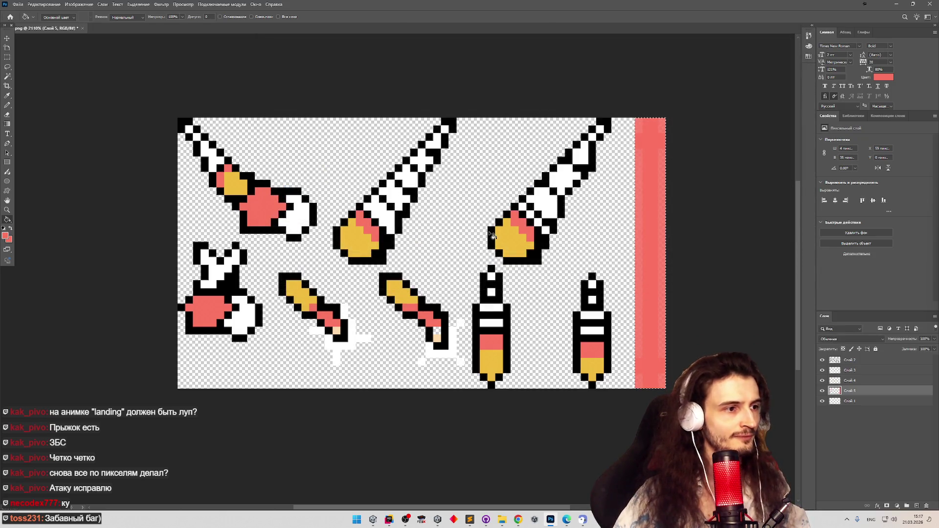
pyautogui.click(373, 519)
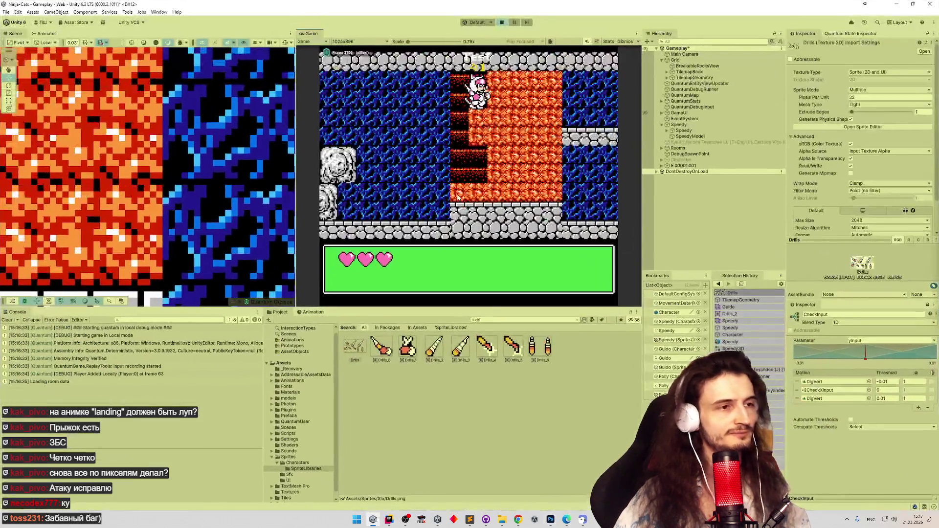
# Restart the game, enter the level and drill up through an orange block, then stop play
pyautogui.hotkey('ctrl', 'p')
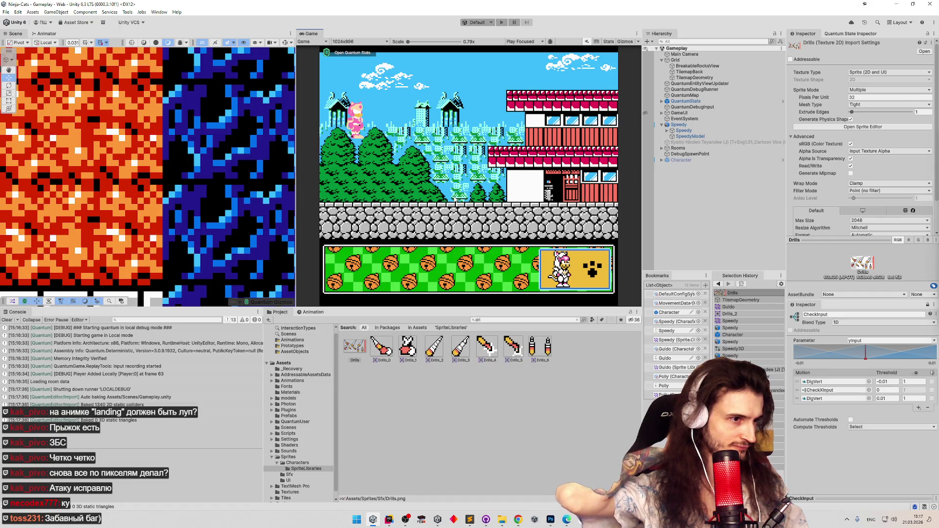
pyautogui.hotkey('ctrl', 'p')
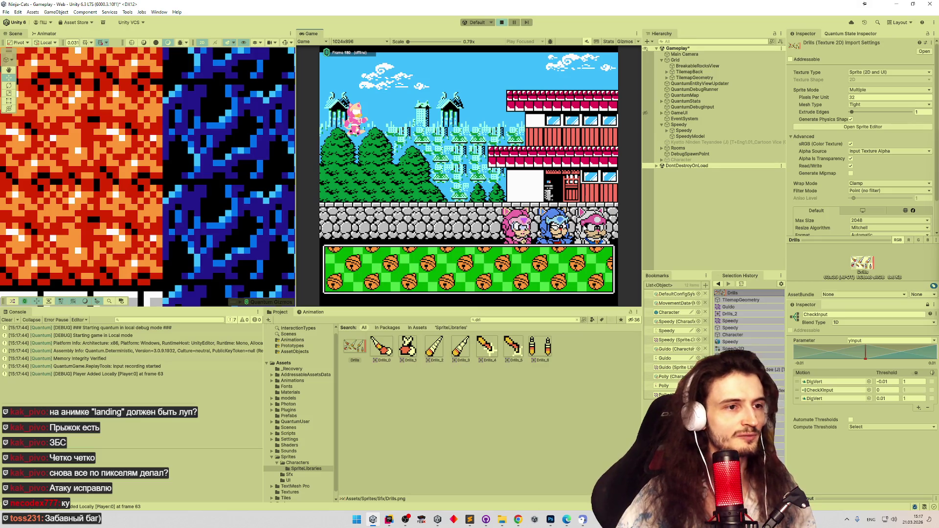
pyautogui.click(594, 274)
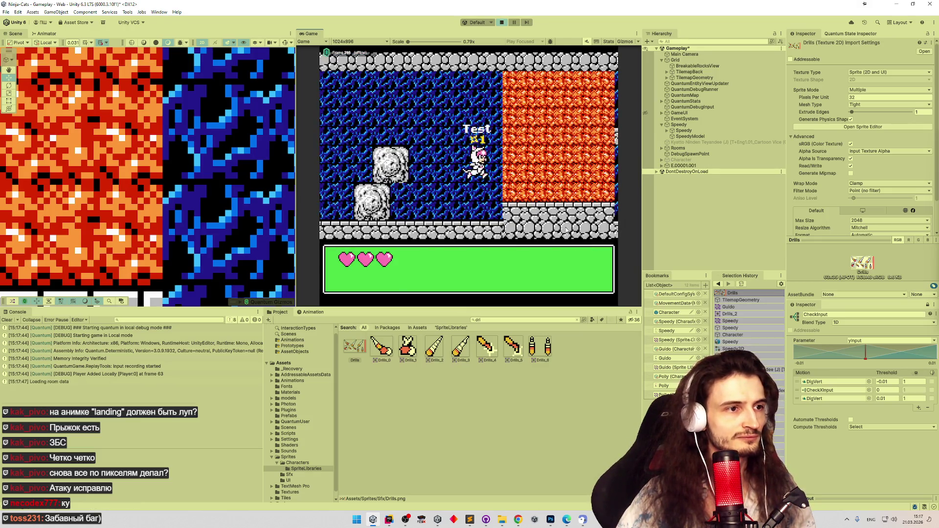
pyautogui.press('Up')
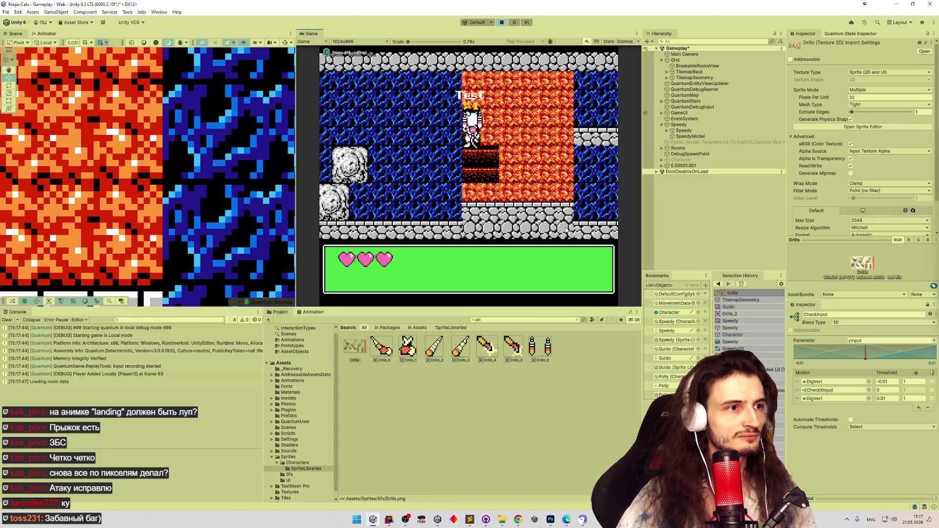
pyautogui.hotkey('ctrl', 'p')
# Reimport the Drills sprite sheet and start play mode again to retest
pyautogui.rightClick(354, 348)
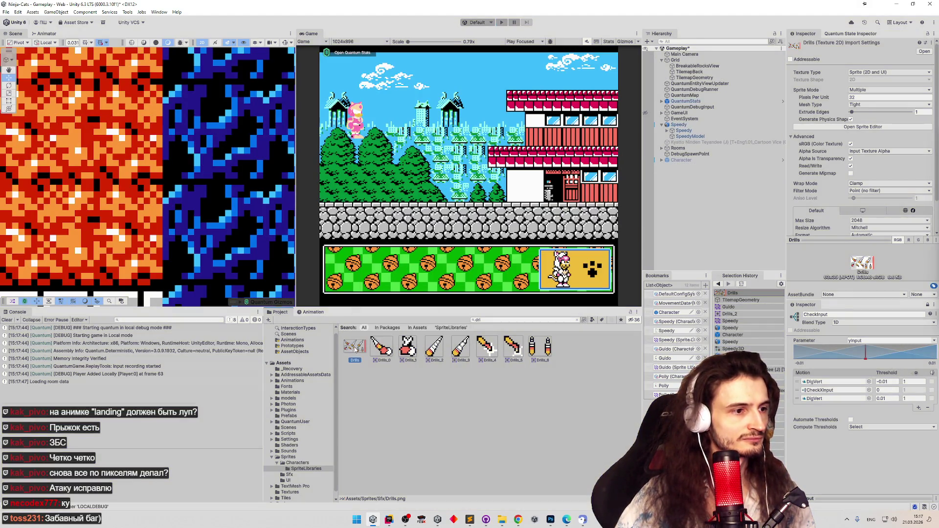
pyautogui.rightClick(354, 348)
pyautogui.click(376, 322)
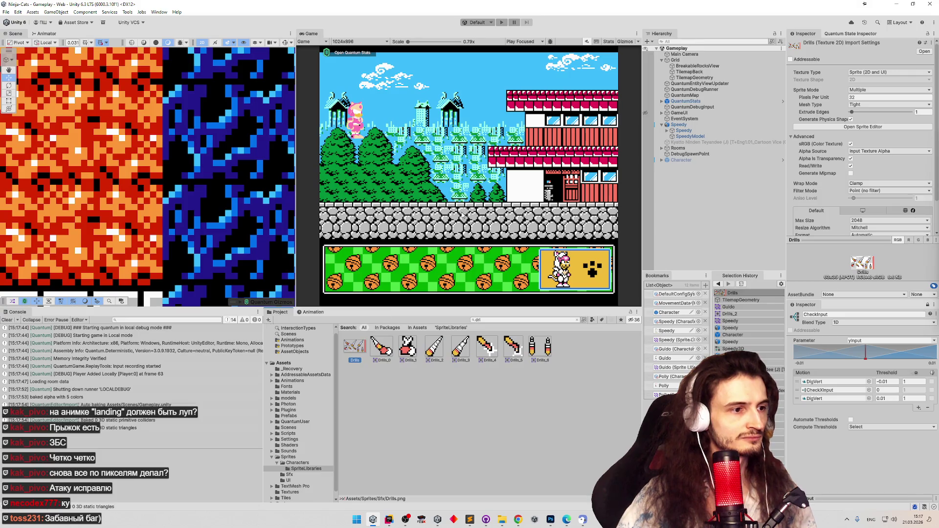
pyautogui.hotkey('ctrl', 'p')
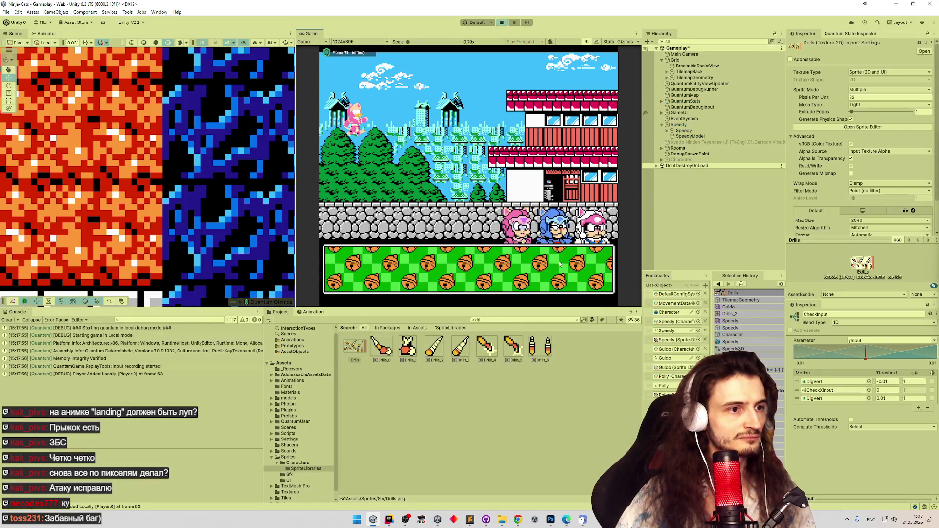
# Climb the orange wall and drill right and down through it, then stop play
pyautogui.press('Right')
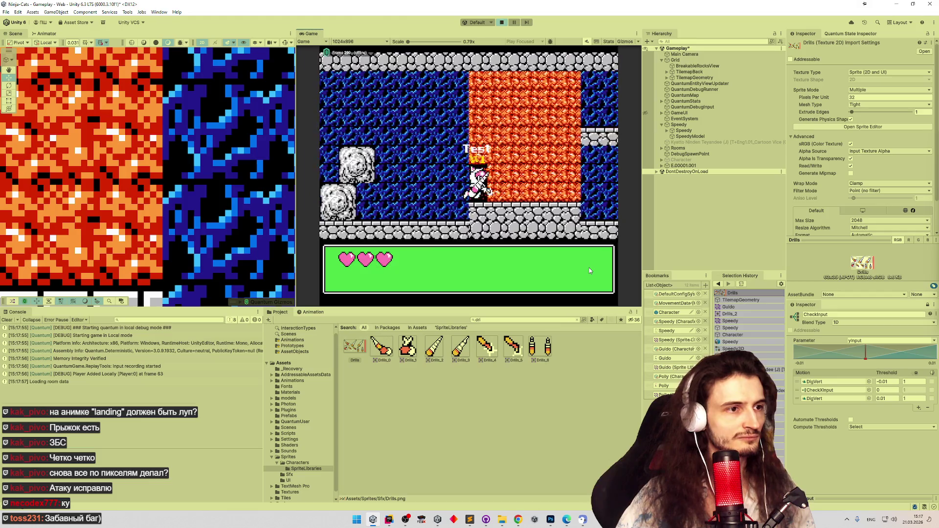
pyautogui.press('Up')
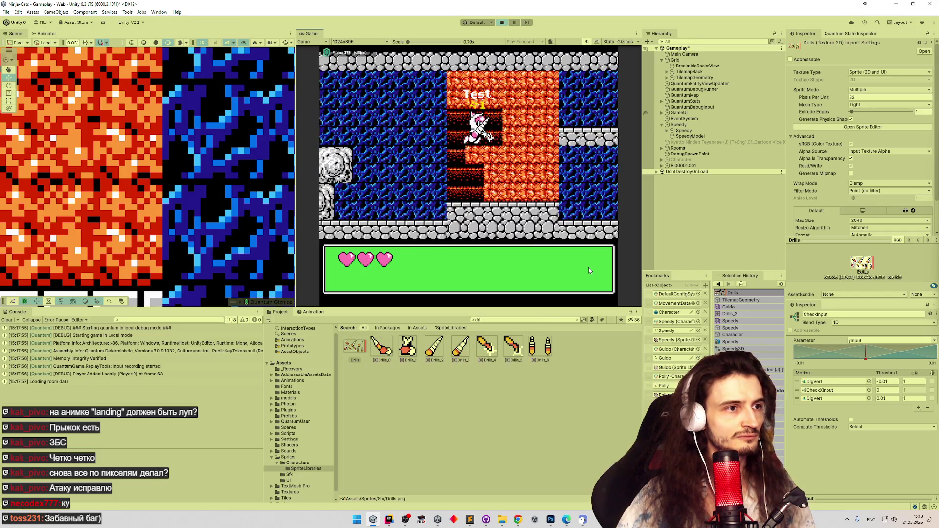
pyautogui.press('Right')
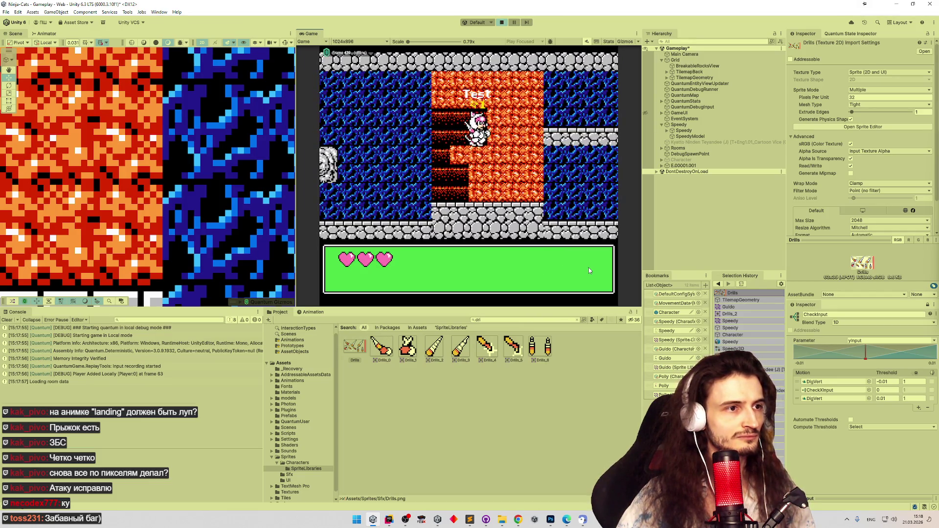
pyautogui.press('Right')
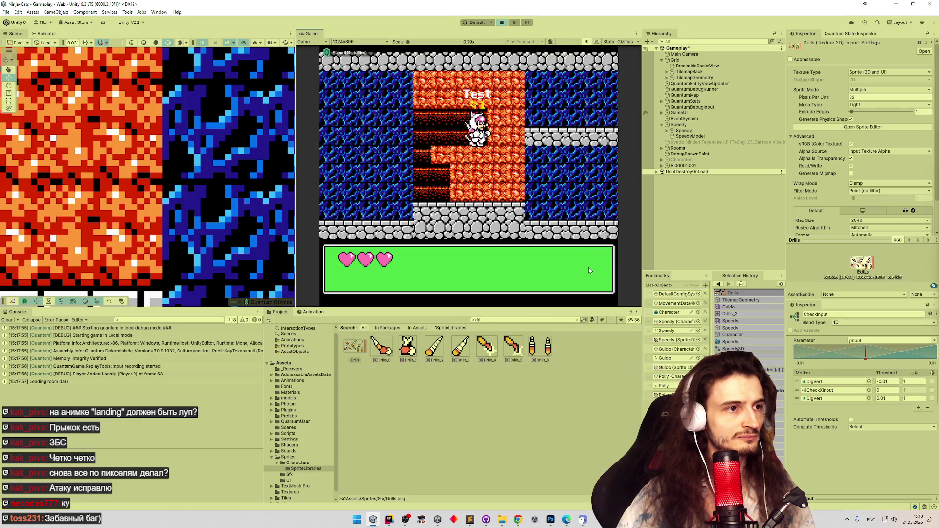
pyautogui.press('Down')
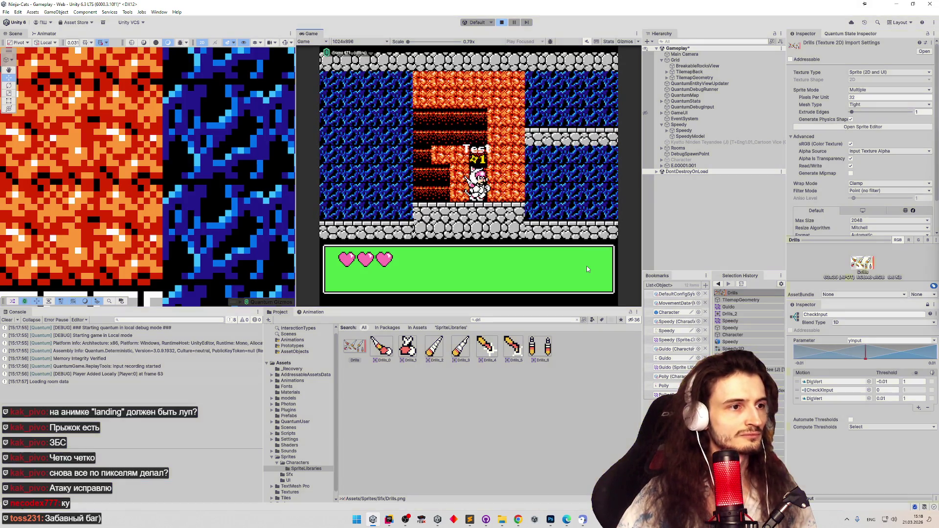
pyautogui.hotkey('ctrl', 'p')
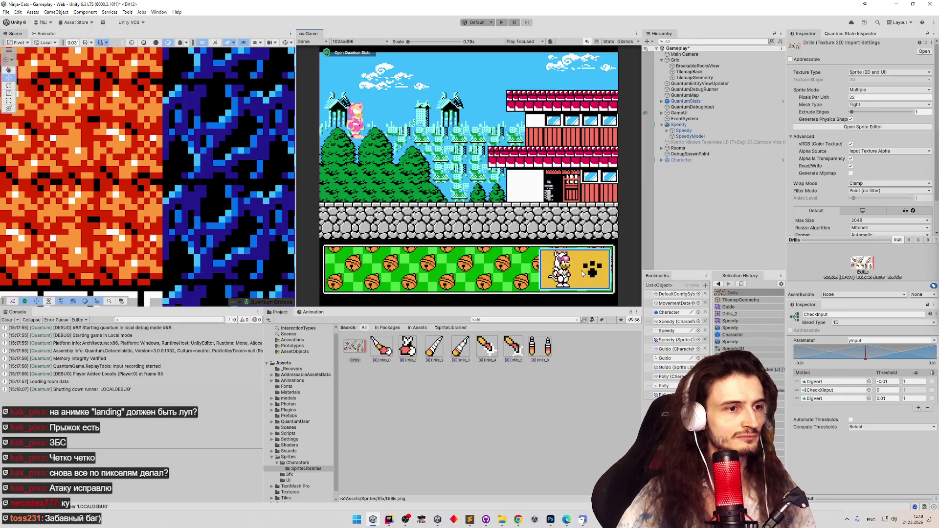
# Replay with the blue character, drilling tunnels right and upward through the orange wall, then stop
pyautogui.hotkey('ctrl', 'p')
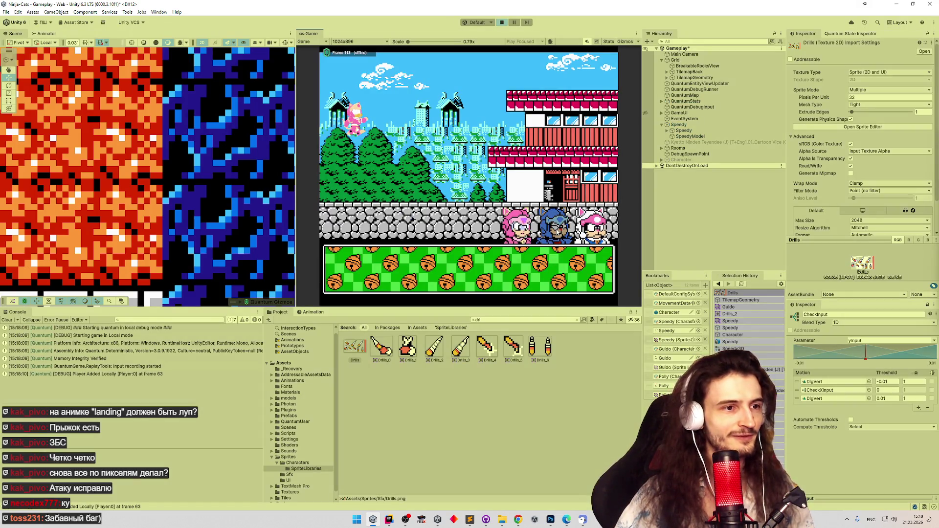
pyautogui.press('Return')
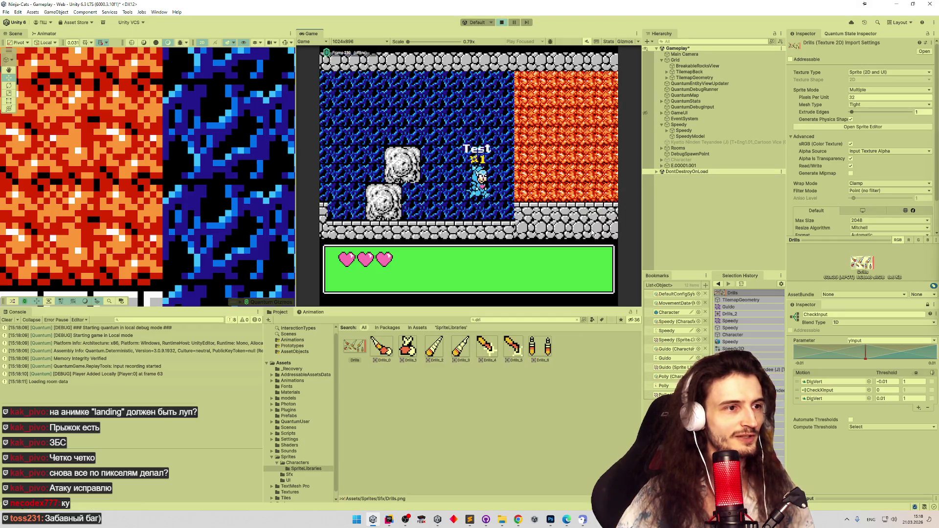
pyautogui.press('Right')
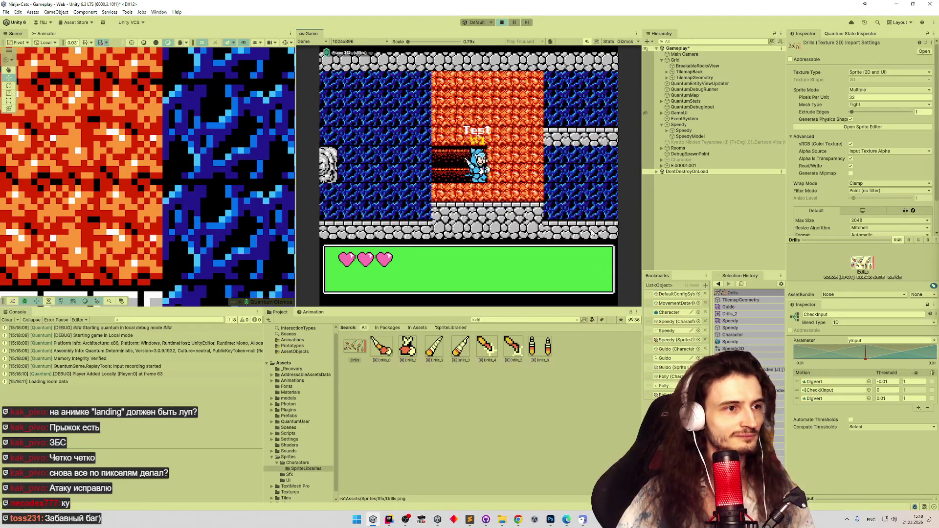
pyautogui.press('Right')
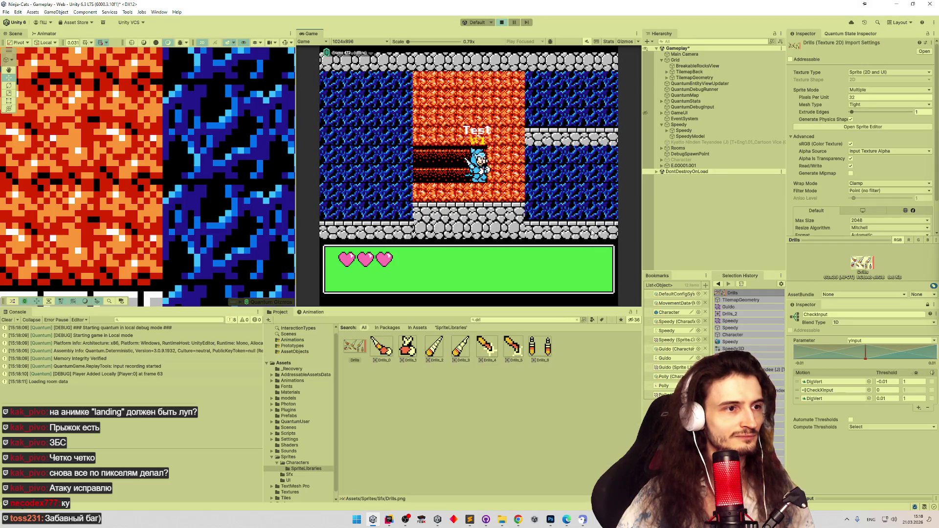
pyautogui.press('Left')
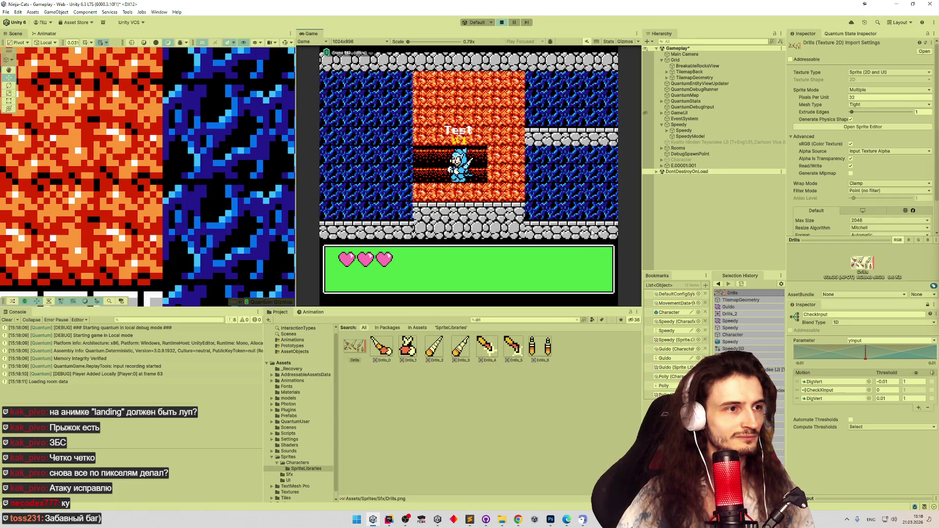
pyautogui.press('Right')
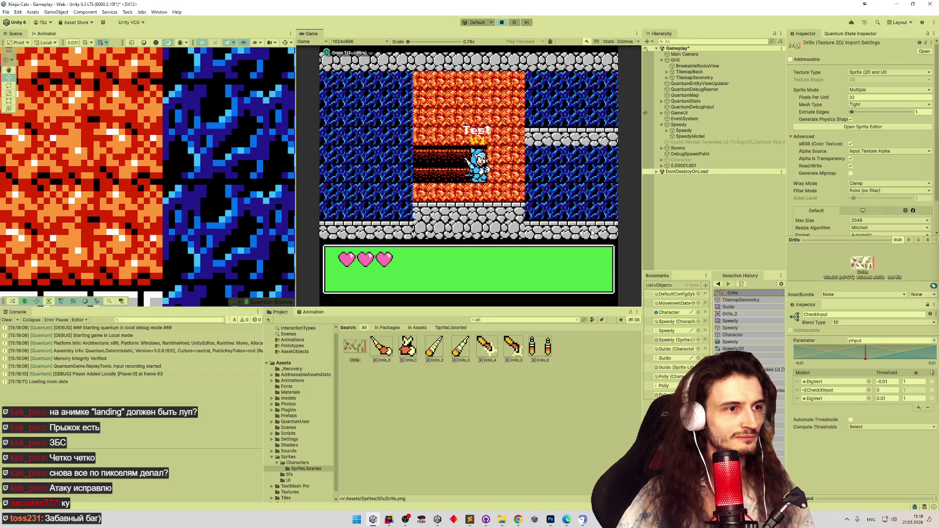
pyautogui.press('Up')
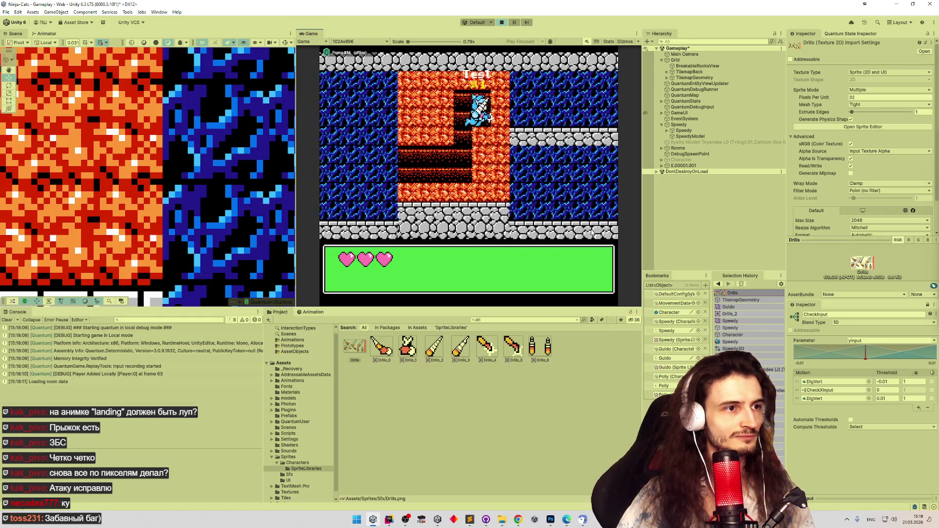
pyautogui.press('Down')
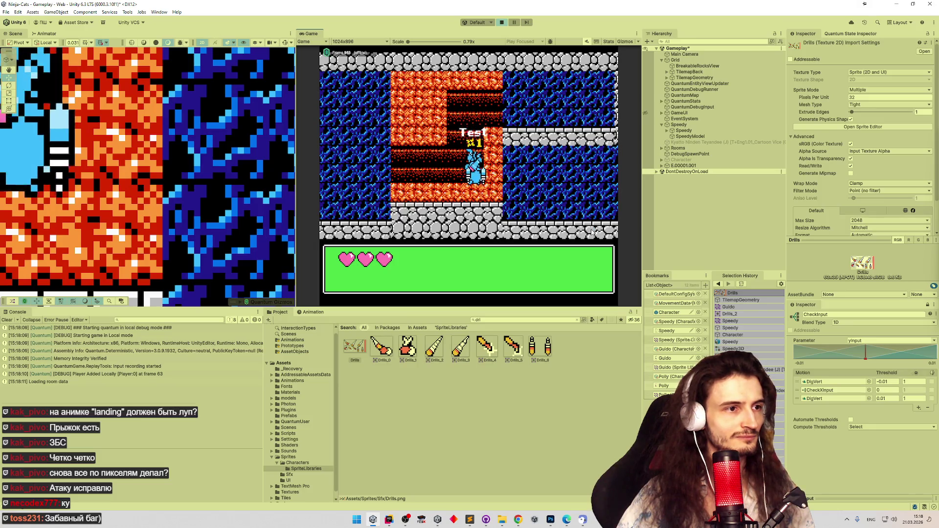
pyautogui.press('Up')
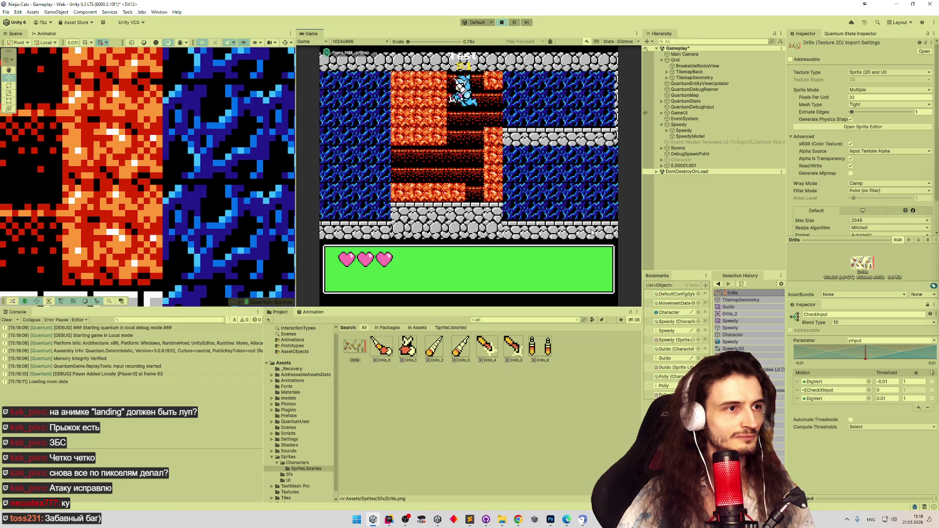
pyautogui.press('Left')
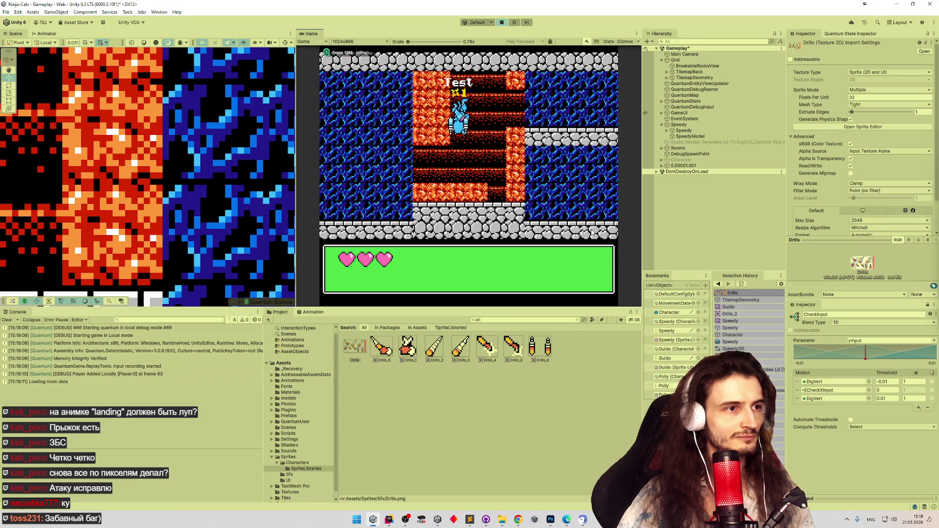
pyautogui.press('Left')
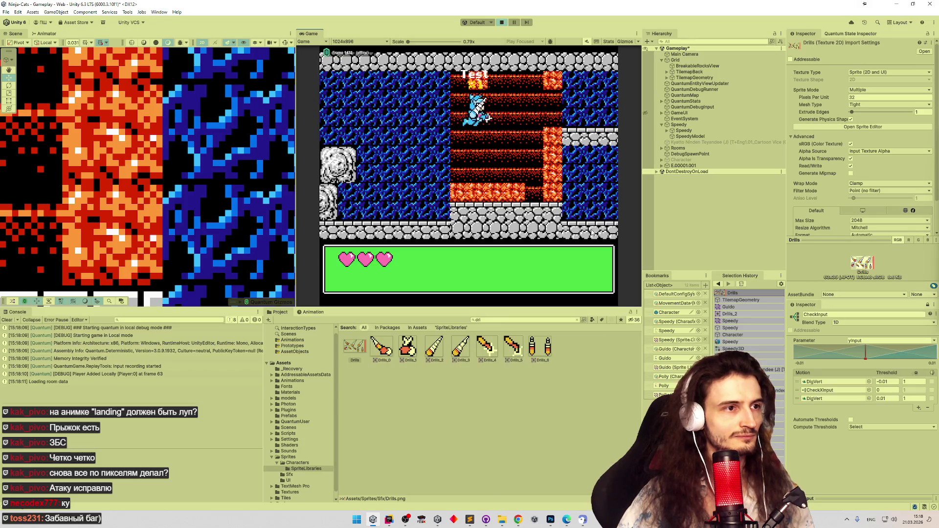
pyautogui.hotkey('ctrl', 'p')
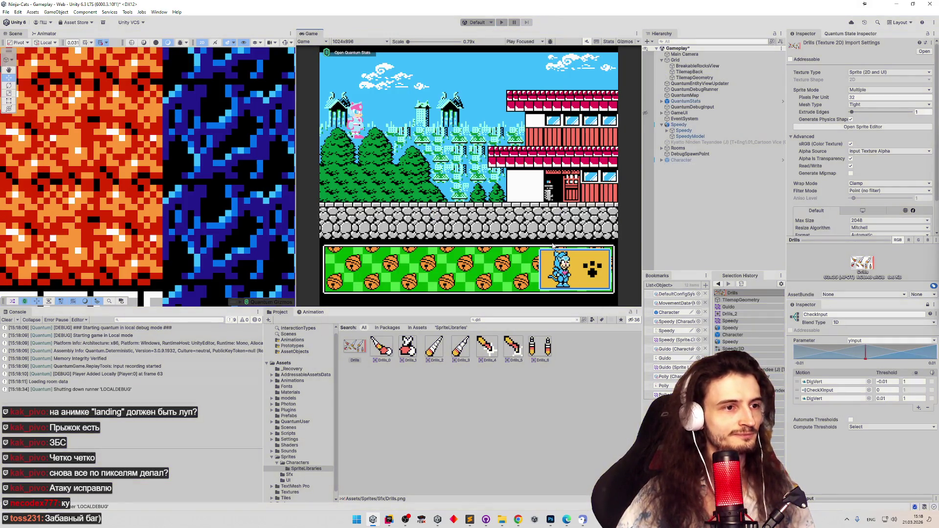
# Play the level and dig up and right through the orange block, then stop
pyautogui.hotkey('ctrl', 'p')
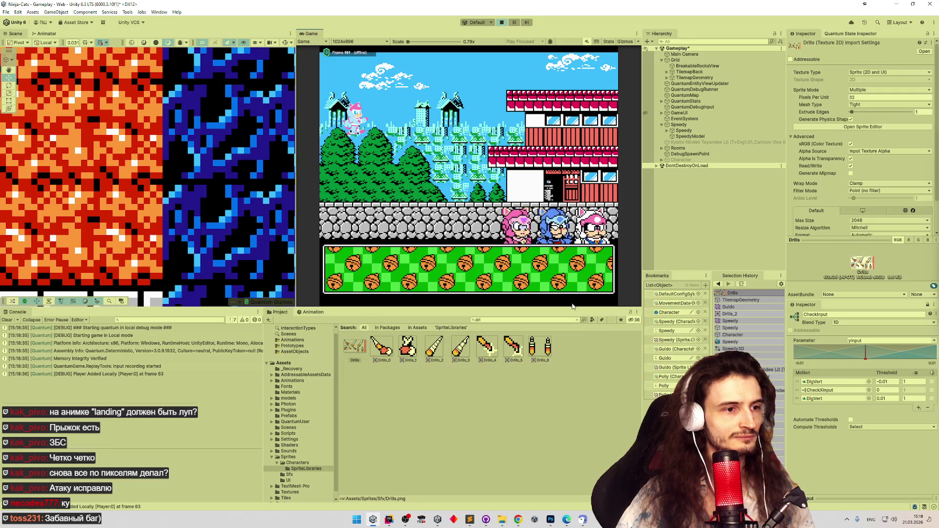
pyautogui.click(592, 272)
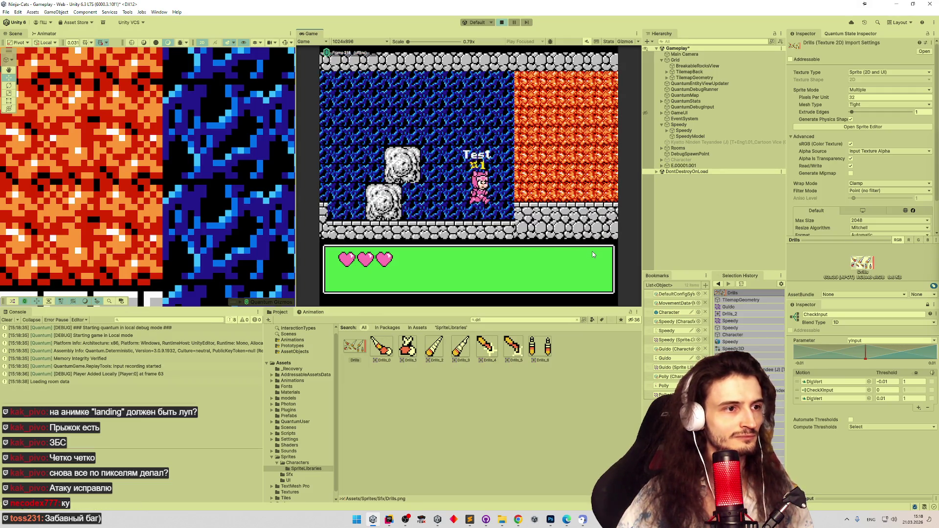
pyautogui.press('Right')
pyautogui.press('Up')
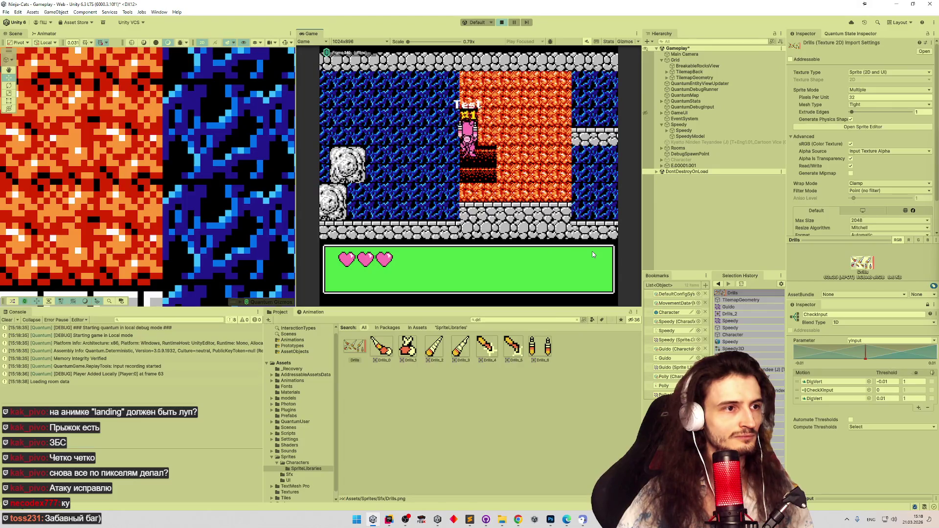
pyautogui.press('Right')
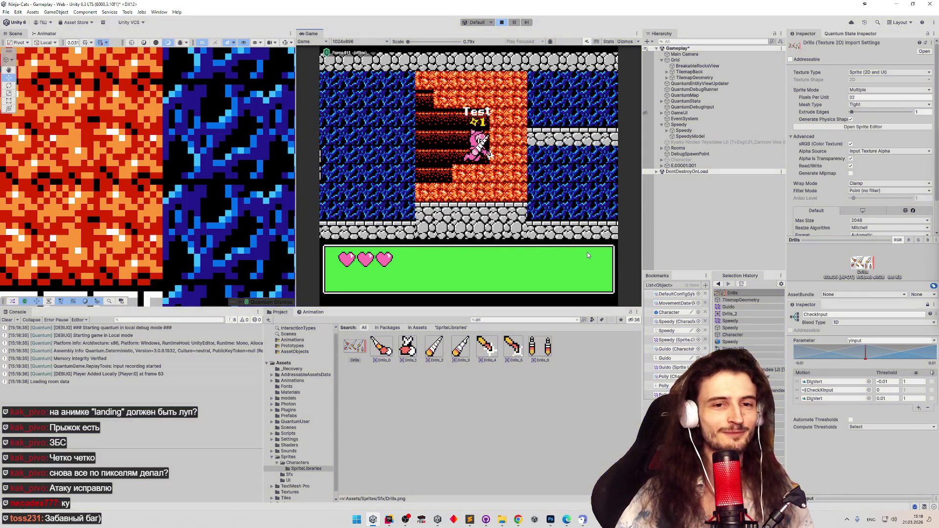
pyautogui.hotkey('ctrl', 'p')
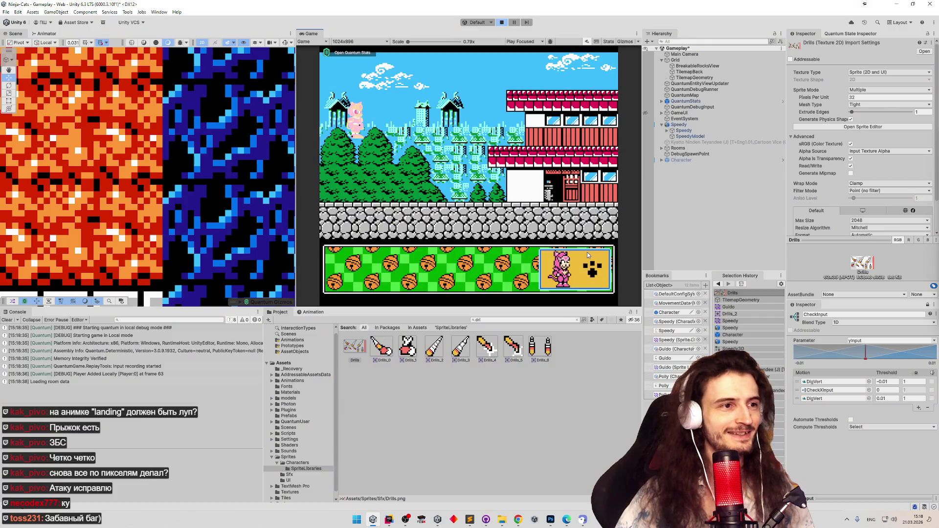
# Restart play, recolour the third bottle orange in the palette, and enter the cave room
pyautogui.hotkey('ctrl', 'p')
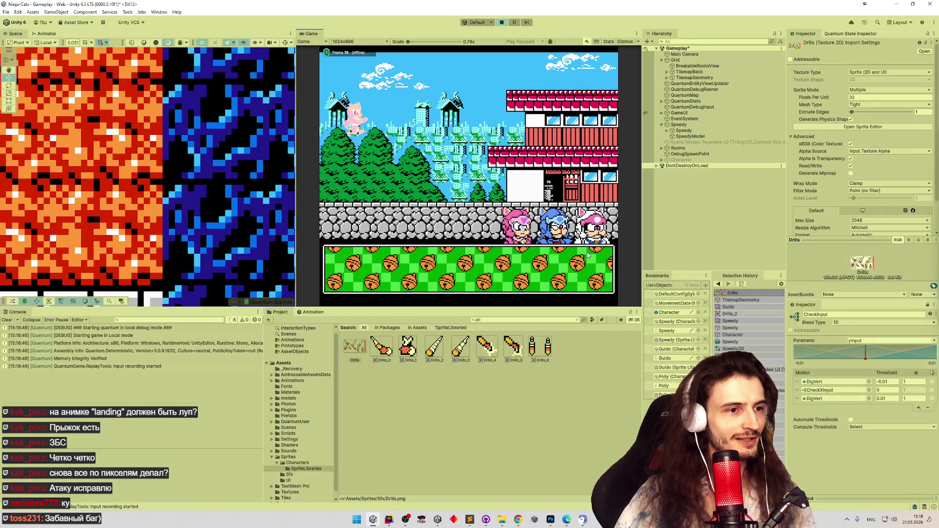
pyautogui.click(363, 276)
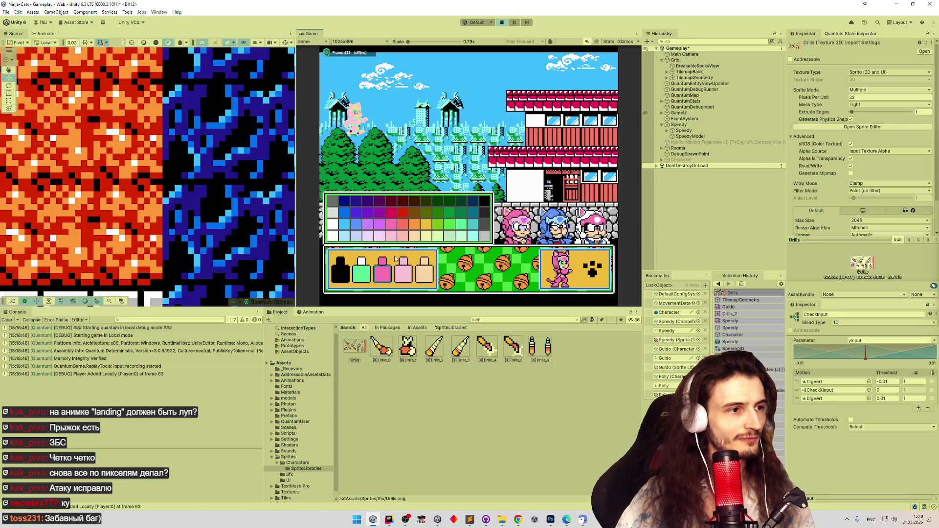
pyautogui.click(417, 228)
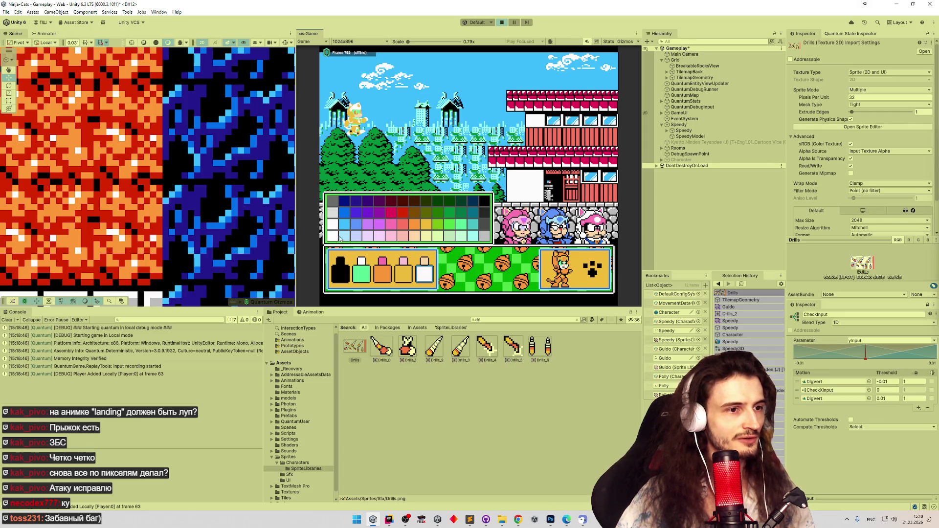
pyautogui.click(595, 271)
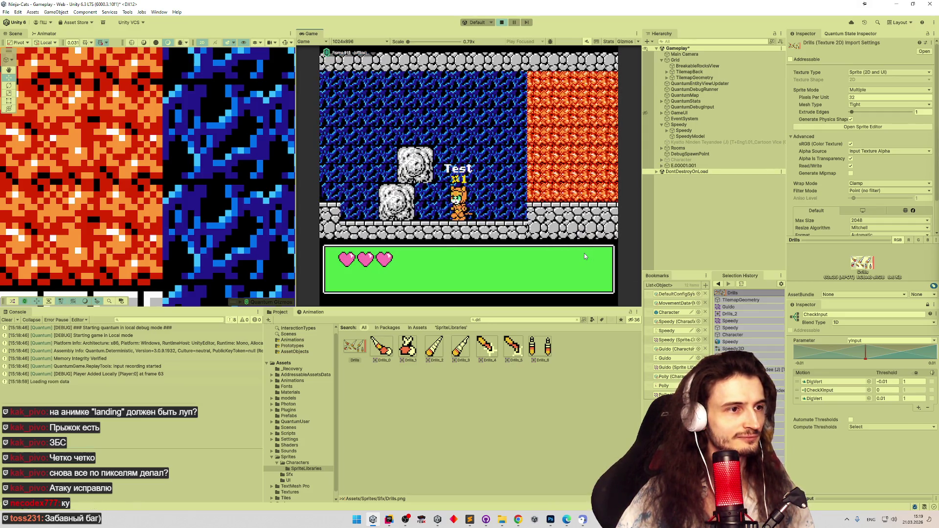
# Drill the orange character up, right and left through the orange wall
pyautogui.press('Right')
pyautogui.press('Up')
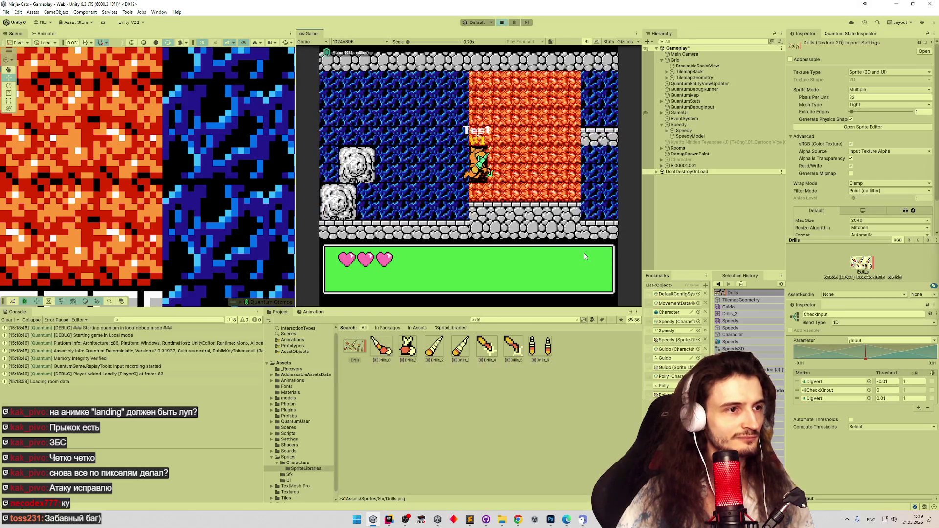
pyautogui.press('Right')
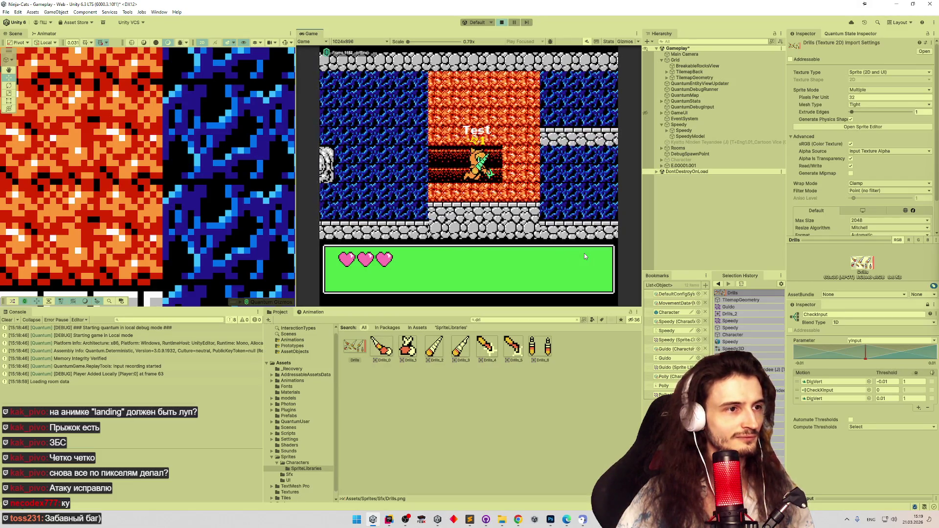
pyautogui.press('Up')
pyautogui.press('Right')
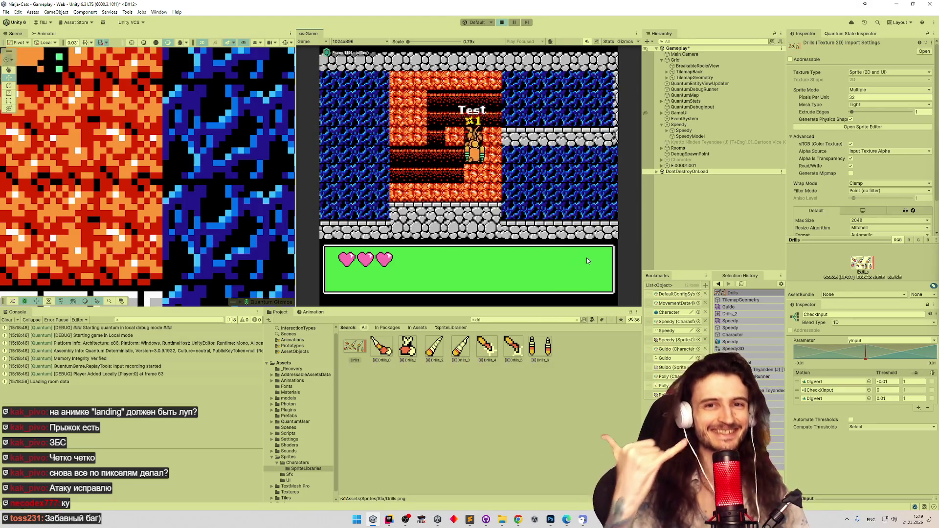
pyautogui.press('Left')
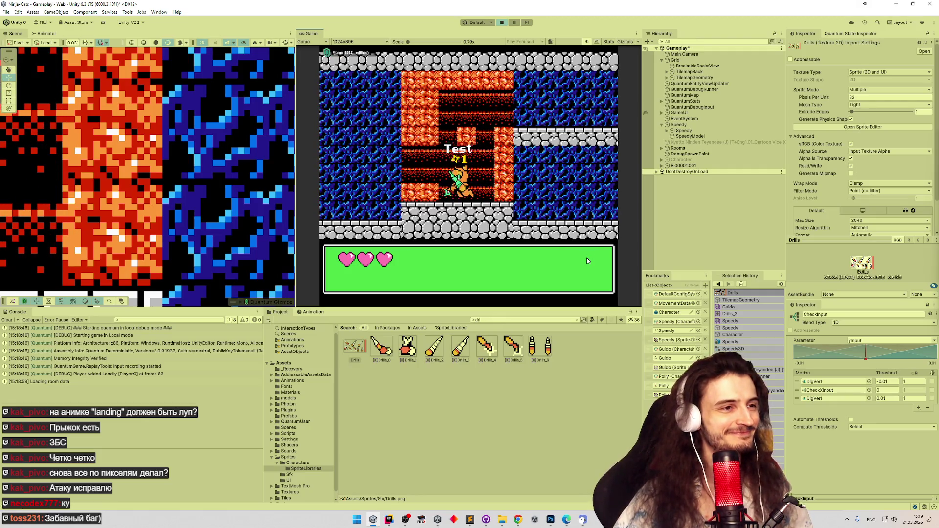
pyautogui.press('Left')
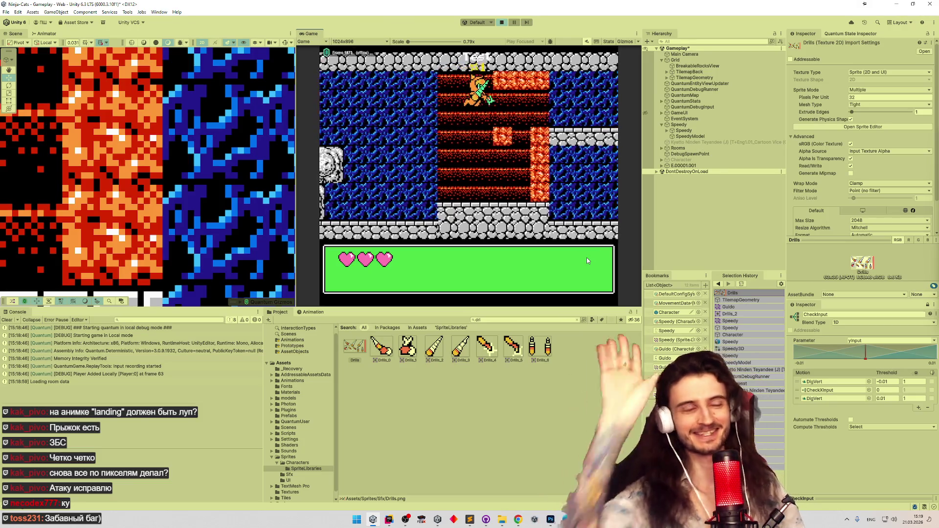
# Climb and re-drill the vertical shaft, step onto the floor, then exit play mode
pyautogui.press('Up')
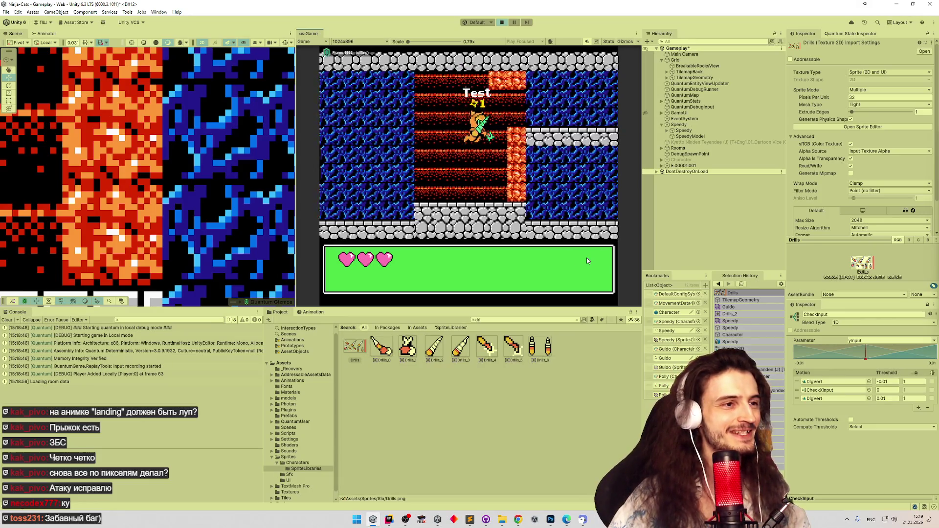
pyautogui.press('Right')
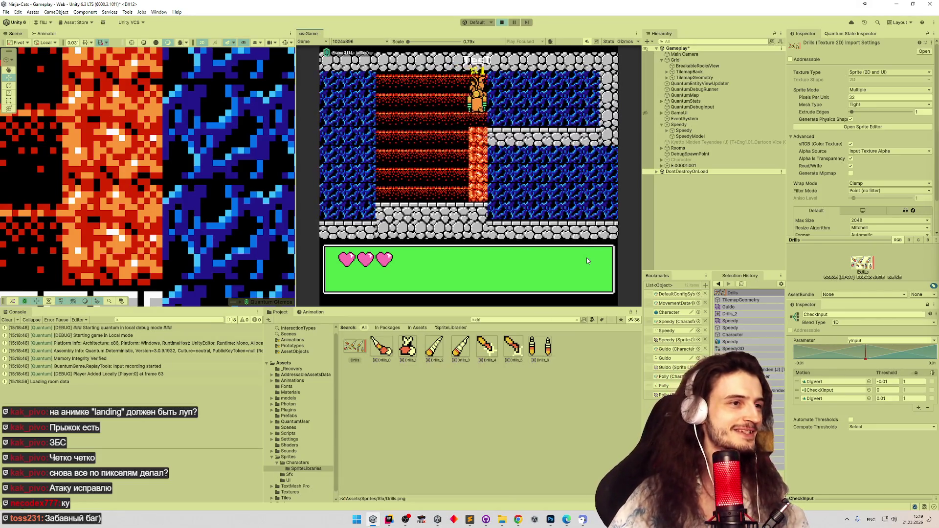
pyautogui.press('Down')
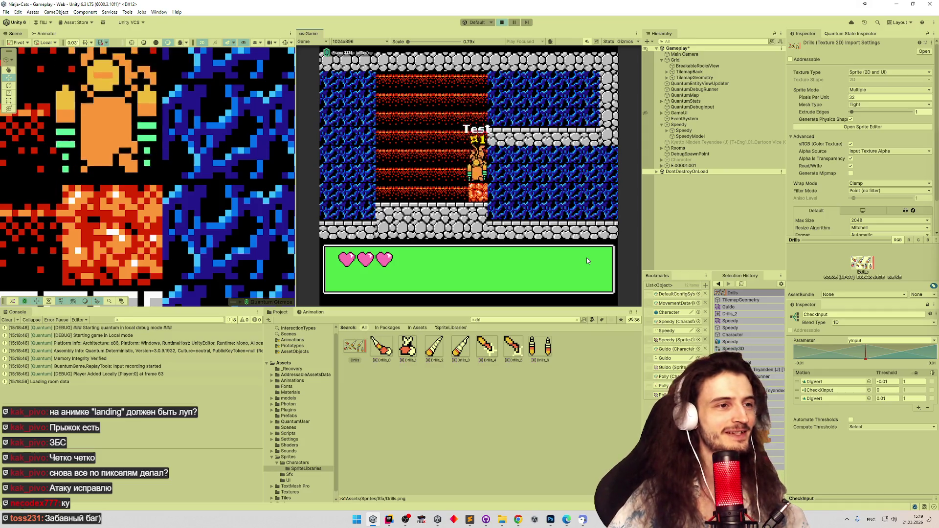
pyautogui.press('Up')
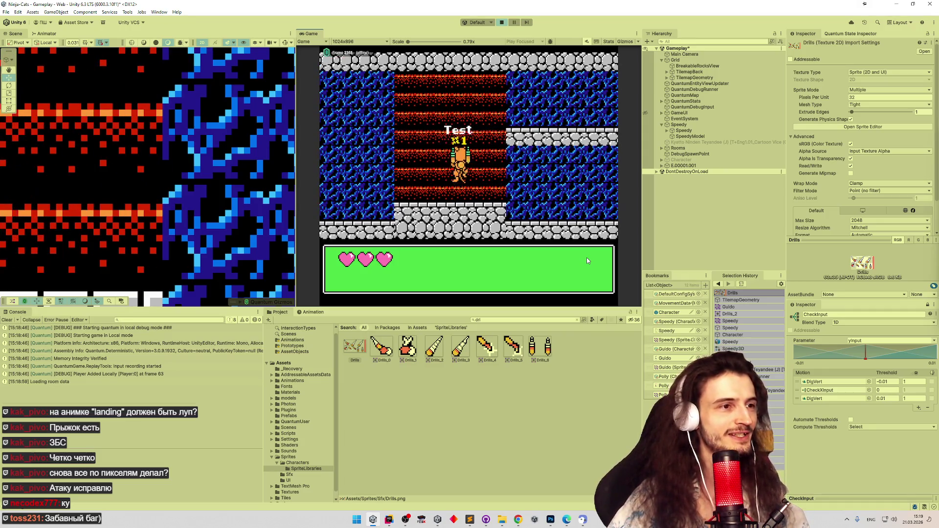
pyautogui.press('Right')
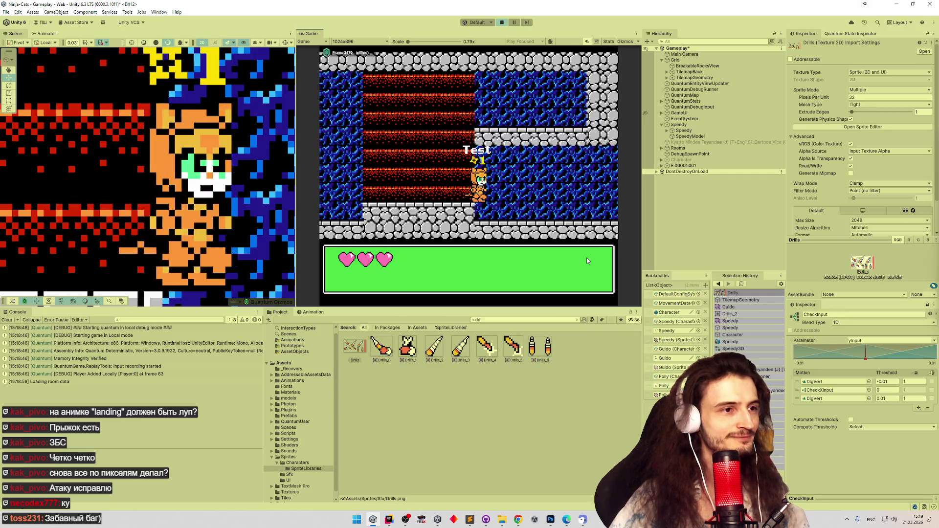
pyautogui.hotkey('ctrl', 'p')
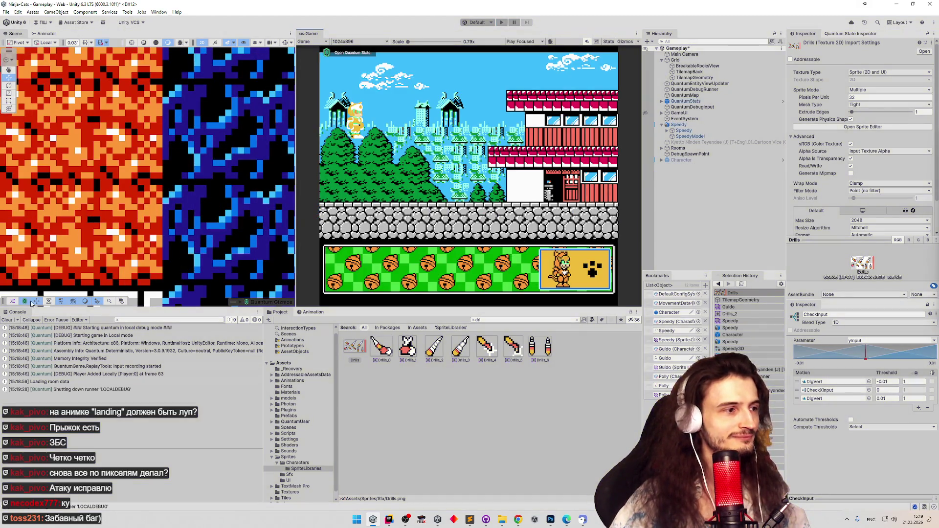
# Clear the Console, review CharacterData.cs in Rider, and return to Unity
pyautogui.click(6, 320)
pyautogui.click(396, 518)
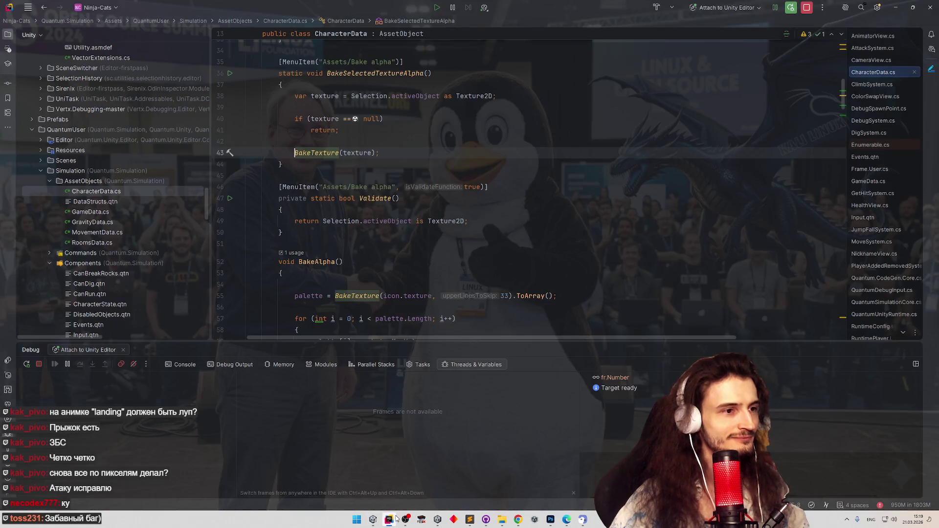
pyautogui.hotkey('alt', 'Tab')
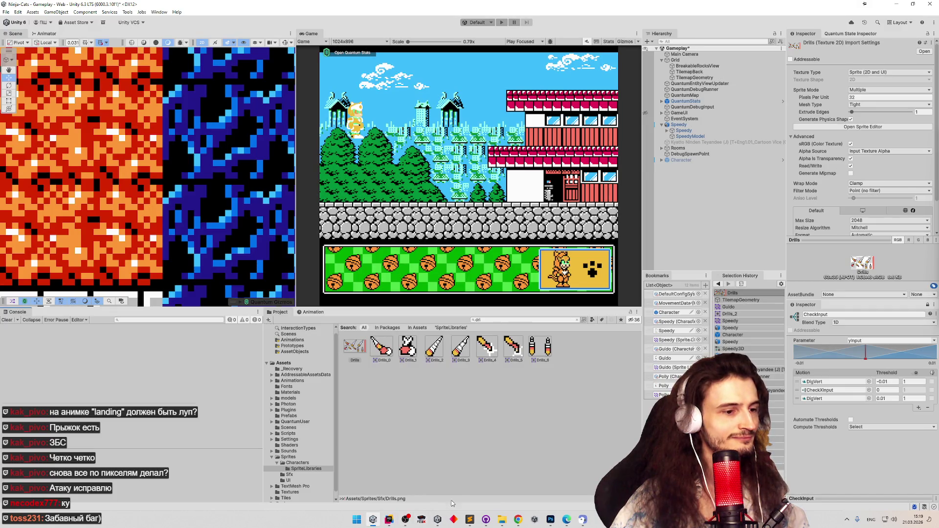
pyautogui.click(389, 519)
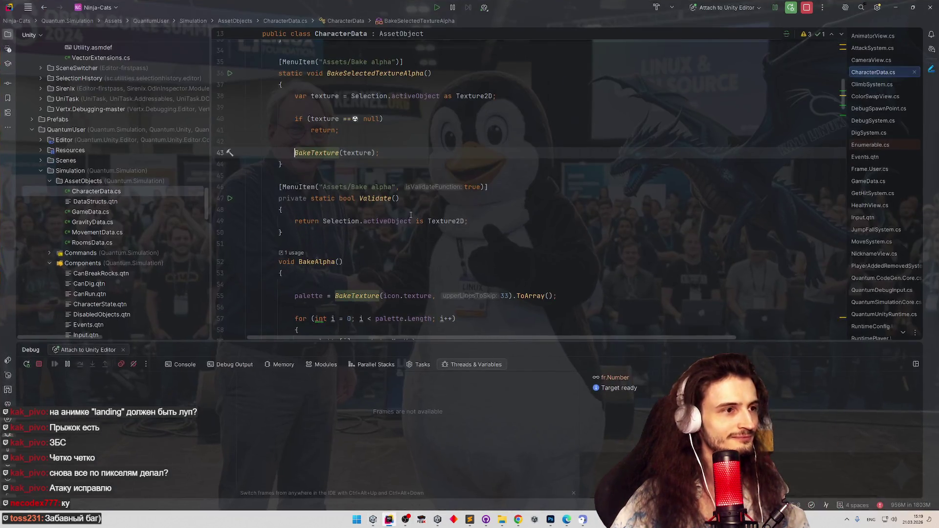
pyautogui.click(391, 516)
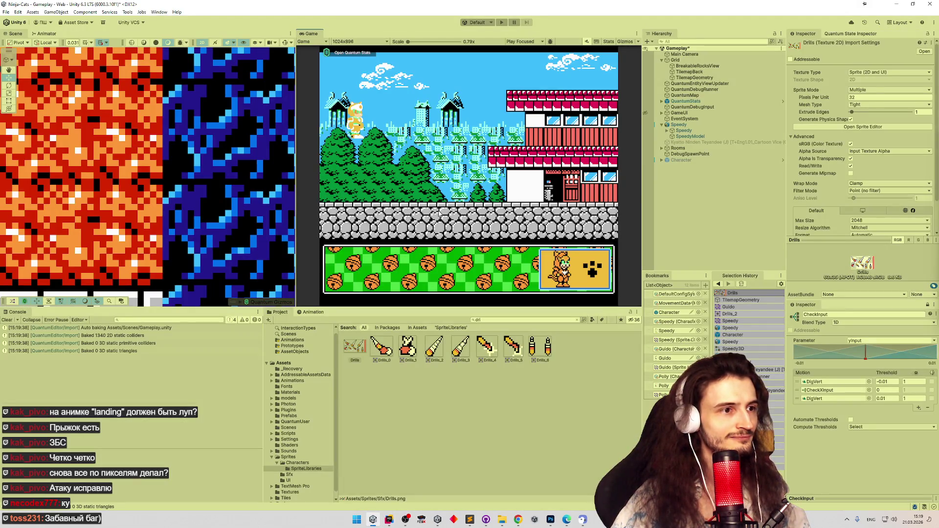
# Play with Game view maximized and drive the pink cat right through the orange wall
pyautogui.hotkey('shift', 'space')
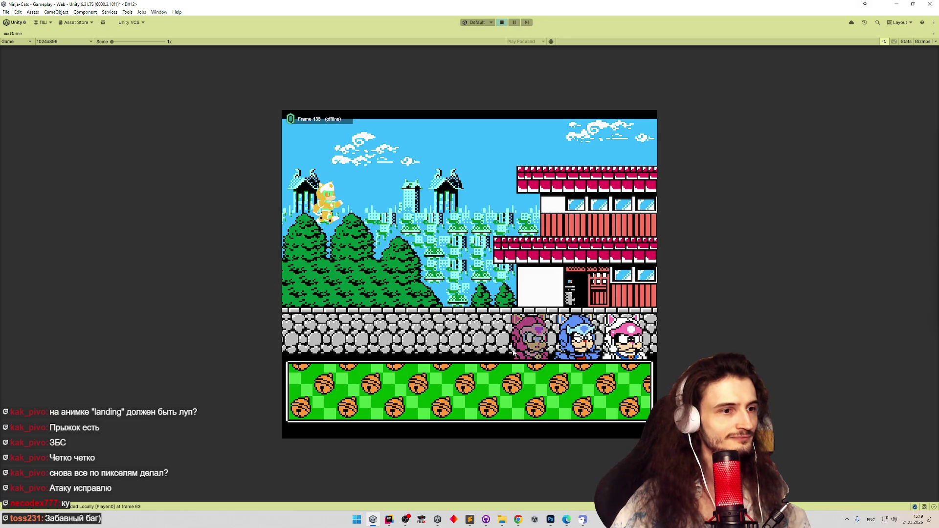
pyautogui.press('Right')
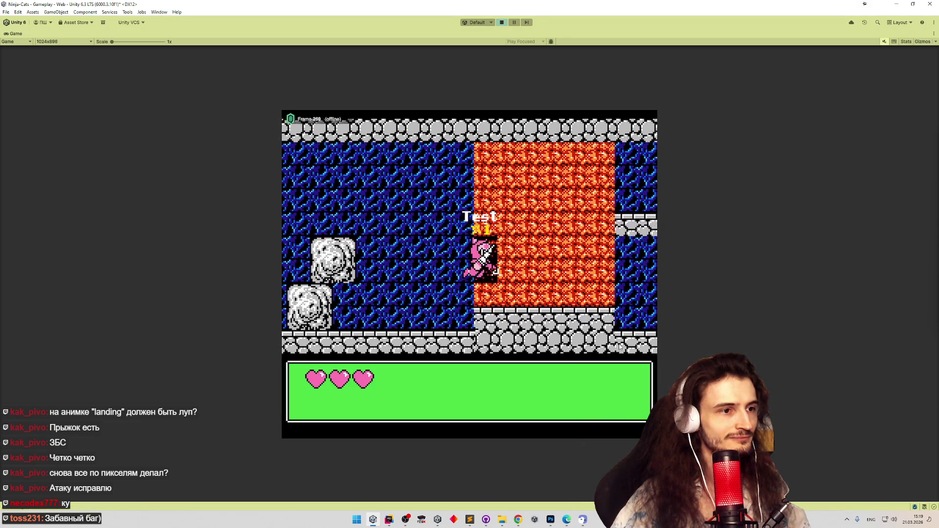
pyautogui.press('Right')
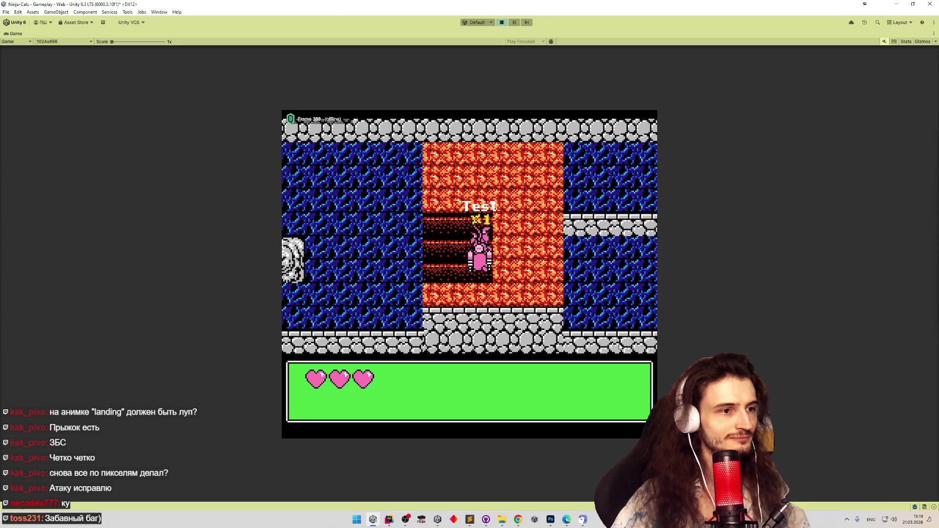
pyautogui.press('Right')
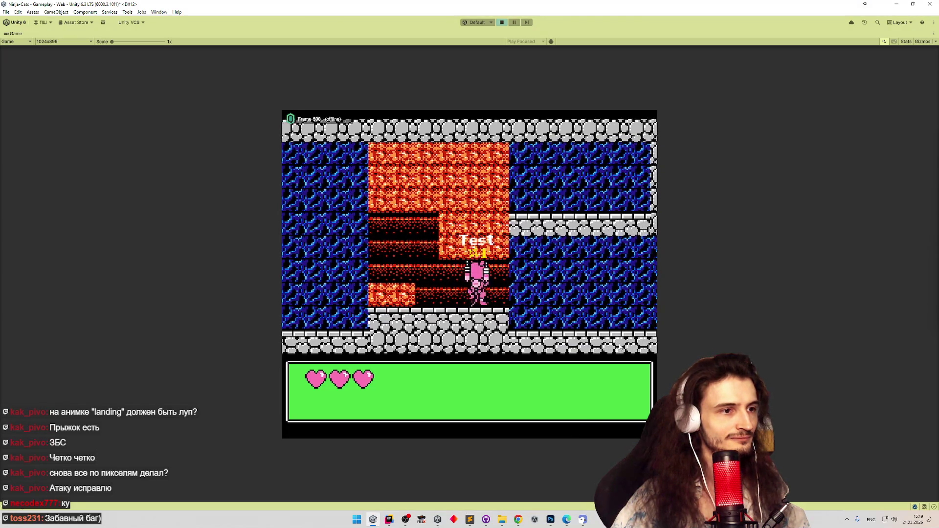
pyautogui.press('Right')
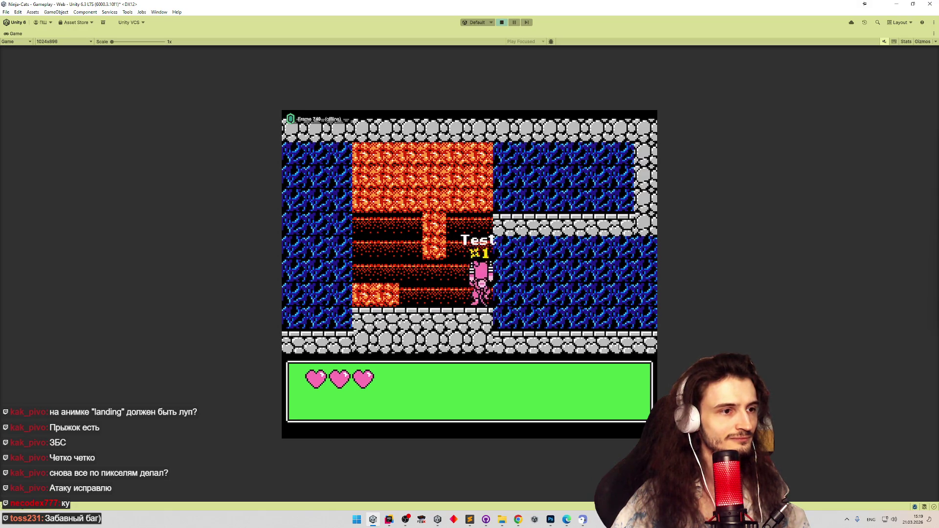
pyautogui.press('Right')
pyautogui.press('Left')
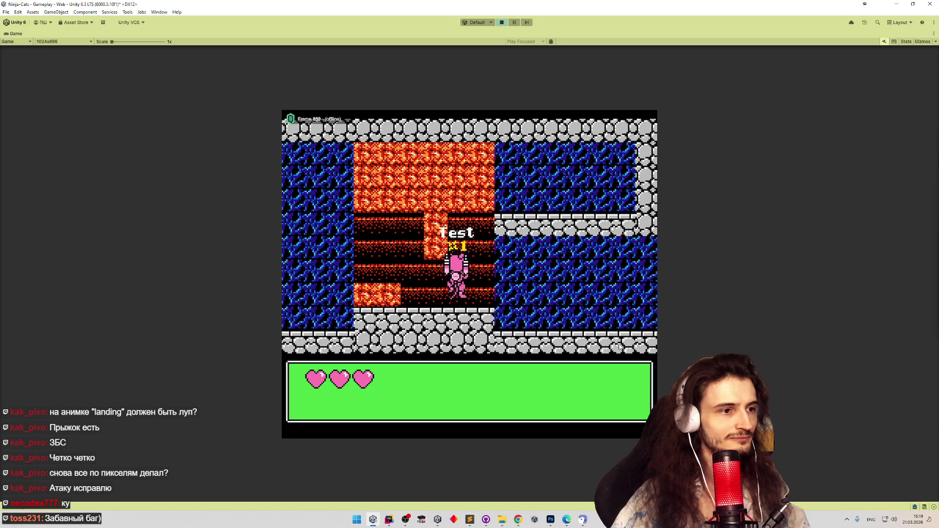
pyautogui.press('Right')
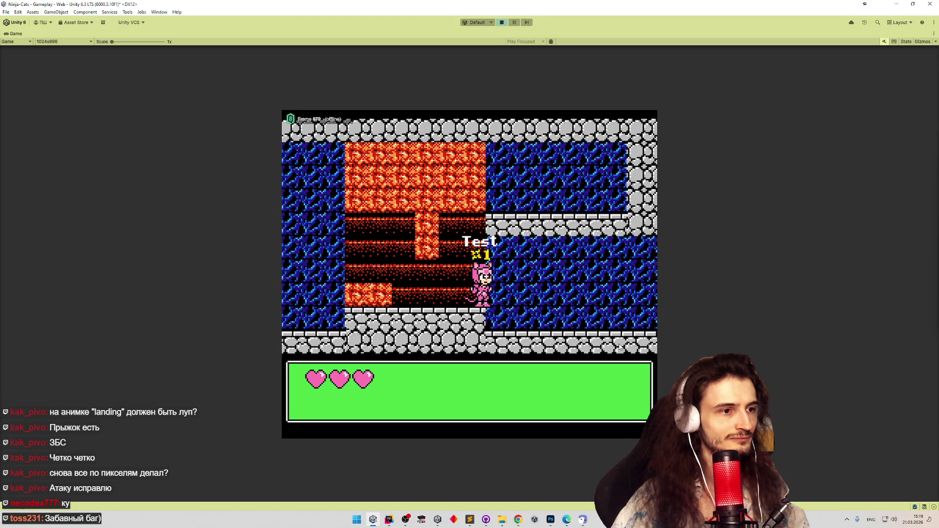
pyautogui.press('Left')
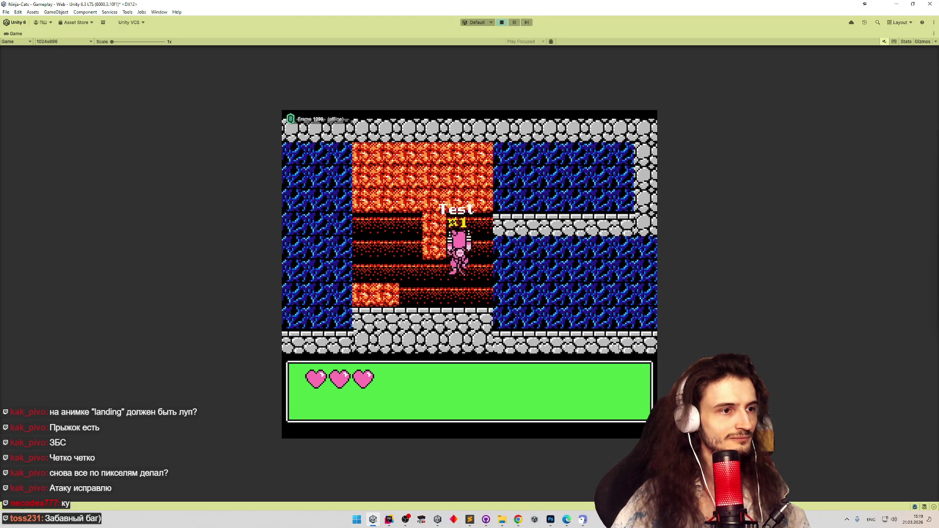
pyautogui.press('Right')
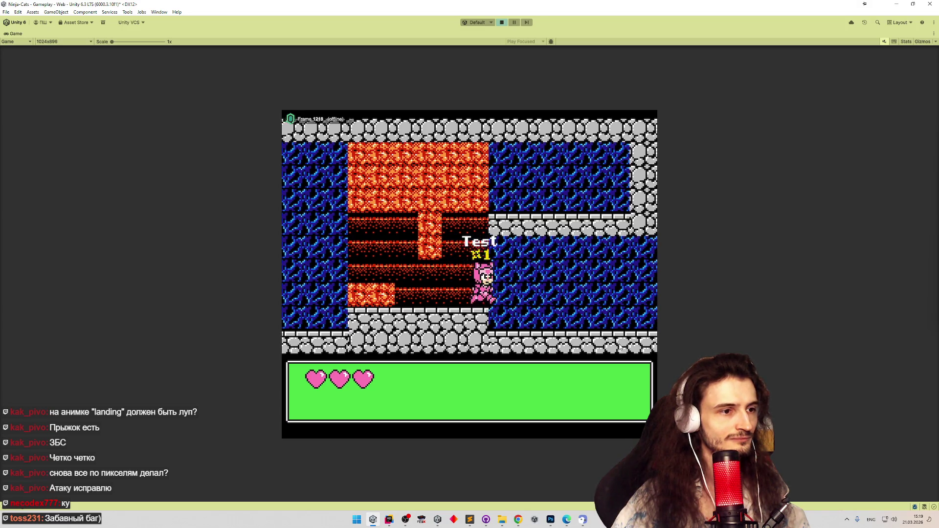
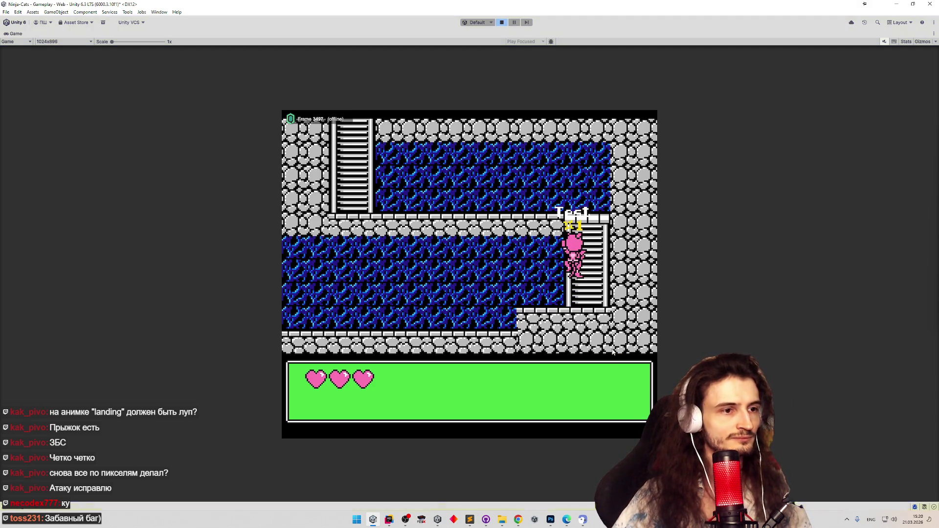
# Stop the running Unity game with Ctrl+P
pyautogui.hotkey('ctrl', 'p')
# Add a Russian task under 'звуки!': climbing can start so you bump into a side block, needs a check
pyautogui.hotkey('alt', 'Tab')
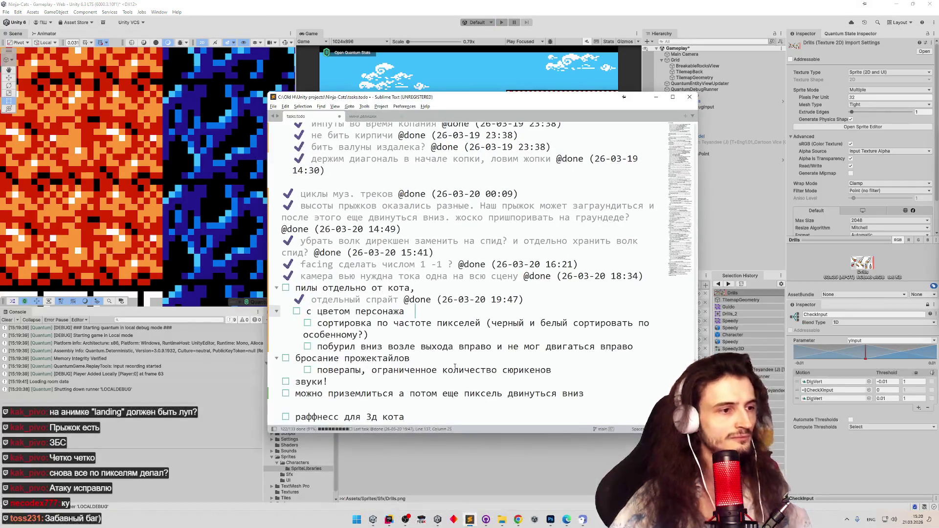
pyautogui.scroll(2, 411, 340)
pyautogui.scroll(-4, 391, 344)
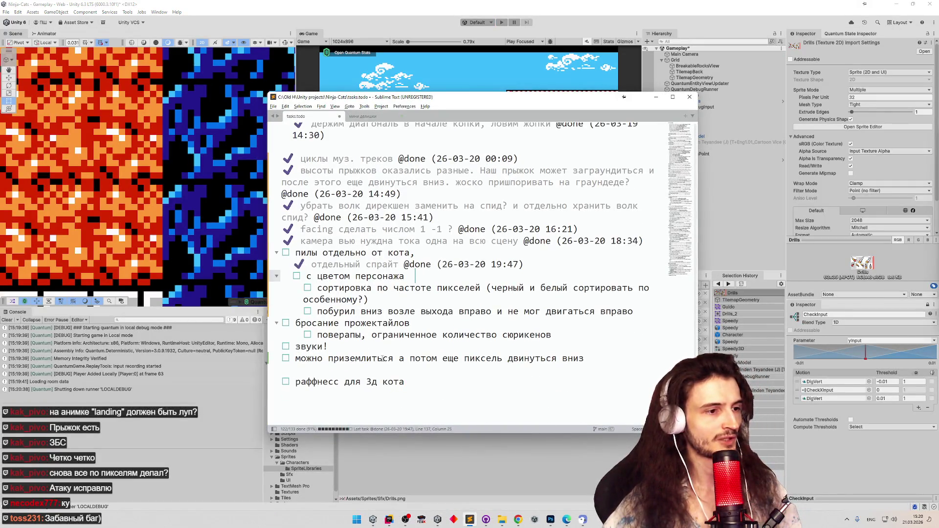
pyautogui.click(377, 348)
pyautogui.press('Return')
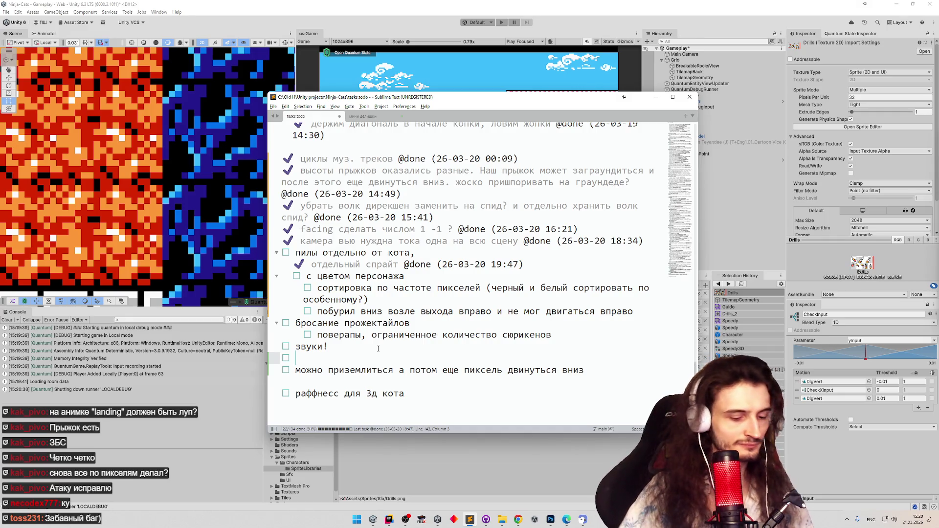
pyautogui.write('vepsr')
pyautogui.press('BackSpace')
pyautogui.press('BackSpace')
pyautogui.press('BackSpace')
pyautogui.hotkey('alt', 'shift')
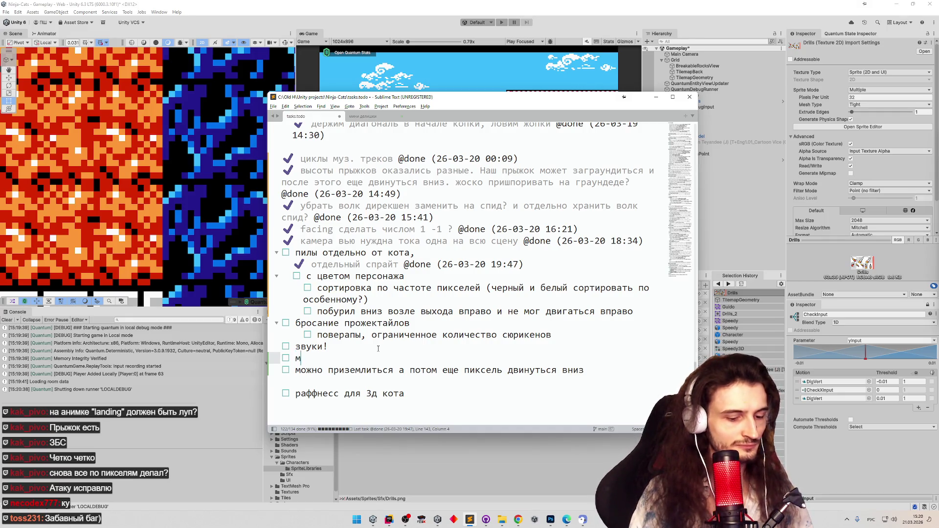
pyautogui.write('ожно начать подни')
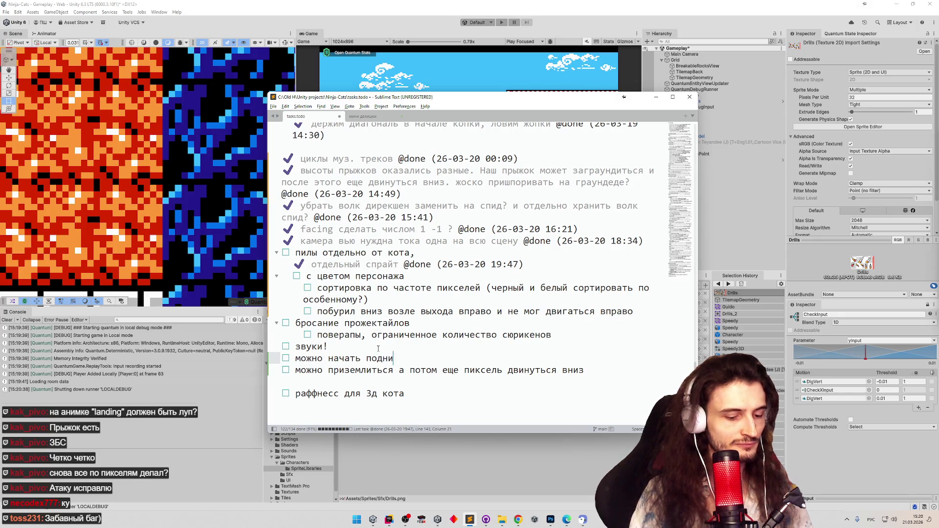
pyautogui.write('маться так что упр')
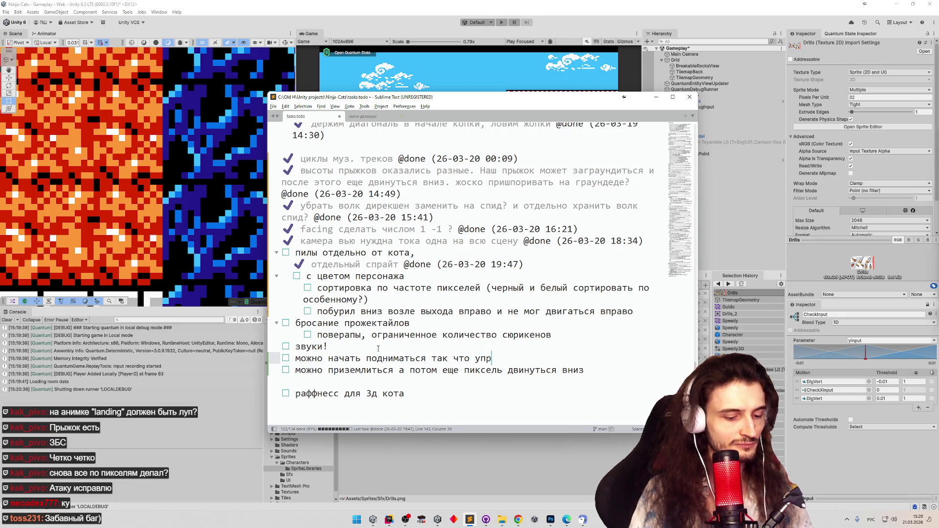
pyautogui.write('ешься в б')
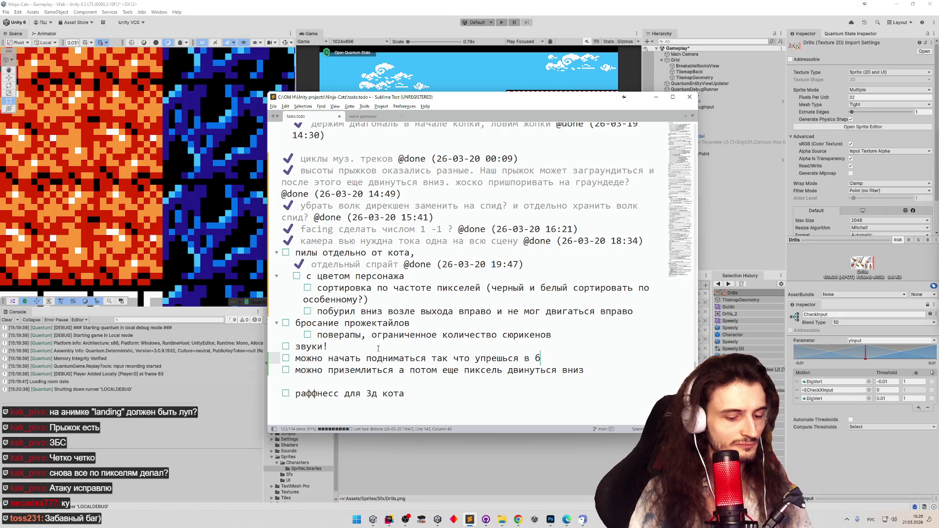
pyautogui.write('оковой блок, ')
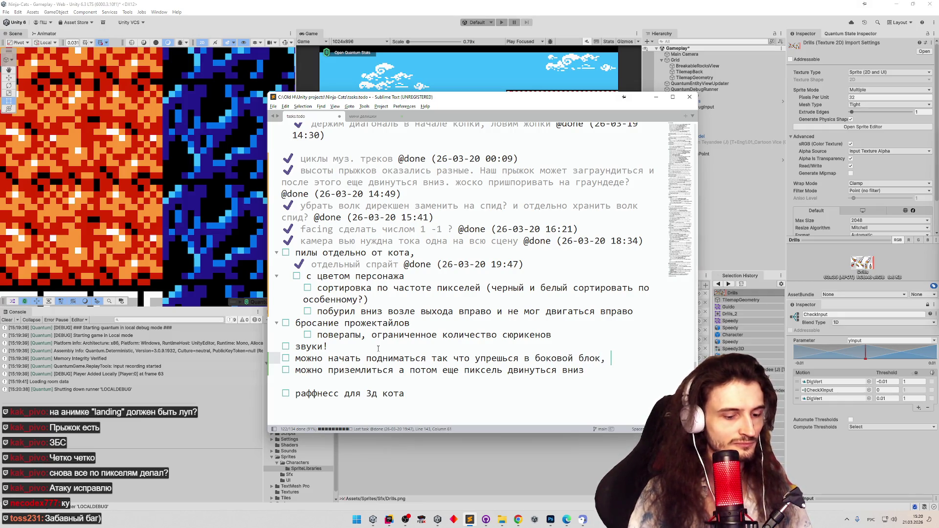
pyautogui.write('надо проверку уже')
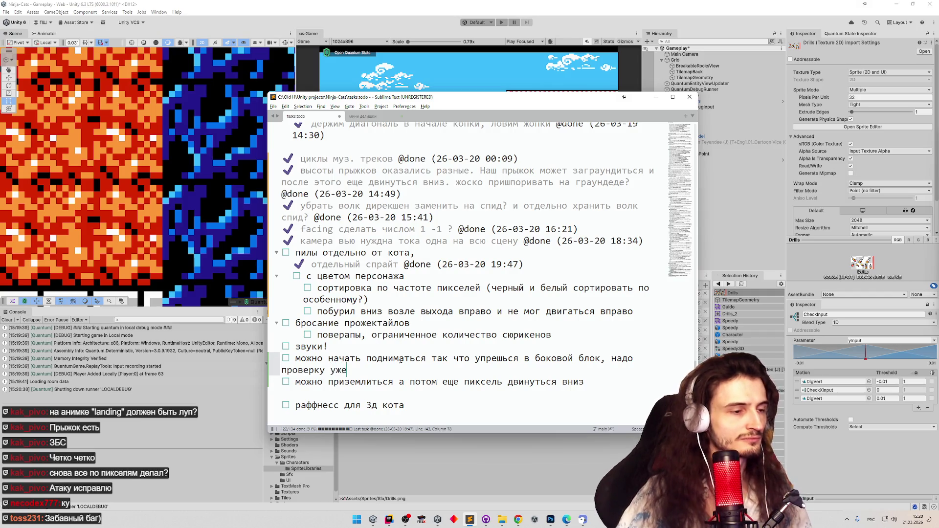
pyautogui.click(414, 301)
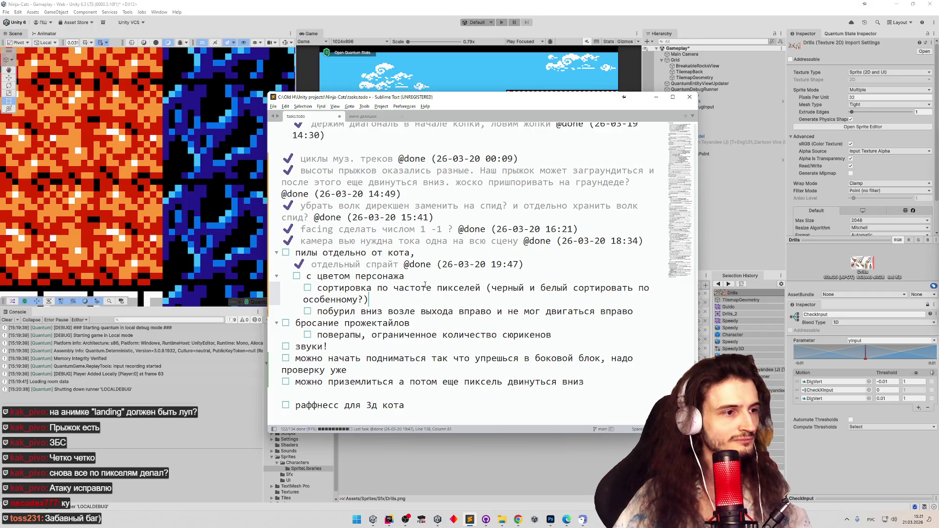
pyautogui.click(382, 276)
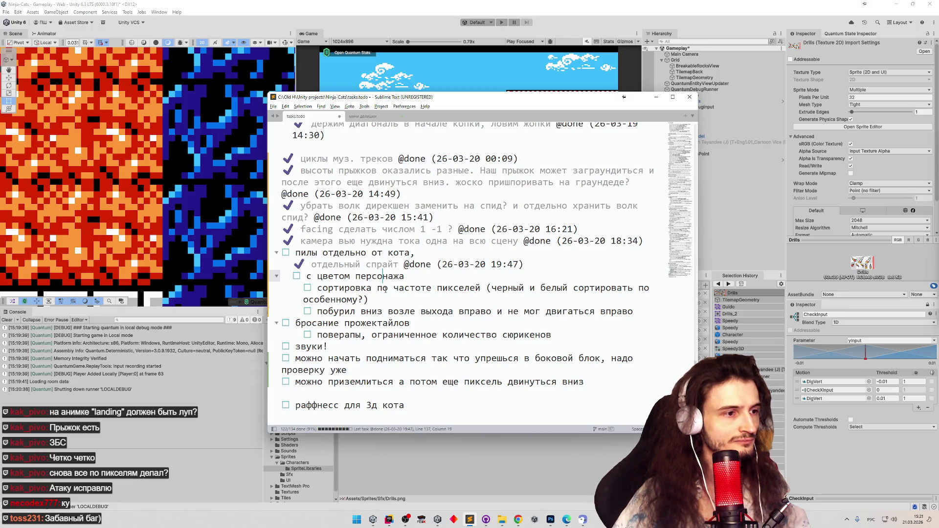
# Mark 'с цветом персонажа' done and move the two new climbing tasks under the drilling task
pyautogui.hotkey('ctrl', 'd')
pyautogui.moveTo(584, 381); pyautogui.dragTo(252, 355)
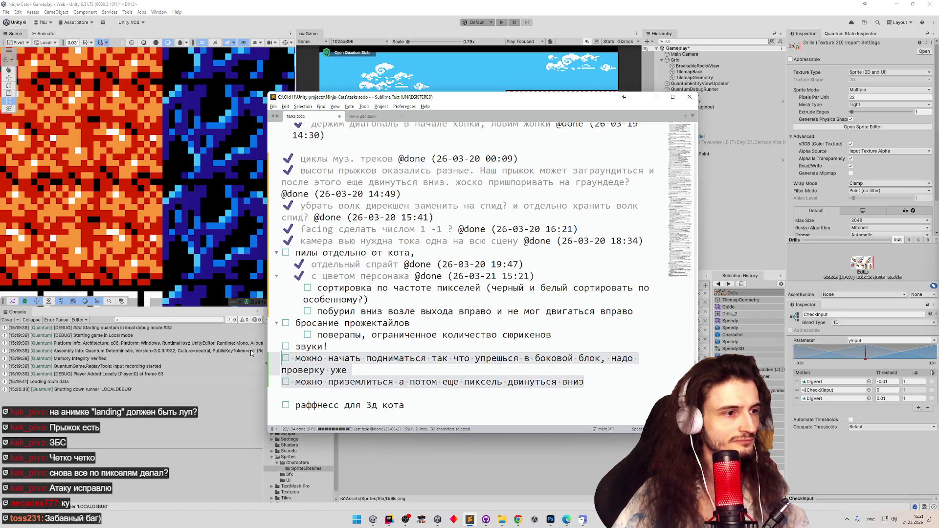
pyautogui.hotkey('ctrl', 'x')
pyautogui.click(641, 311)
pyautogui.press('Return')
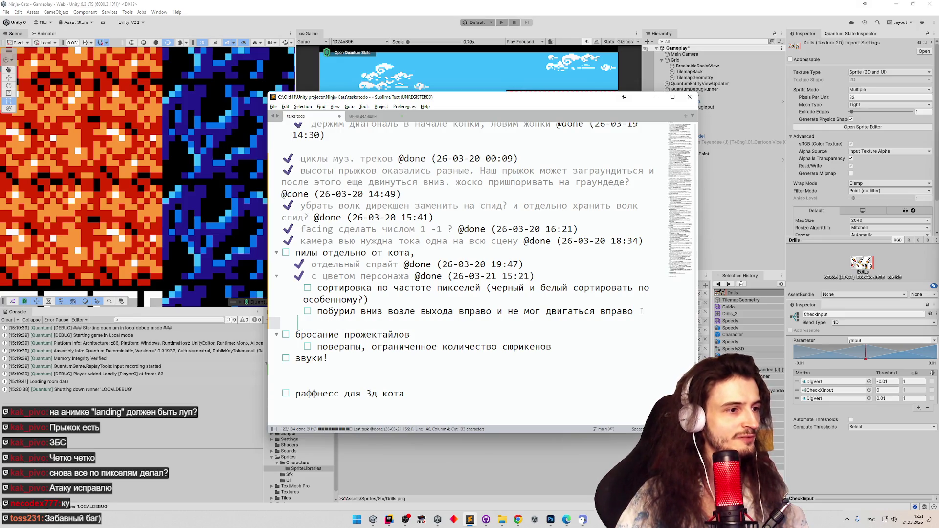
pyautogui.hotkey('ctrl', 'v')
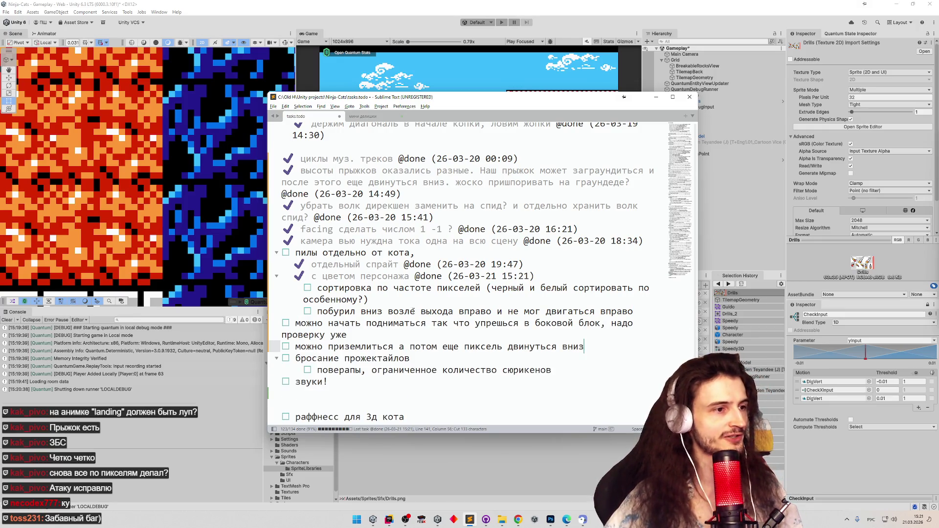
# Mark the pixel-sorting task done and minimize Sublime Text
pyautogui.click(403, 288)
pyautogui.hotkey('ctrl', 'd')
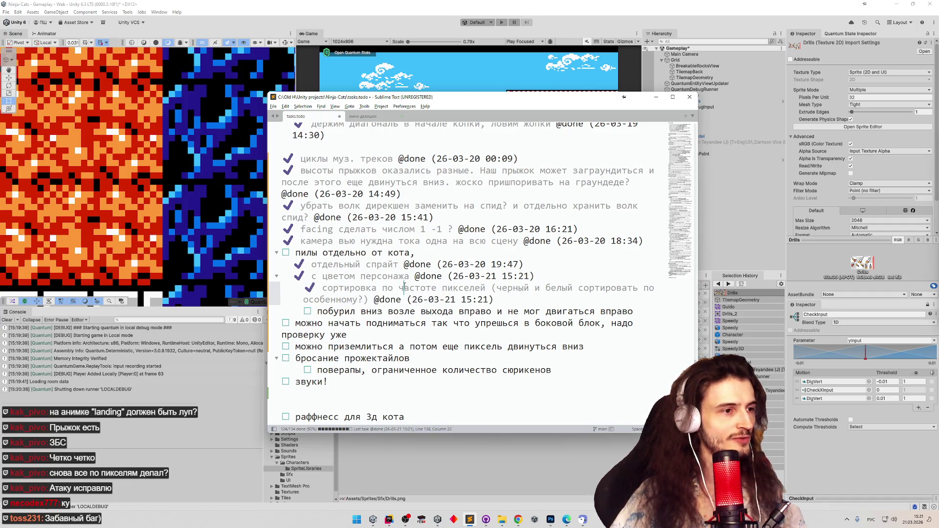
pyautogui.click(370, 311)
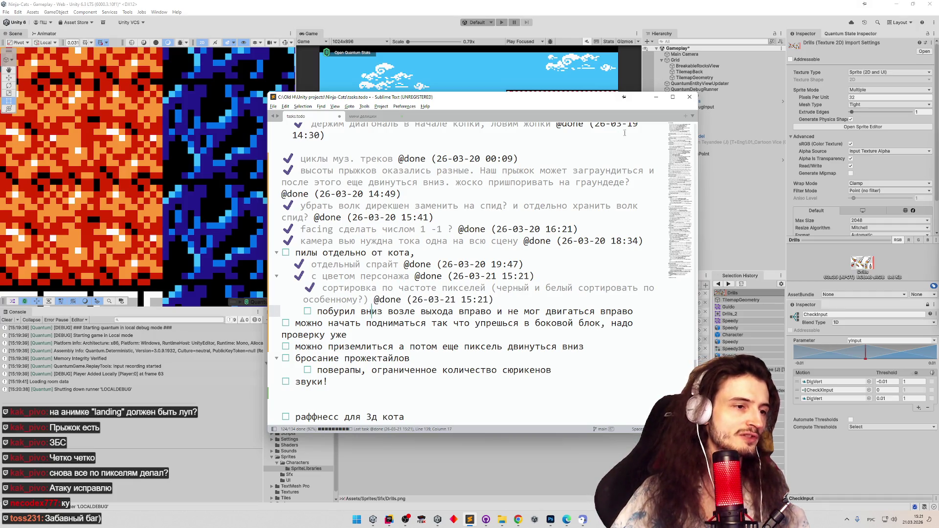
pyautogui.click(656, 97)
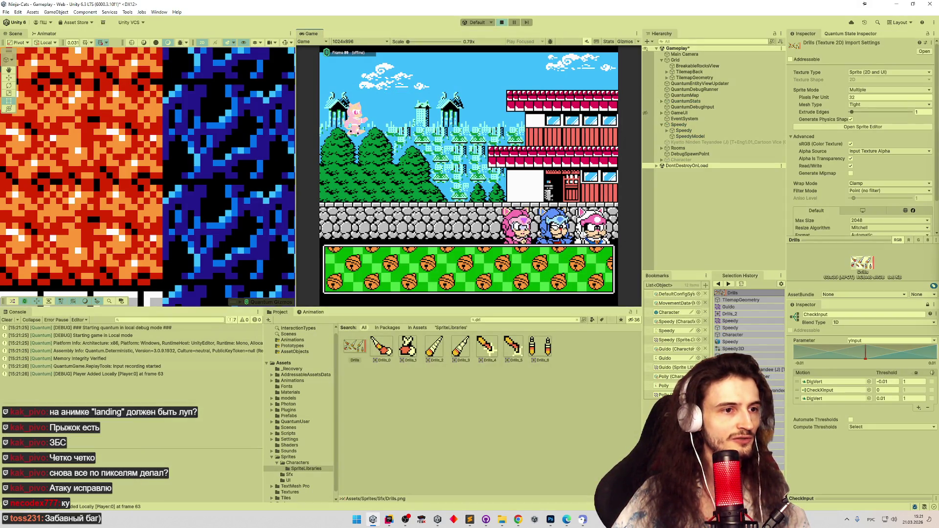
# Playtest in the maximized Game view, jumping the cat onto the lava wall, then return to tasks.todo
pyautogui.hotkey('shift', 'space')
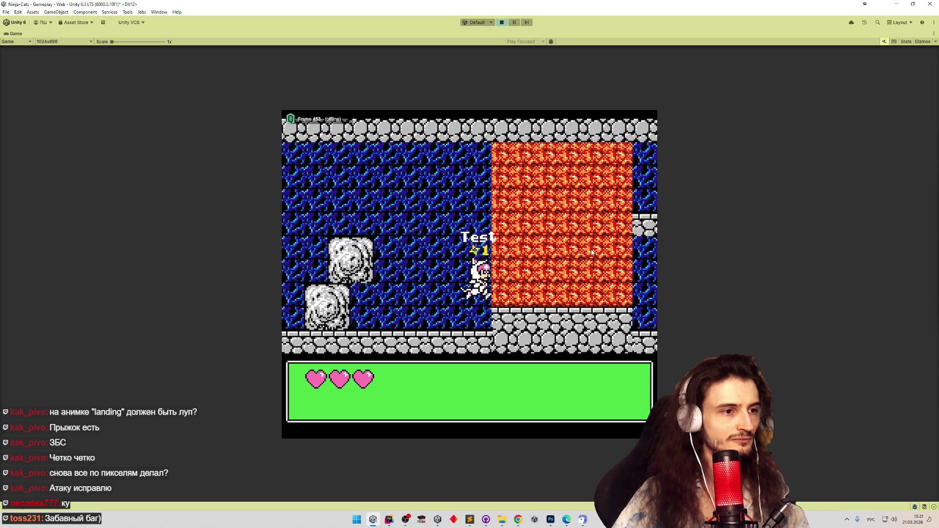
pyautogui.press('space')
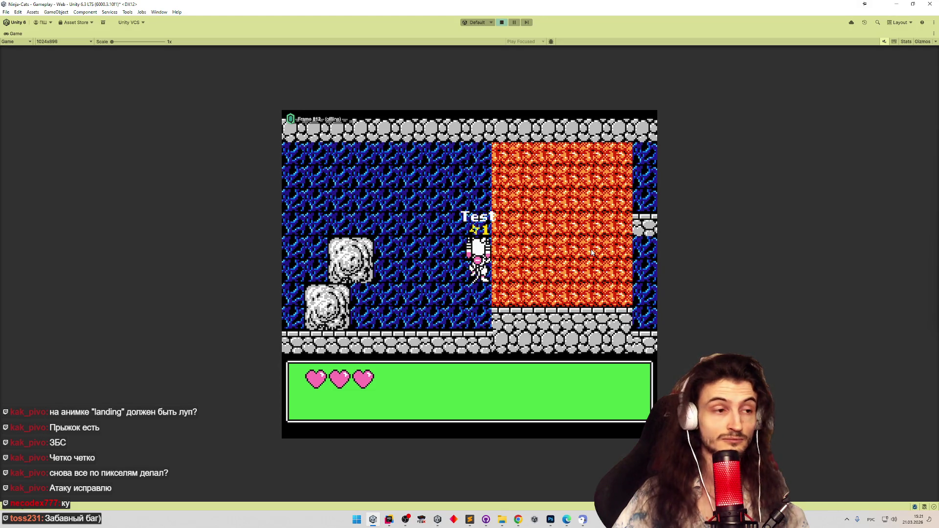
pyautogui.click(469, 519)
pyautogui.moveTo(487, 323); pyautogui.dragTo(491, 323)
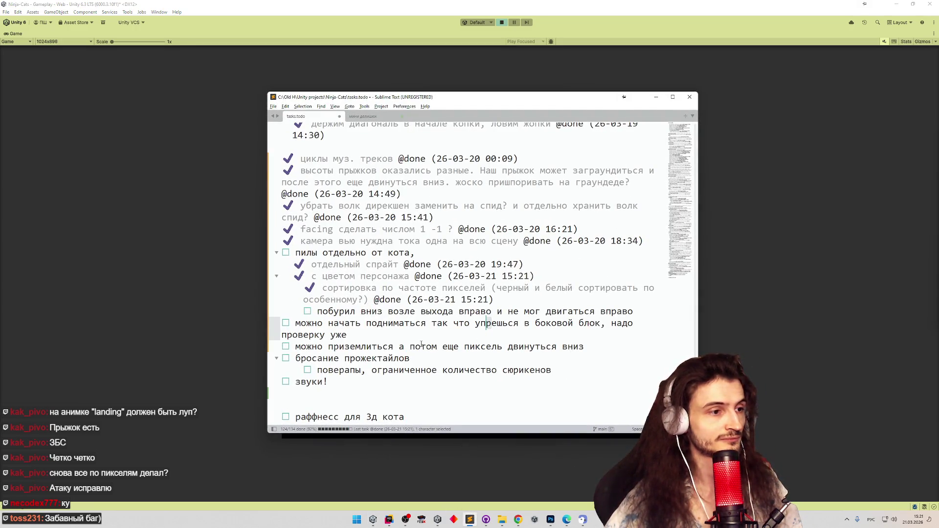
# Append '(похоже на баг с бурилкой, можно начать бурить, тронув лишь одну проверку)' to the side-block climbing task
pyautogui.click(388, 381)
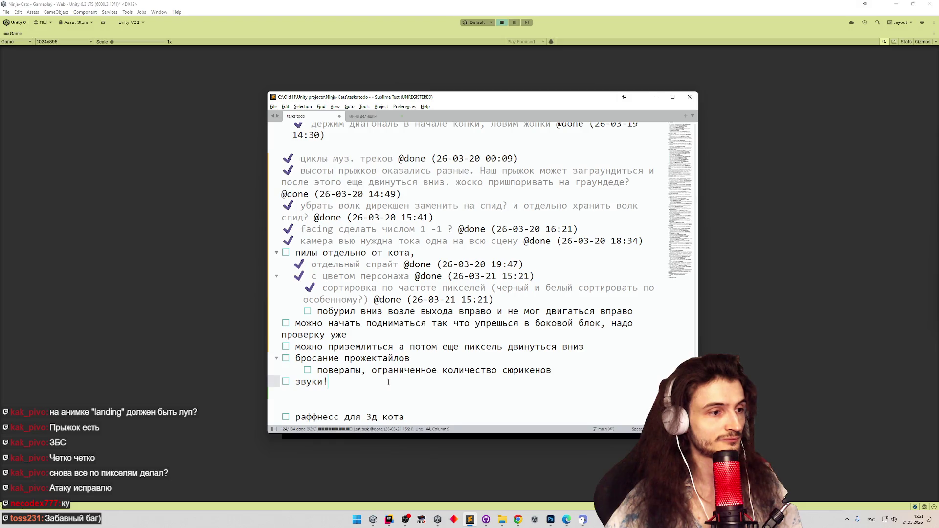
pyautogui.scroll(2, 389, 379)
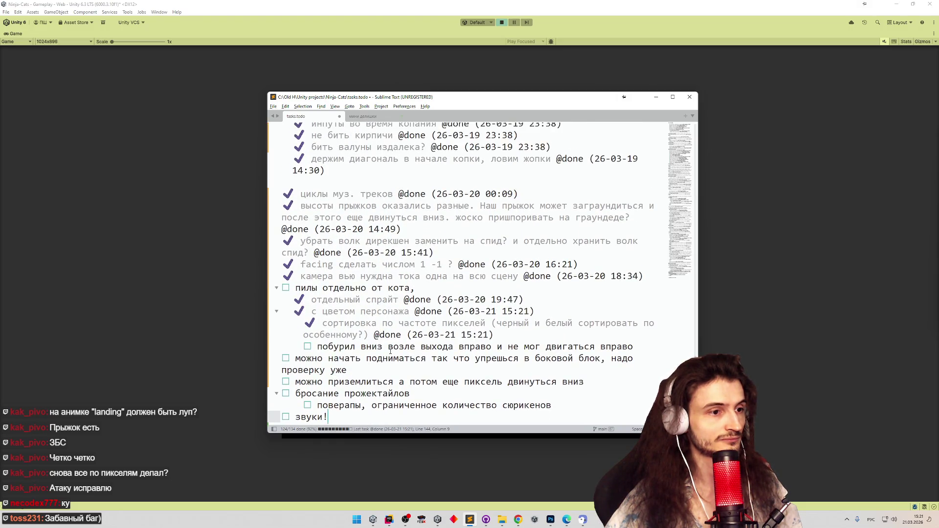
pyautogui.moveTo(532, 100)
pyautogui.mouseDown()
pyautogui.moveTo(533, 391)
pyautogui.moveTo(532, 124)
pyautogui.mouseUp()
pyautogui.scroll(-2, 409, 330)
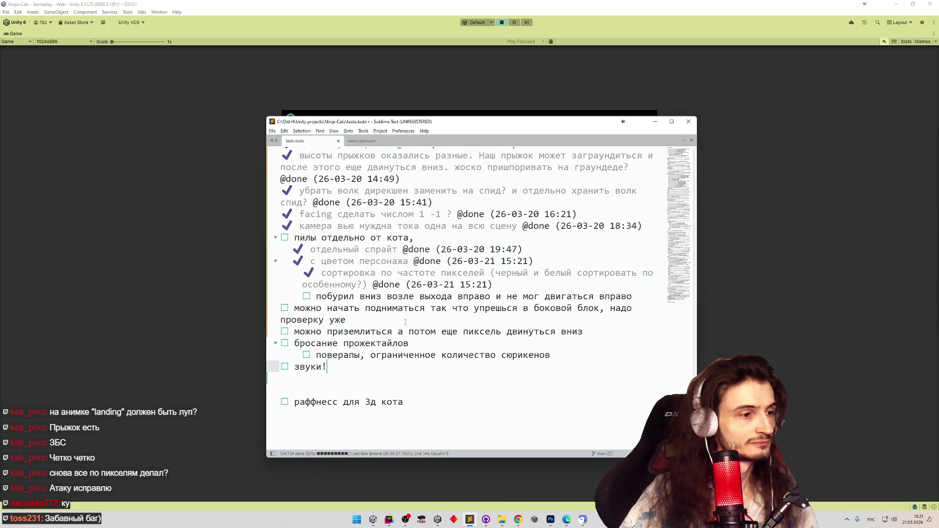
pyautogui.click(577, 332)
pyautogui.click(476, 319)
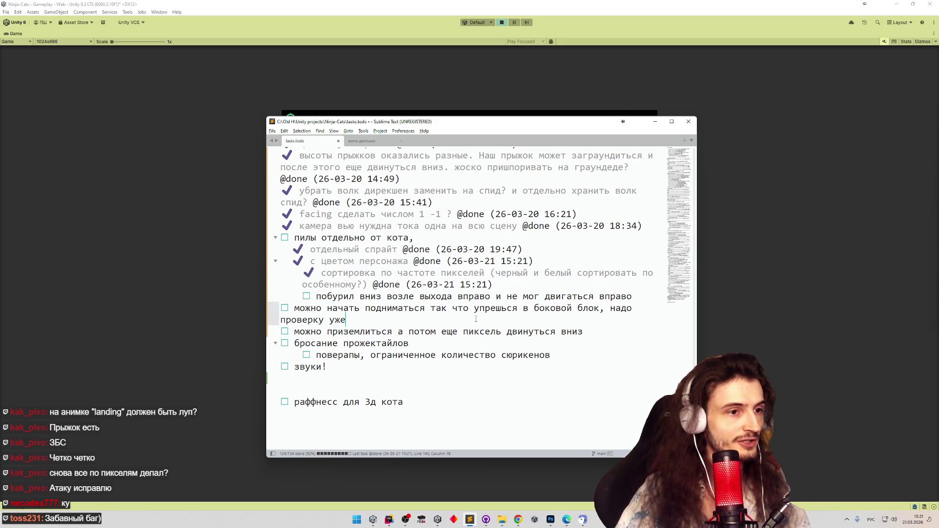
pyautogui.write('()')
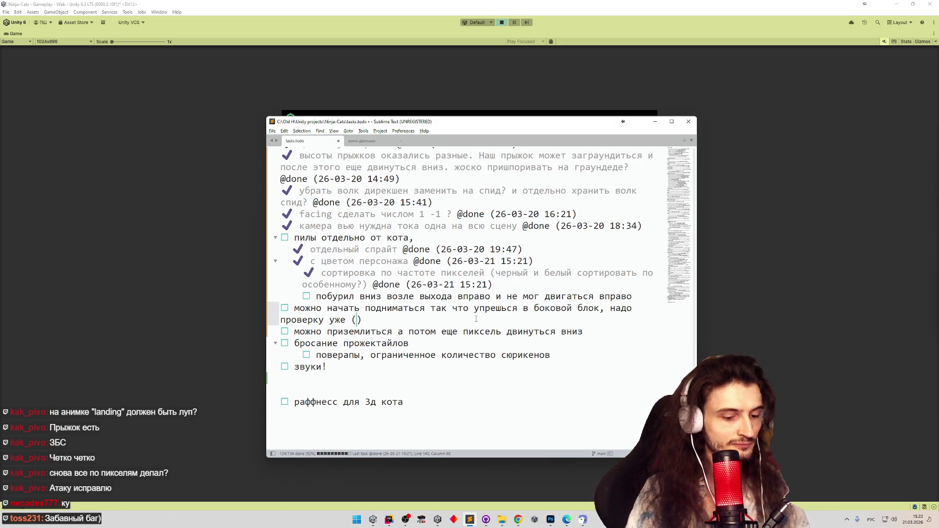
pyautogui.write('похоже на баг ')
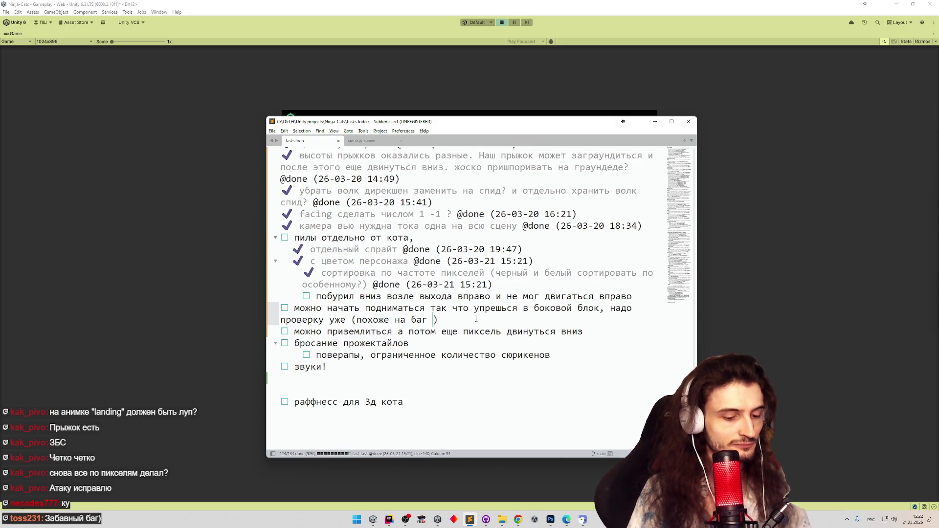
pyautogui.write('с бурилкой,')
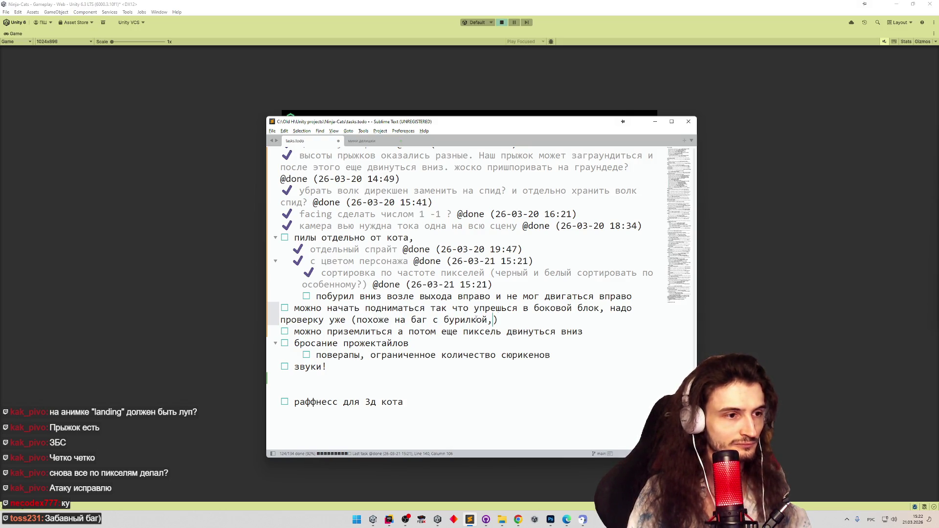
pyautogui.write(' можно начать бу')
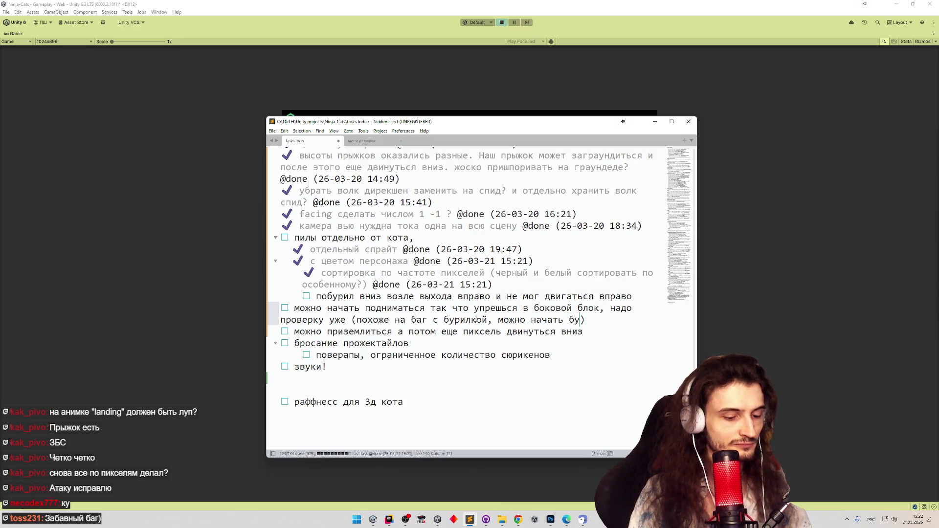
pyautogui.write('рить')
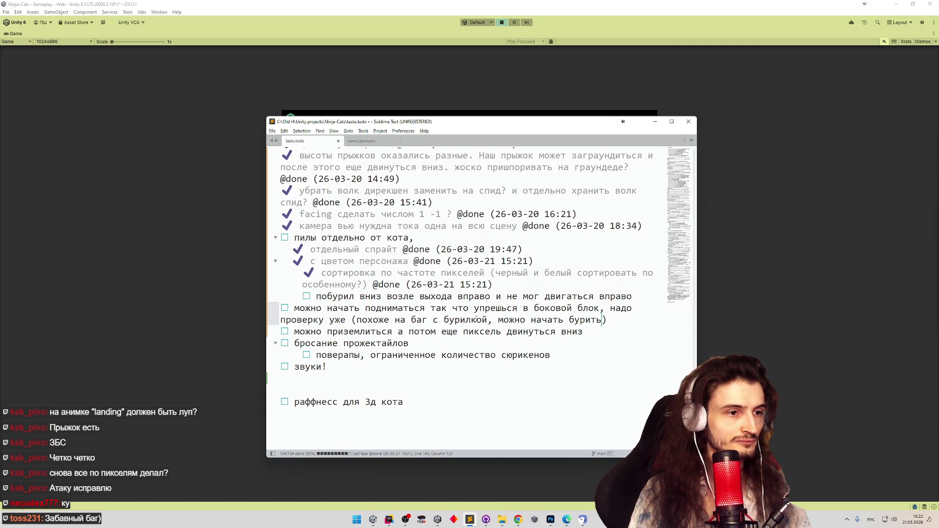
pyautogui.write(', трону')
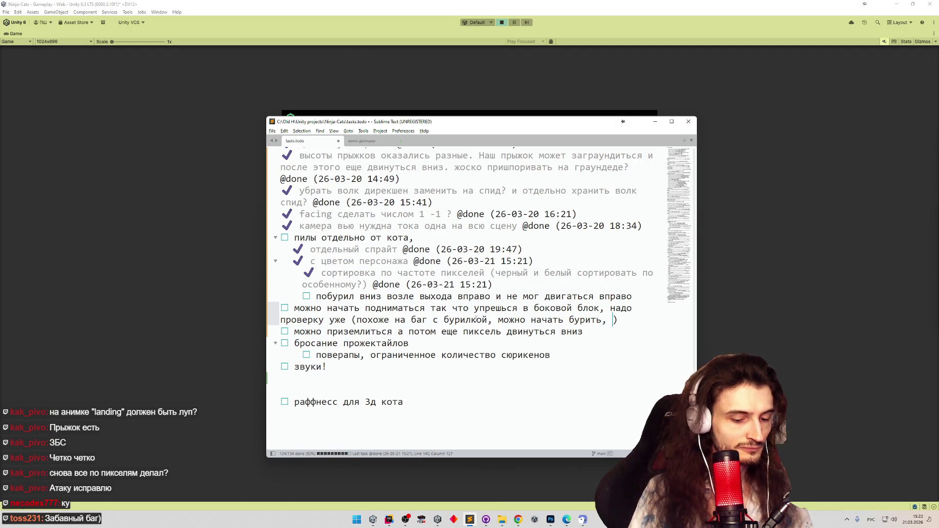
pyautogui.write('в лишь одну пр')
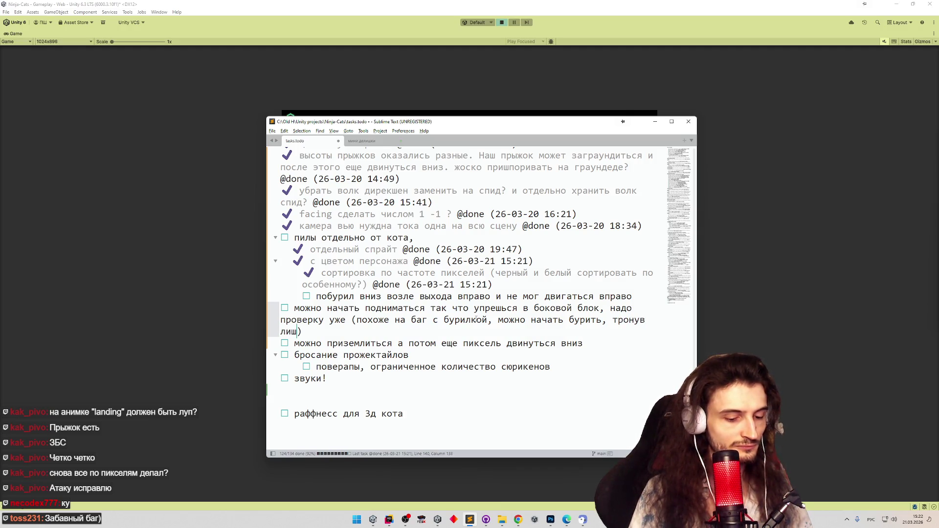
pyautogui.write('оверку')
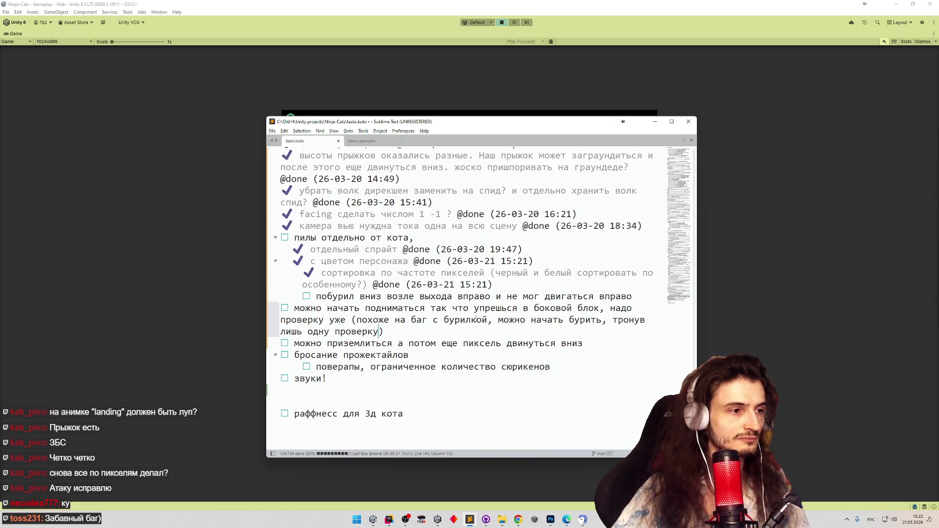
# Extend the note with ', не зайдя в зону всем телом' and minimize Sublime Text
pyautogui.click(651, 124)
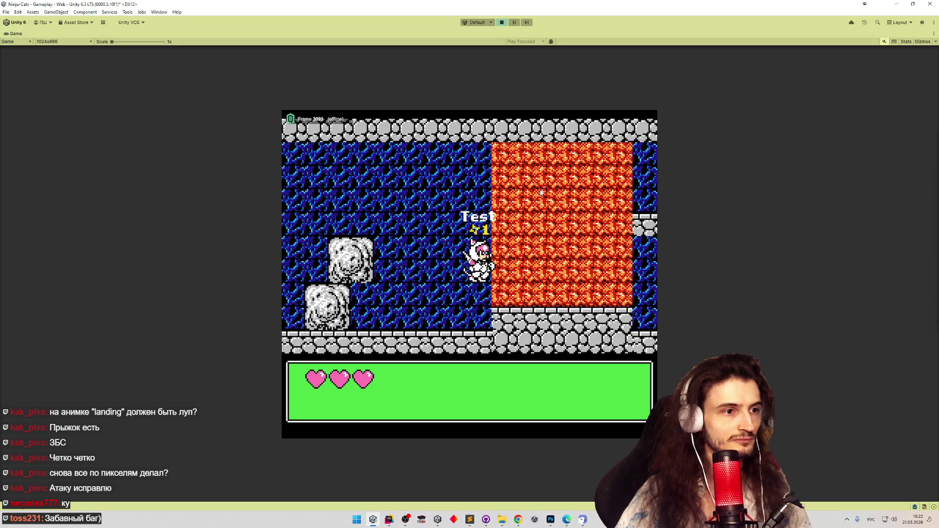
pyautogui.hotkey('alt', 'Tab')
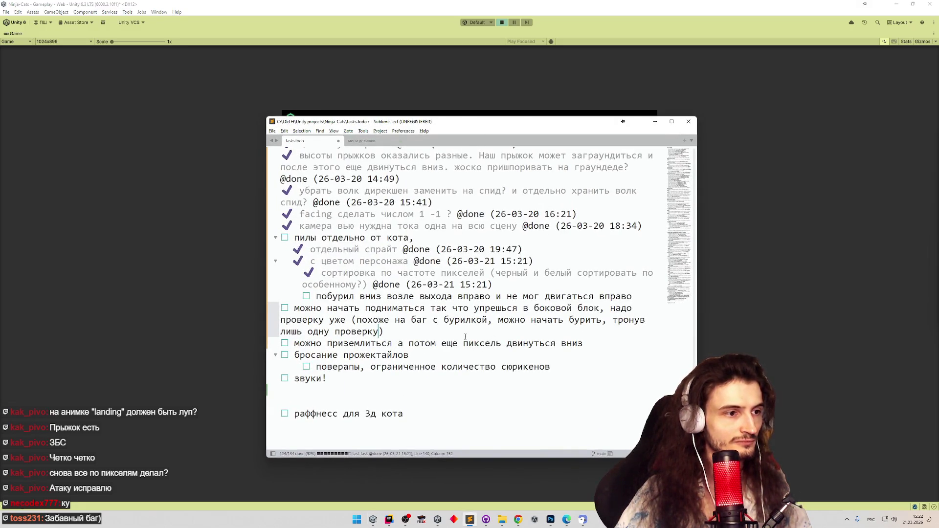
pyautogui.write(', не зай')
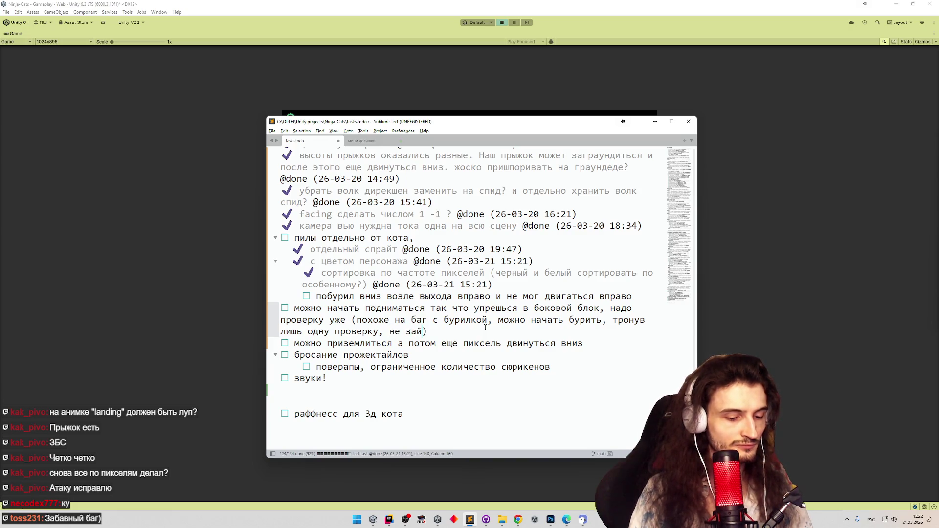
pyautogui.write('дя в зону в')
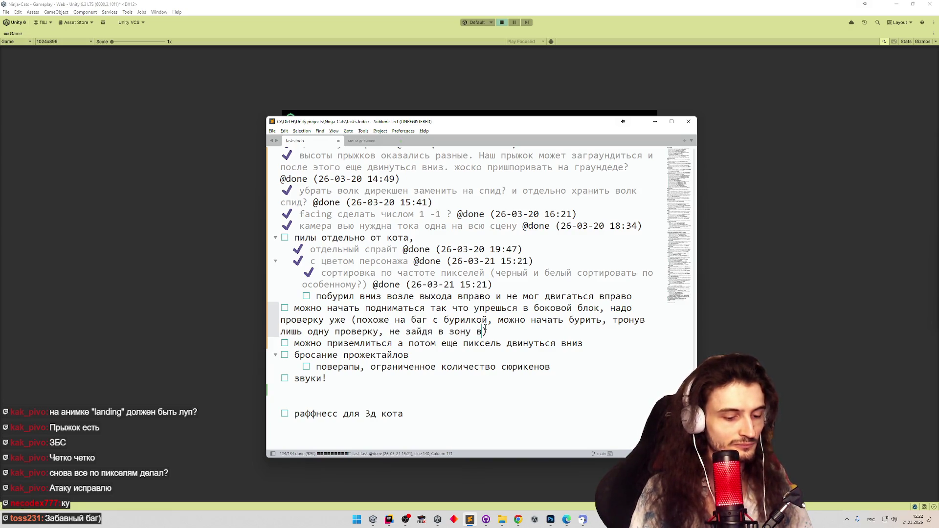
pyautogui.write('сем телом')
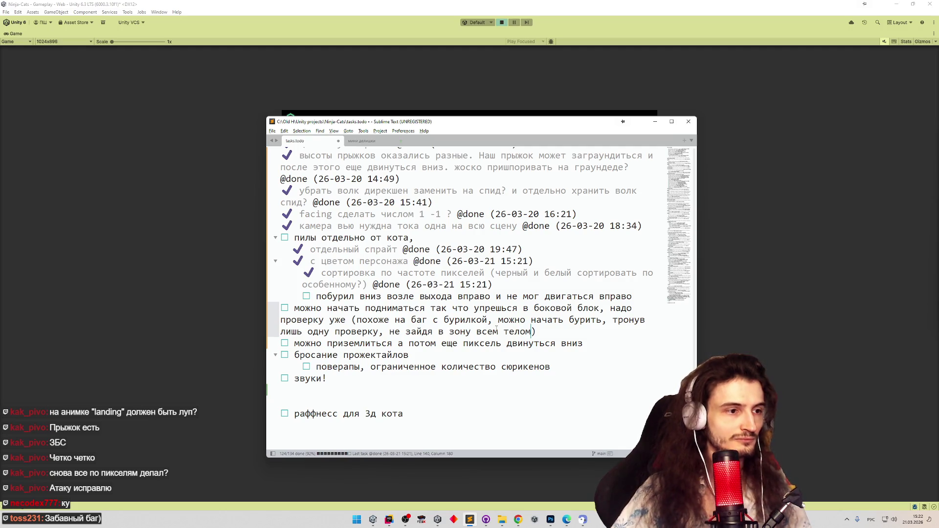
pyautogui.click(655, 121)
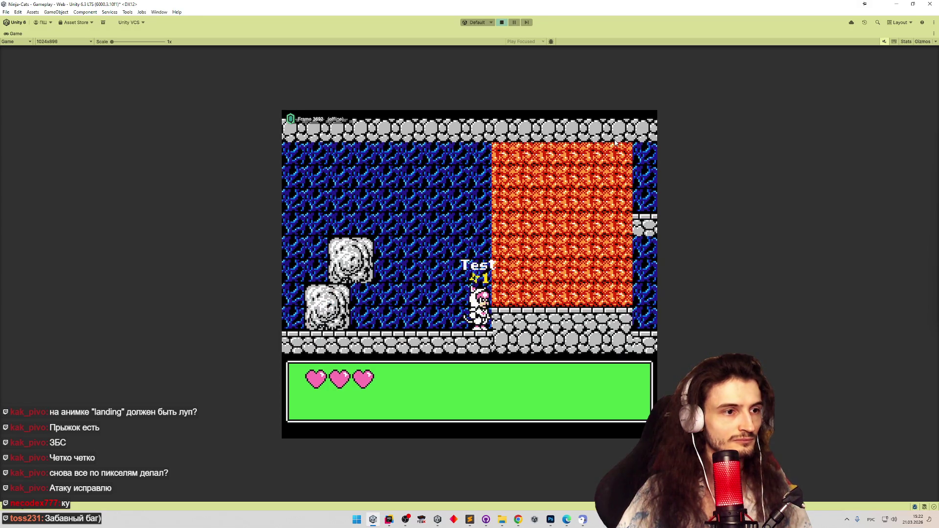
# Jump, climb and dig into the lava block with arrow keys, then stop Play mode
pyautogui.press('space')
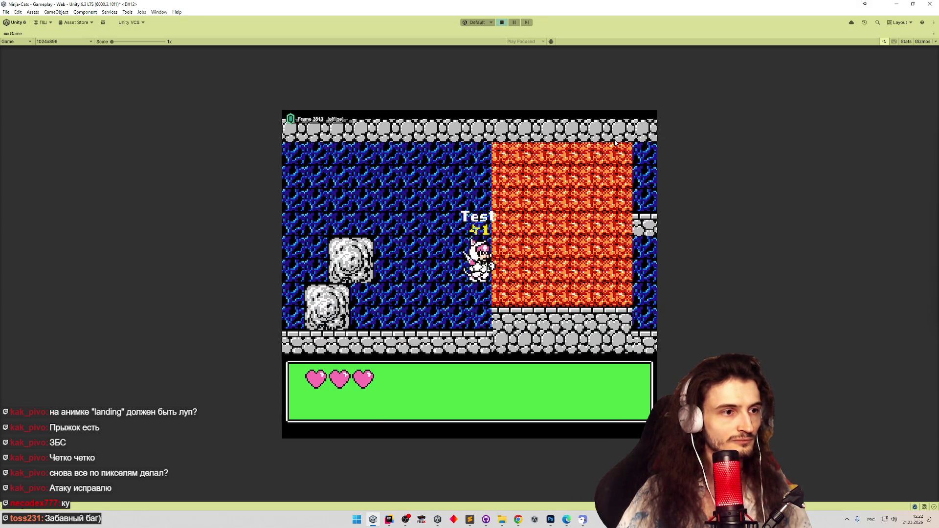
pyautogui.press('Up')
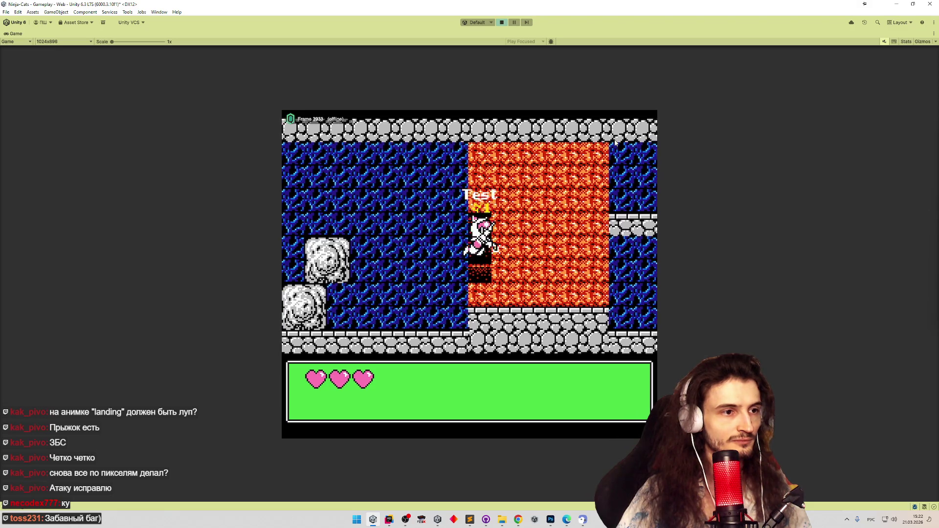
pyautogui.press('Right')
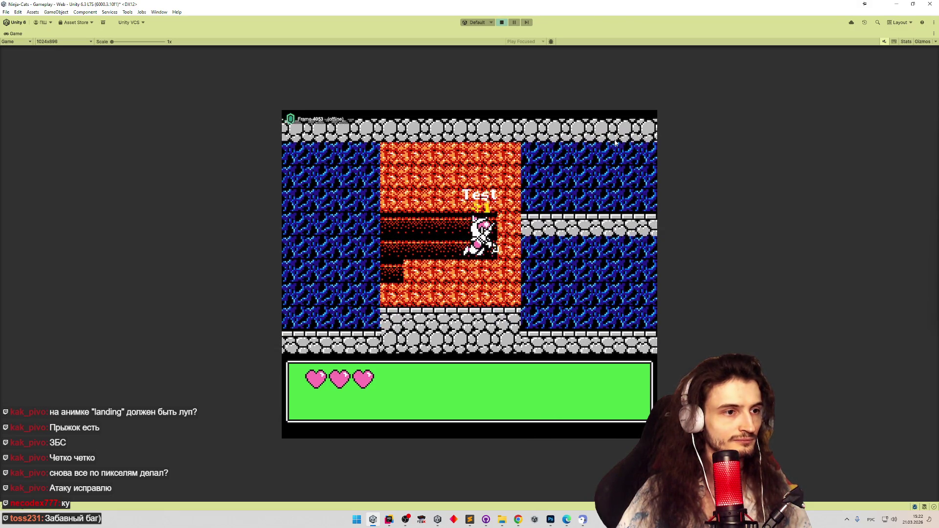
pyautogui.press('Right')
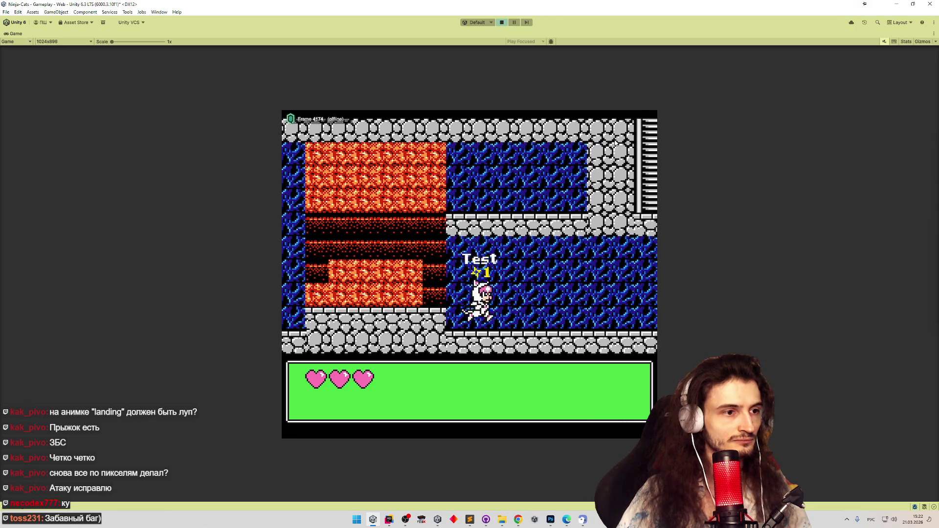
pyautogui.press('Left')
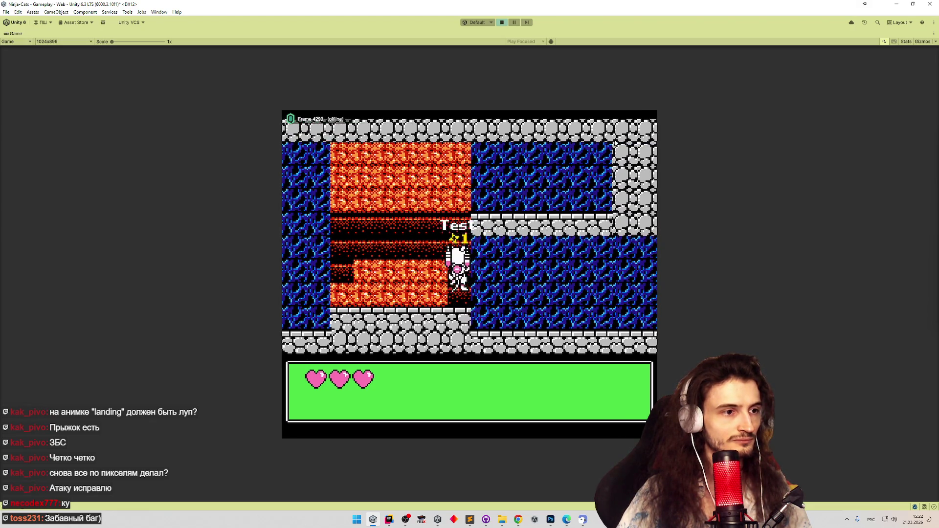
pyautogui.press('Right')
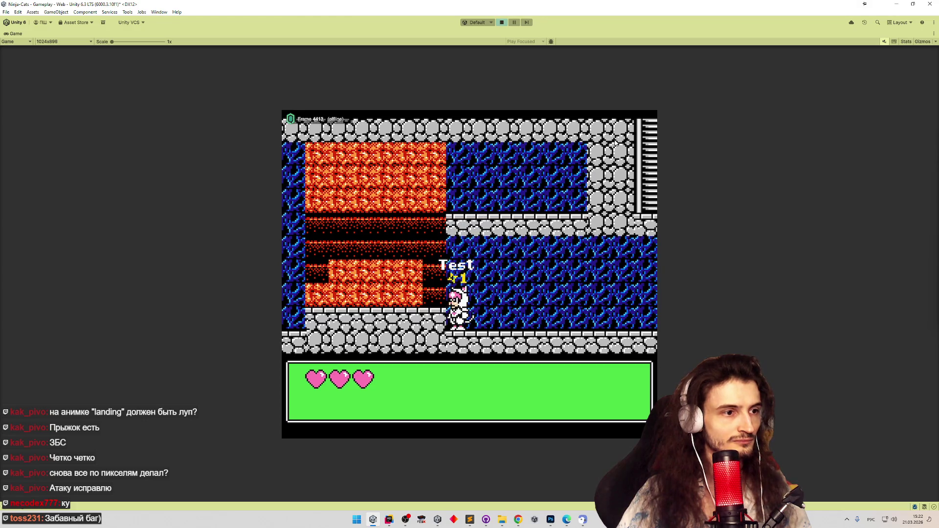
pyautogui.press('Left')
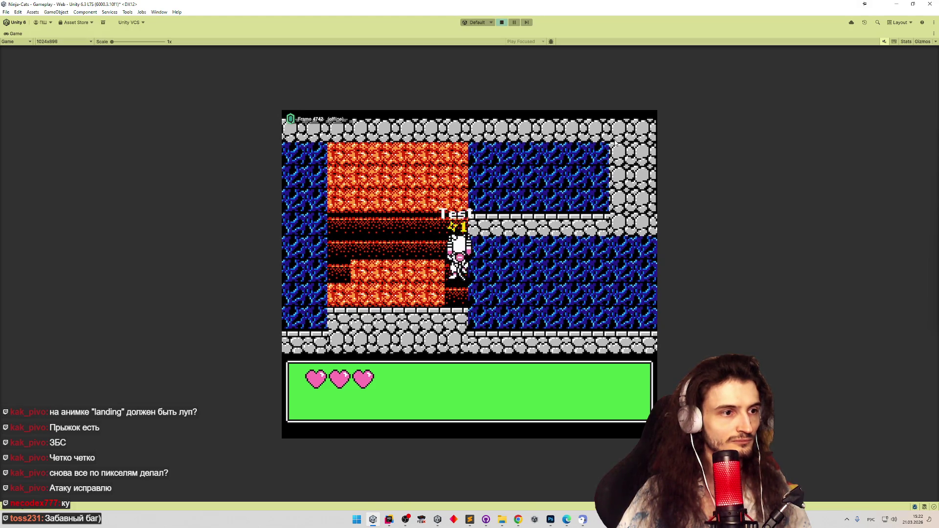
pyautogui.press('space')
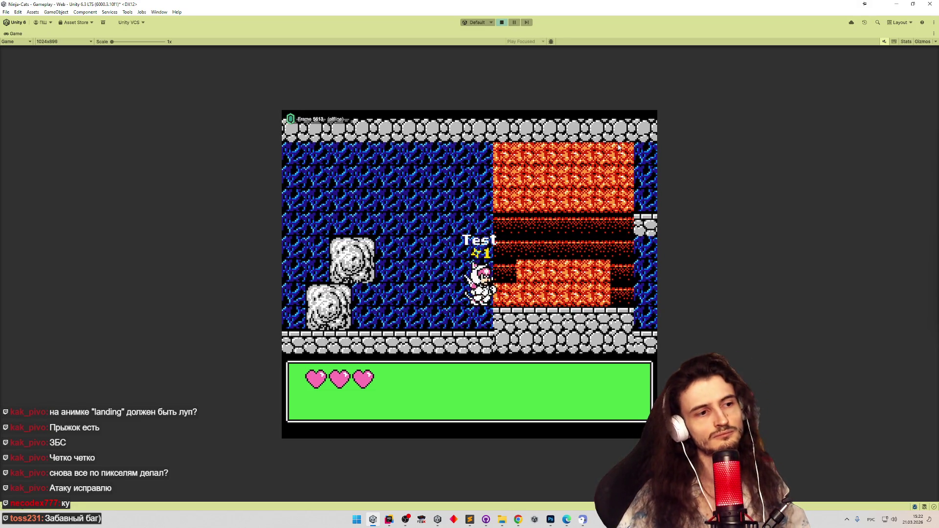
pyautogui.hotkey('ctrl', 'p')
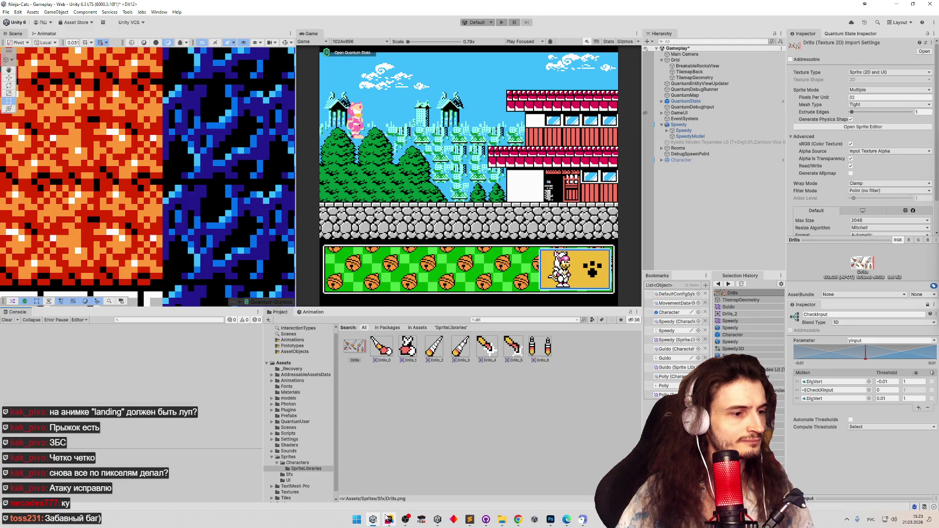
pyautogui.moveTo(389, 518)
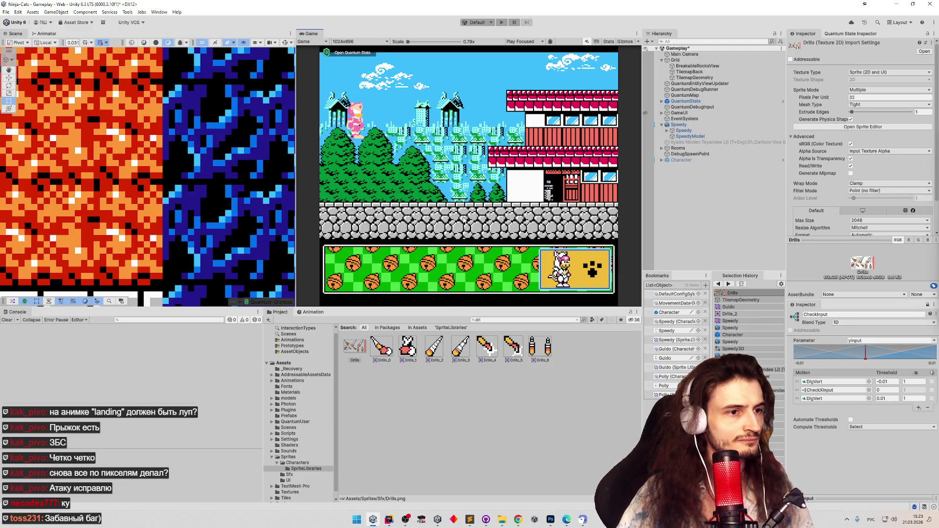
pyautogui.hotkey('ctrl', 'p')
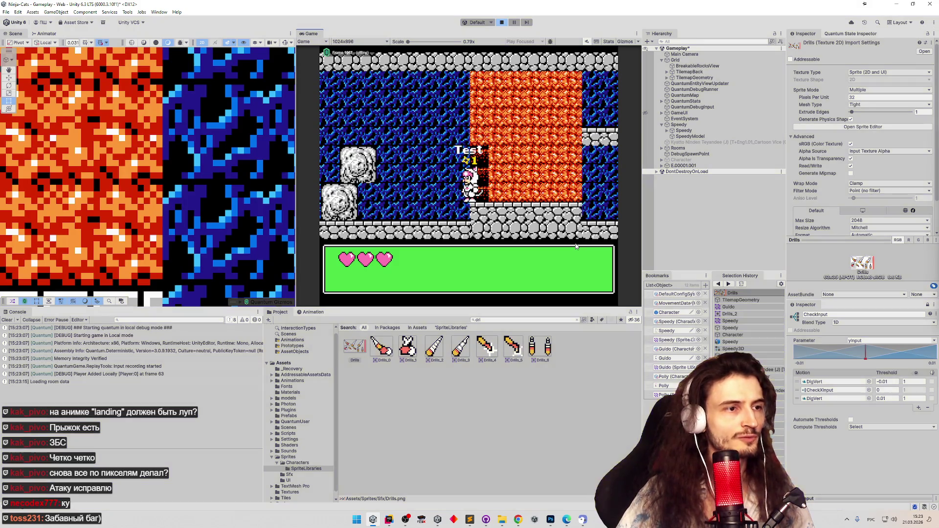
pyautogui.hotkey('ctrl', 'p')
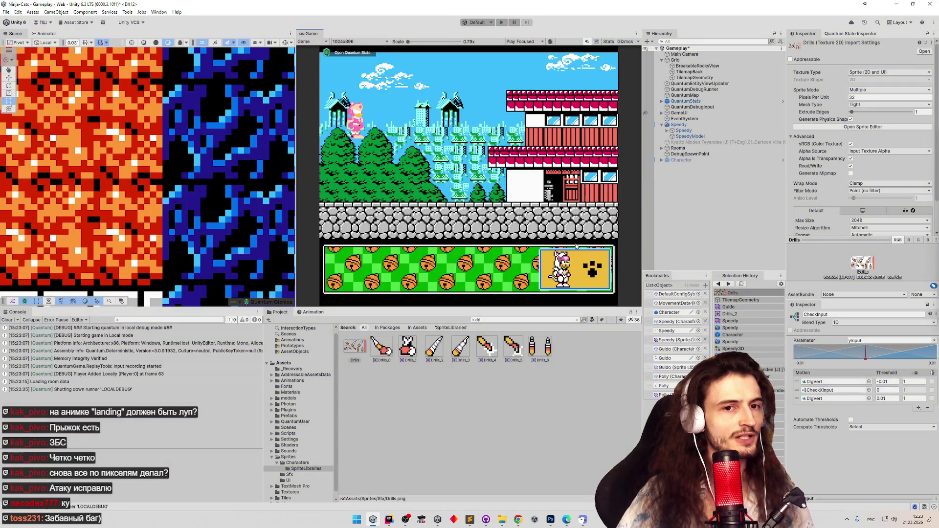
pyautogui.hotkey('ctrl', 'p')
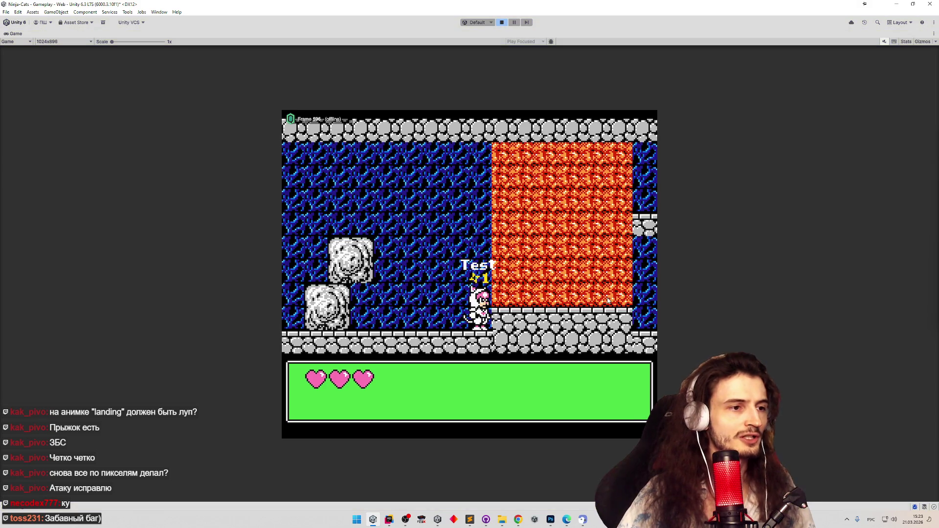
pyautogui.hotkey('ctrl', 'p')
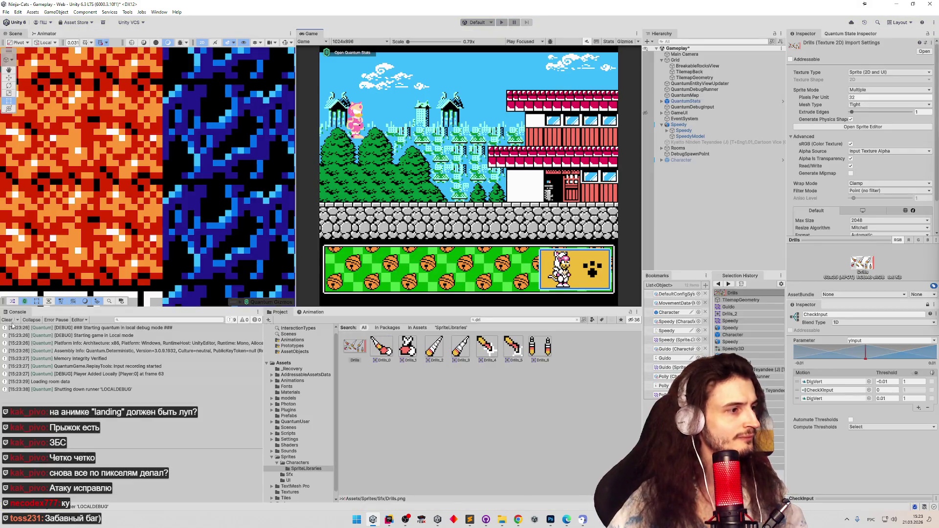
# Clear the Unity Console and cut the parenthetical drilling-bug remark from the climbing task
pyautogui.click(11, 322)
pyautogui.click(470, 520)
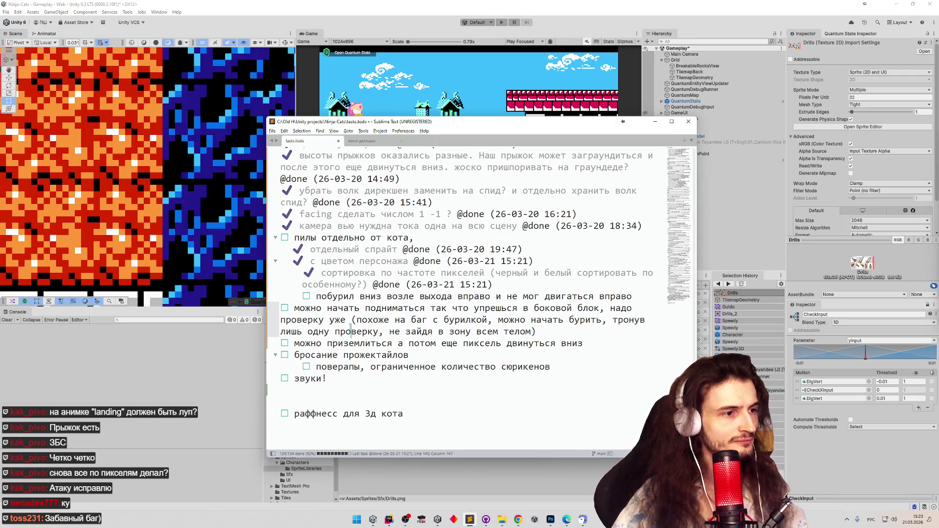
pyautogui.press('Return')
pyautogui.moveTo(354, 322); pyautogui.dragTo(566, 330)
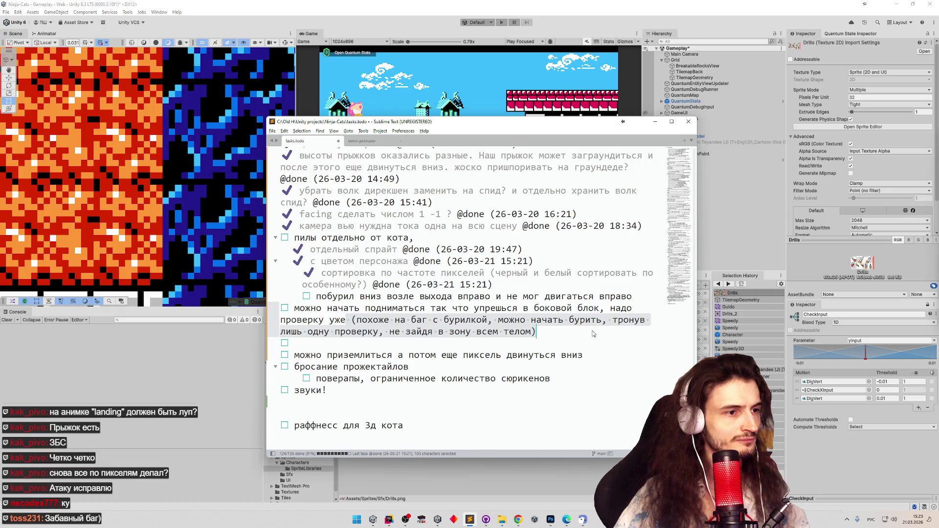
pyautogui.hotkey('ctrl', 'x')
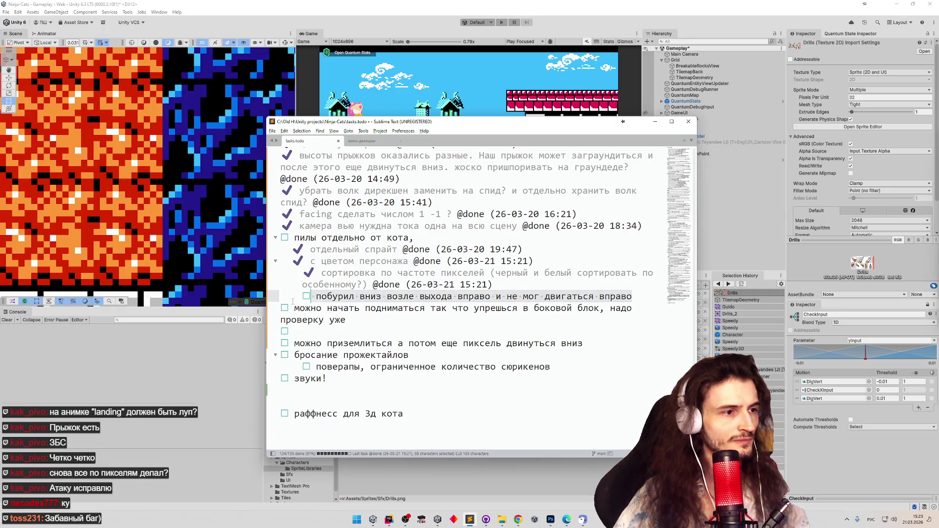
# Replace the 'побурил вниз' line with the drilling-bug remark as its own task
pyautogui.moveTo(298, 296); pyautogui.dragTo(678, 296)
pyautogui.press('Return')
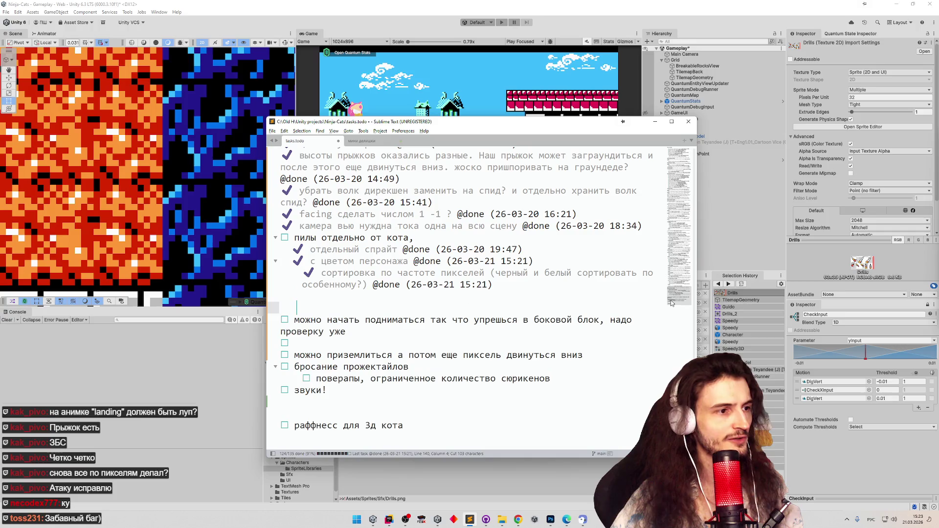
pyautogui.hotkey('ctrl', 'v')
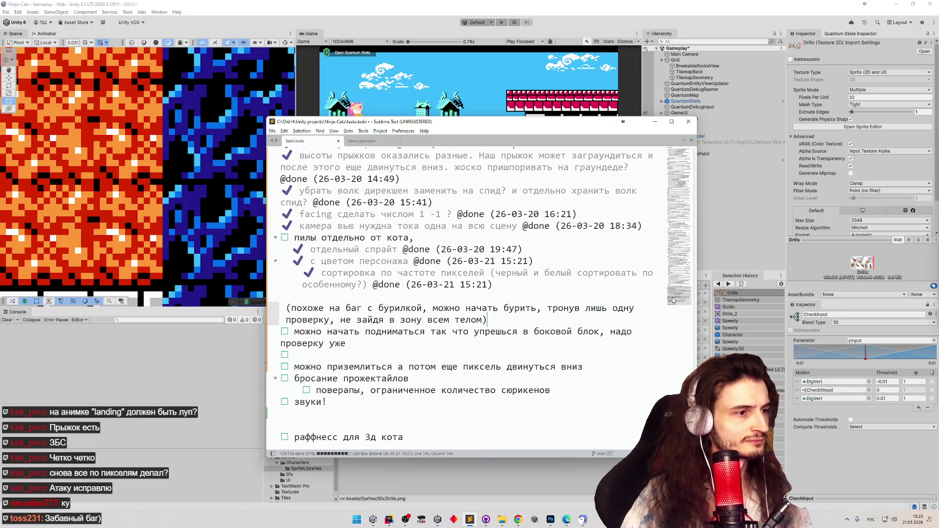
pyautogui.hotkey('ctrl', 'Return')
pyautogui.click(287, 308)
pyautogui.press('BackSpace')
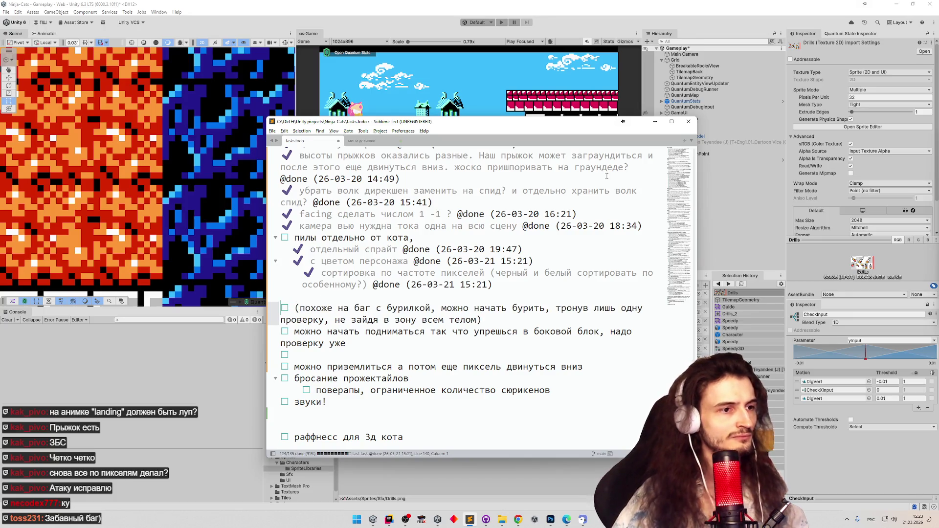
pyautogui.click(655, 126)
pyautogui.click(389, 519)
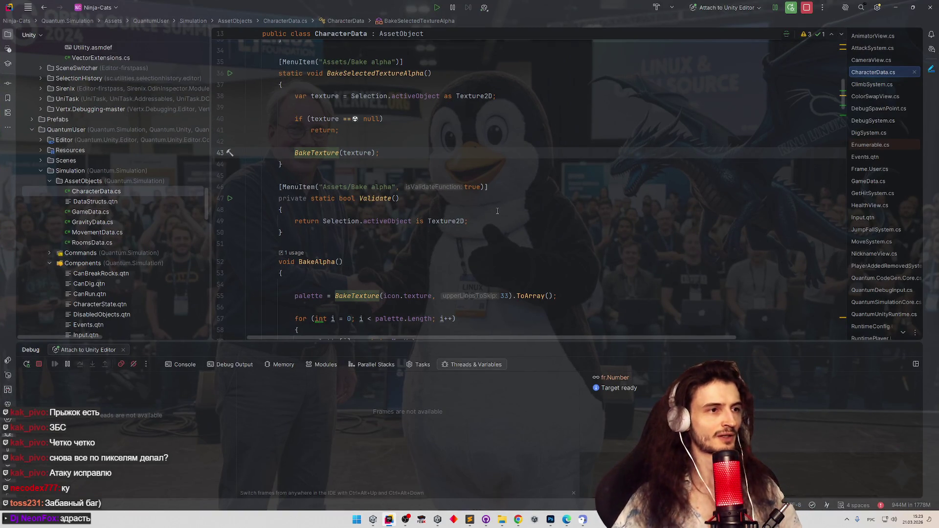
# Open MoveSystem.cs through Search Everywhere
pyautogui.press('shift')
pyautogui.press('shift')
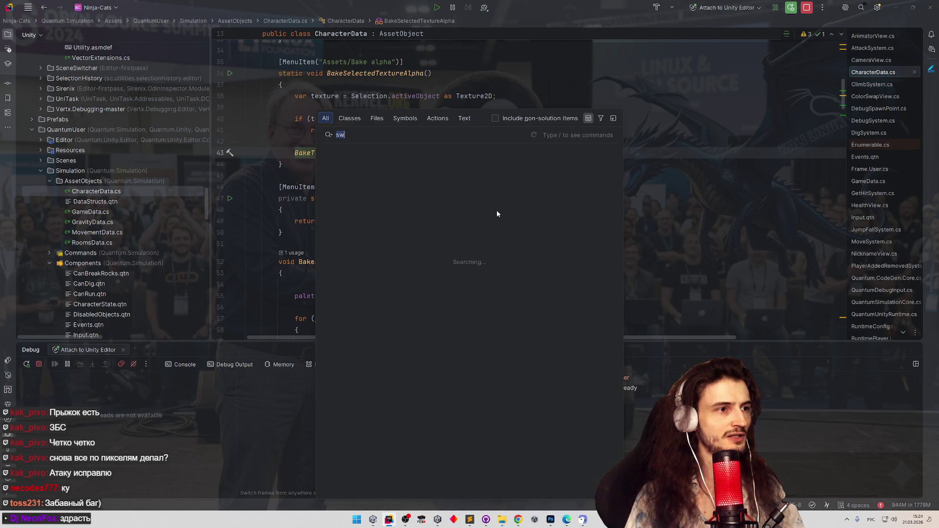
pyautogui.write('sw')
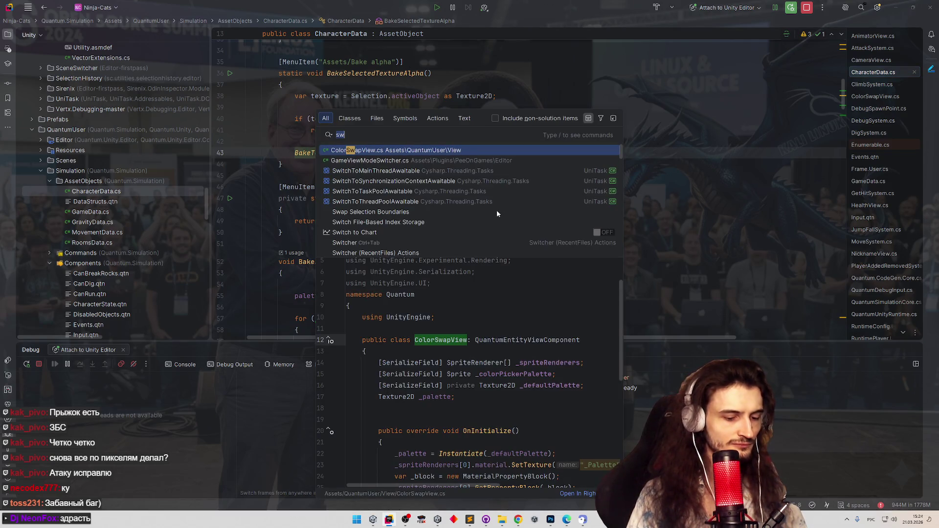
pyautogui.press('BackSpace')
pyautogui.press('BackSpace')
pyautogui.write('move')
pyautogui.press('Return')
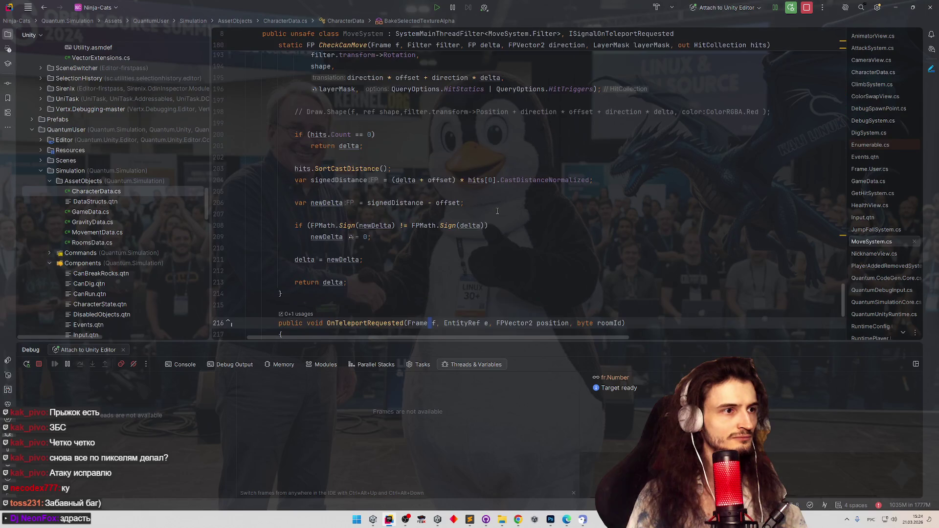
pyautogui.scroll(5, 472, 163)
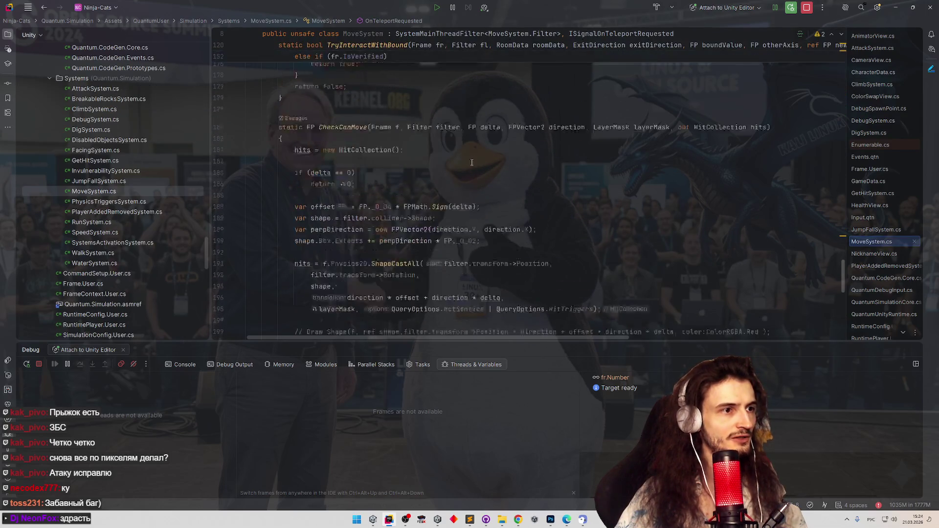
pyautogui.scroll(5, 474, 167)
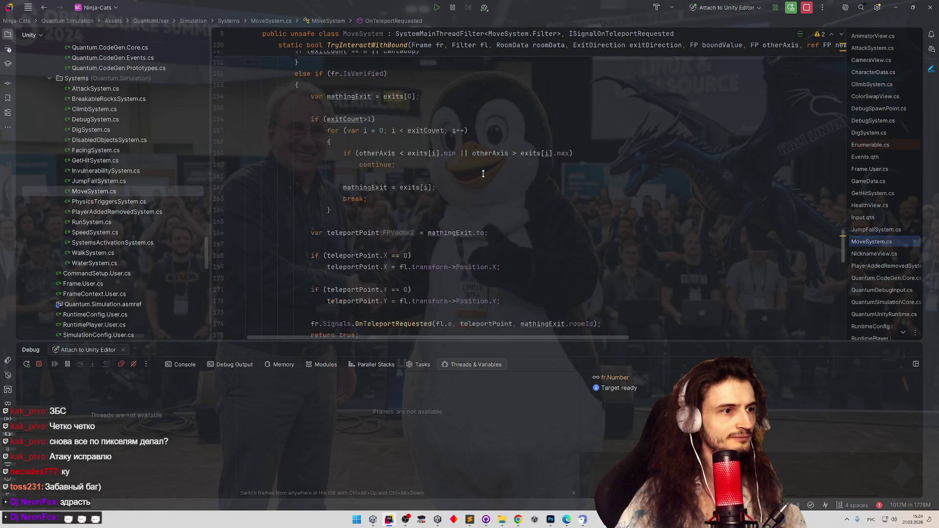
pyautogui.scroll(10, 483, 174)
pyautogui.scroll(-10, 490, 206)
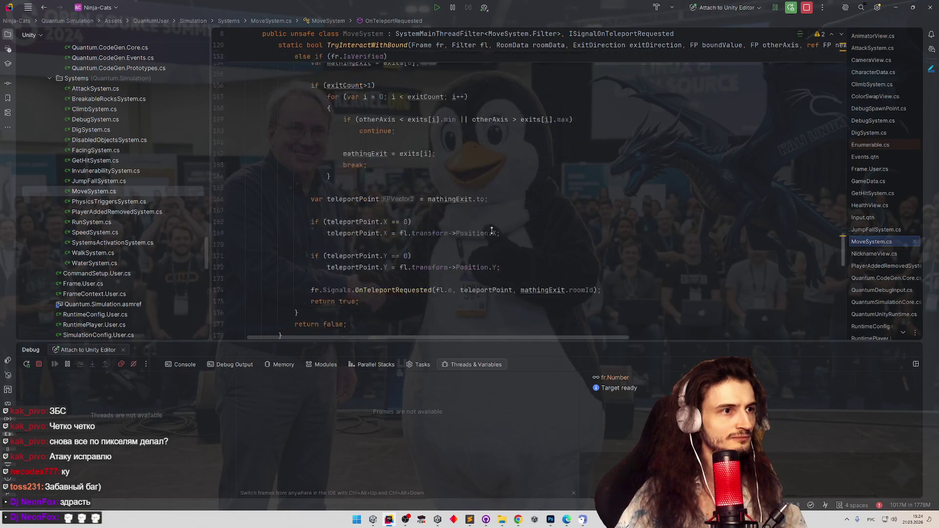
pyautogui.scroll(-13, 491, 230)
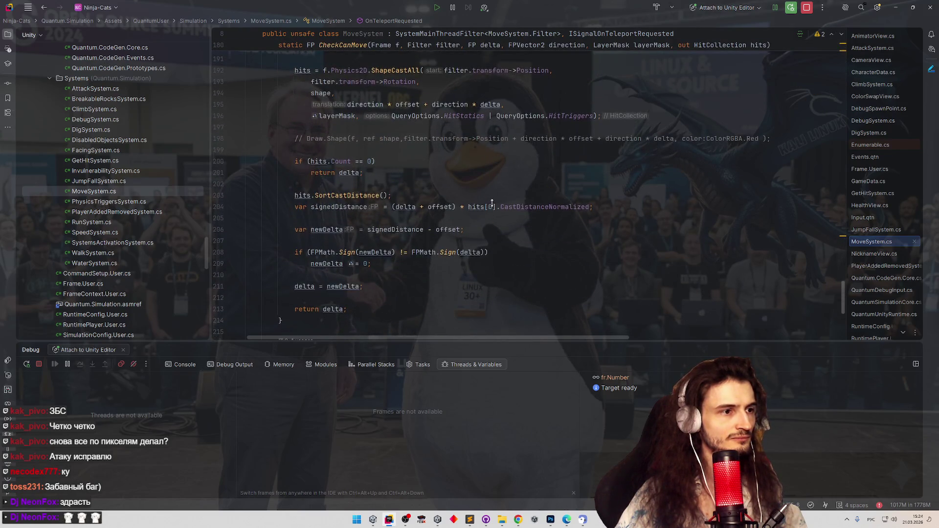
pyautogui.scroll(-6, 491, 215)
# Find the isDigging check in Update on line 42
pyautogui.hotkey('ctrl', 'f')
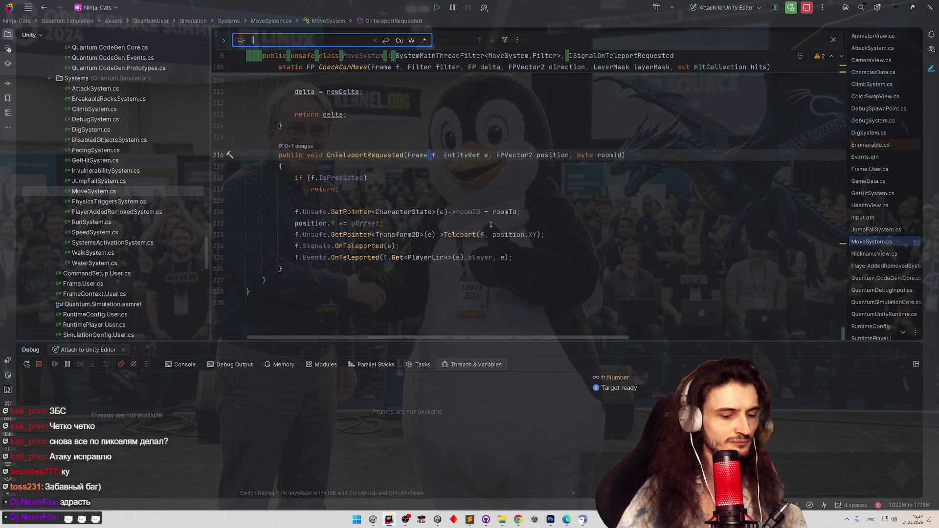
pyautogui.write('шышлпш')
pyautogui.hotkey('alt', 'shift')
pyautogui.hotkey('ctrl', 'a')
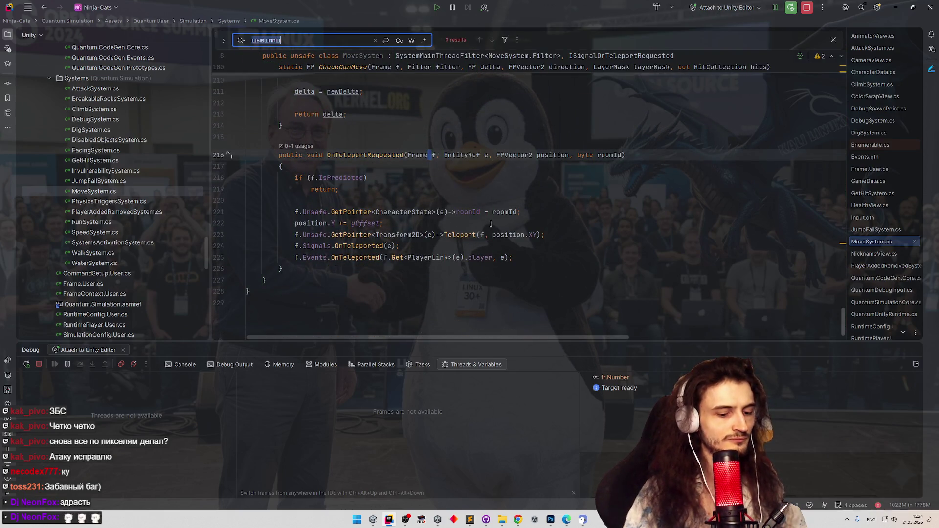
pyautogui.write('isdiggi')
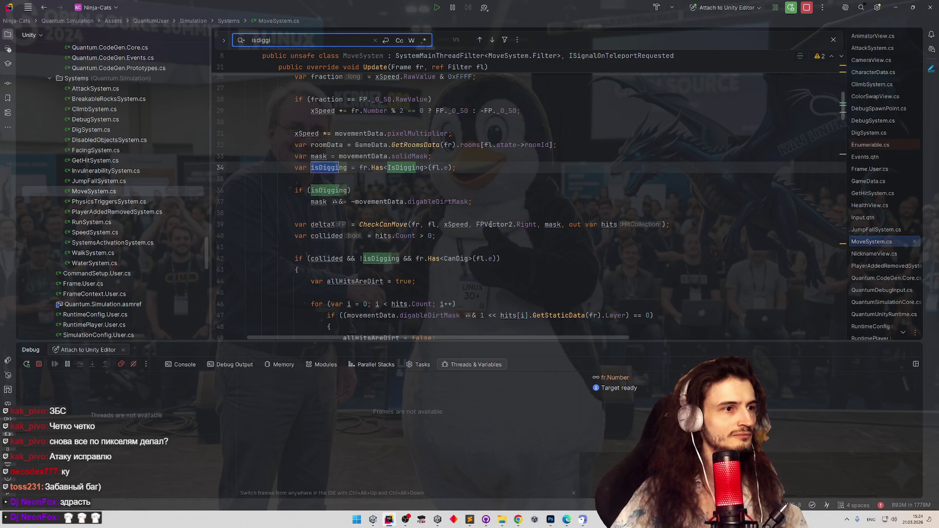
pyautogui.press('Return')
pyautogui.press('Return')
pyautogui.press('Return')
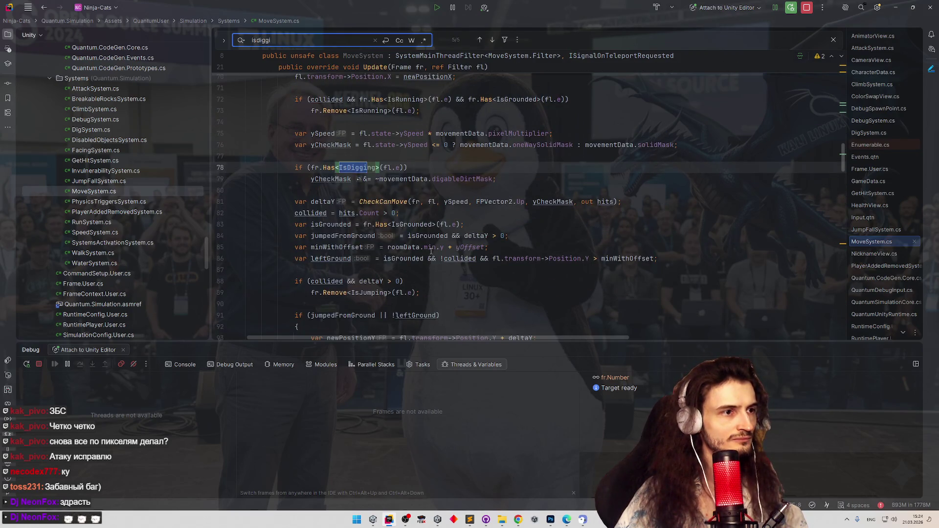
pyautogui.press('Return')
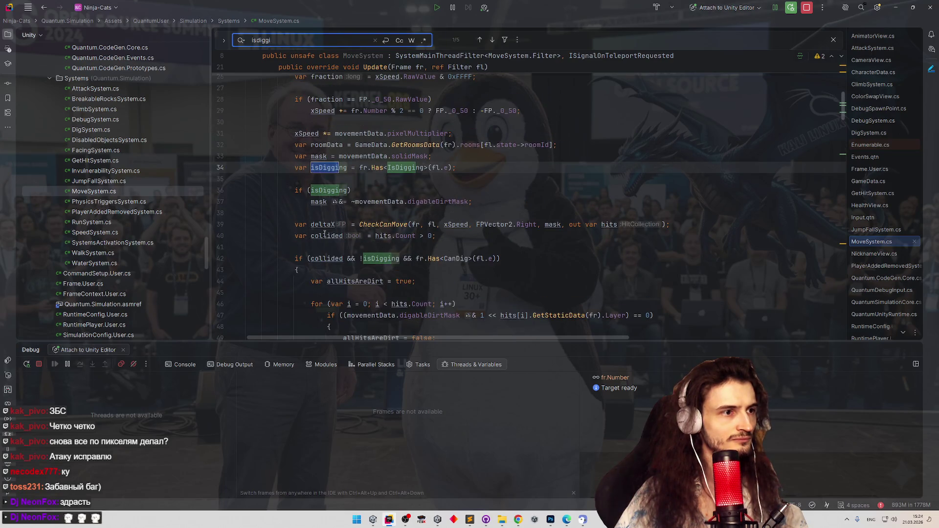
pyautogui.press('Return')
pyautogui.press('Return')
pyautogui.press('Return')
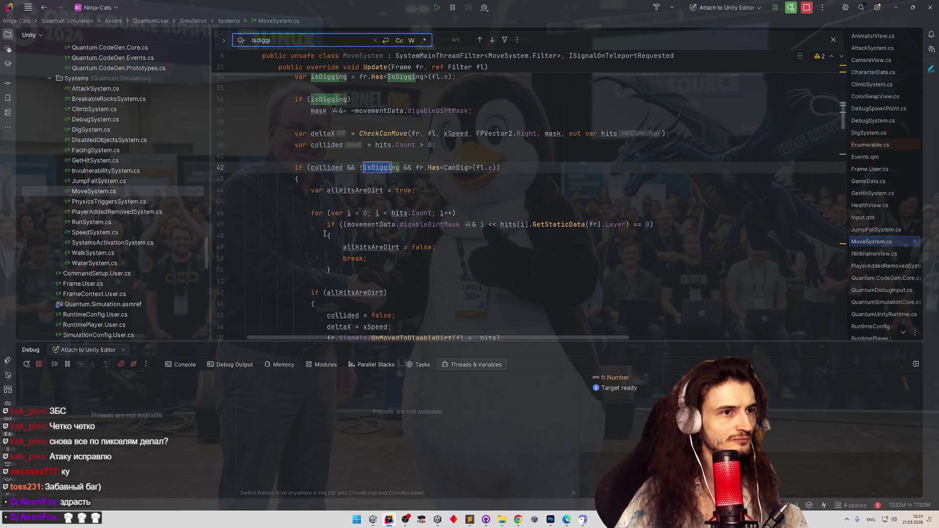
pyautogui.scroll(-2, 303, 244)
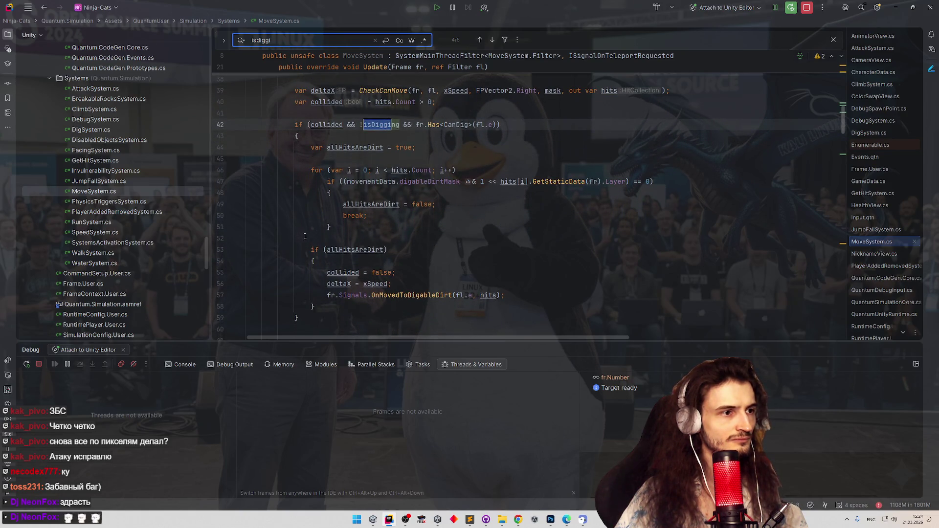
pyautogui.click(305, 237)
pyautogui.scroll(-1, 360, 255)
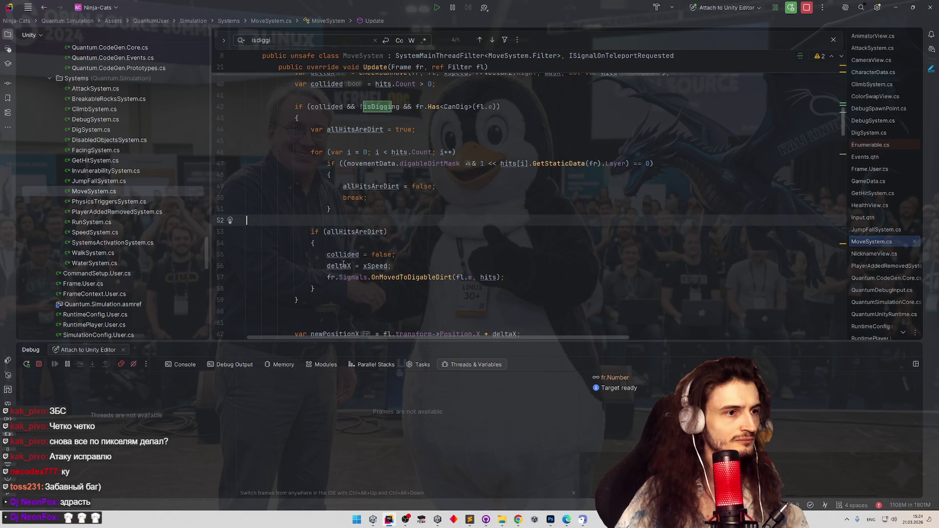
# Insert Debug.Log("started dig"); after deltaX = xSpeed; in the allHitsAreDirt block
pyautogui.click(397, 264)
pyautogui.press('Return')
pyautogui.write('Debug.l')
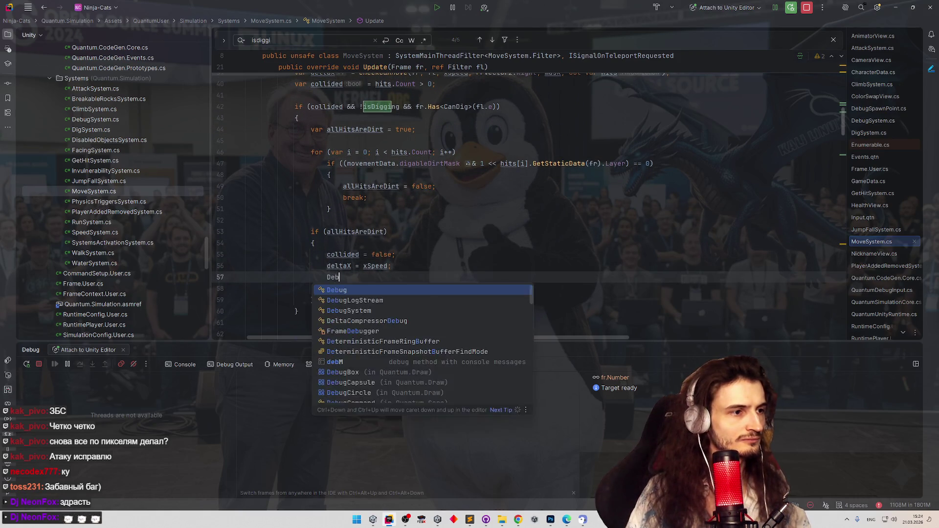
pyautogui.press('BackSpace')
pyautogui.write('Log')
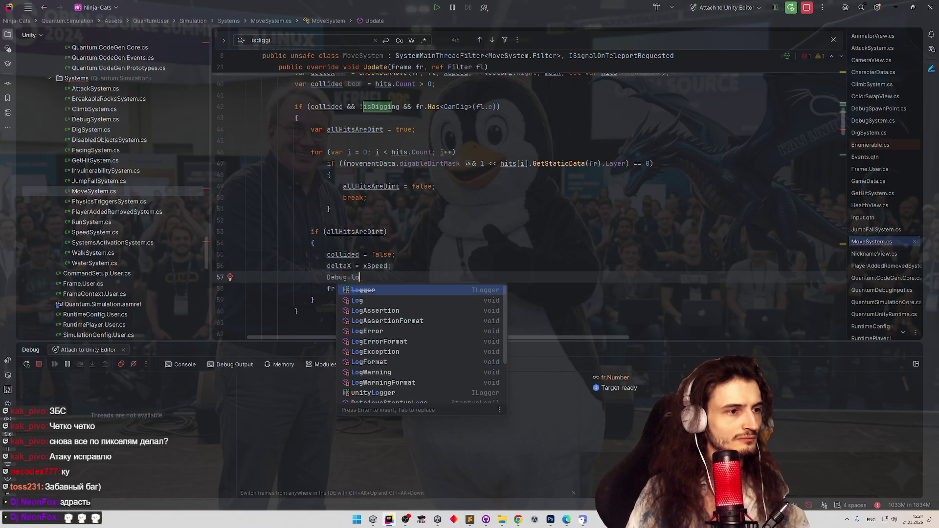
pyautogui.press('Escape')
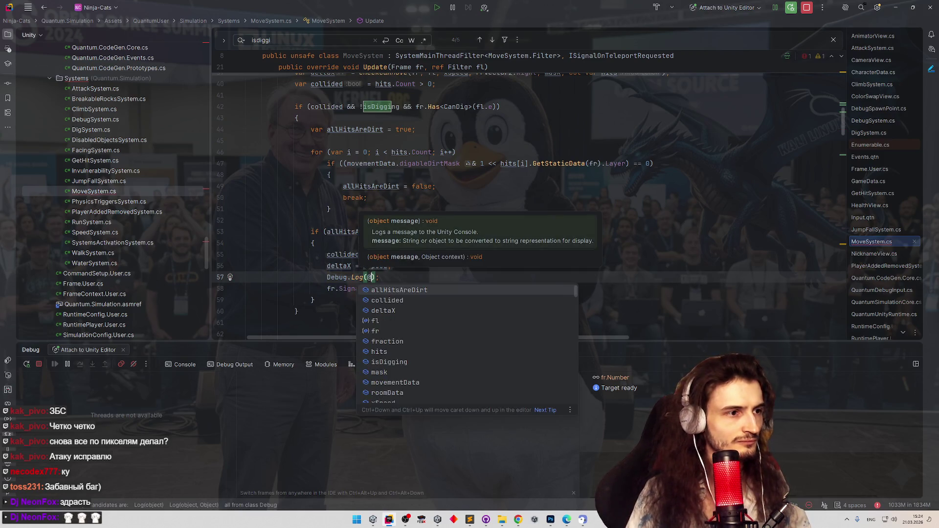
pyautogui.write('"started dig')
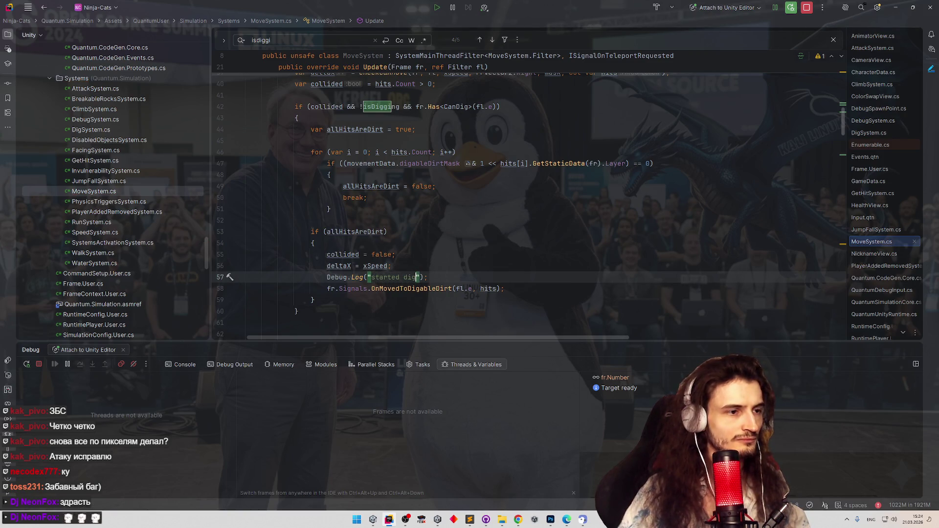
pyautogui.click(446, 256)
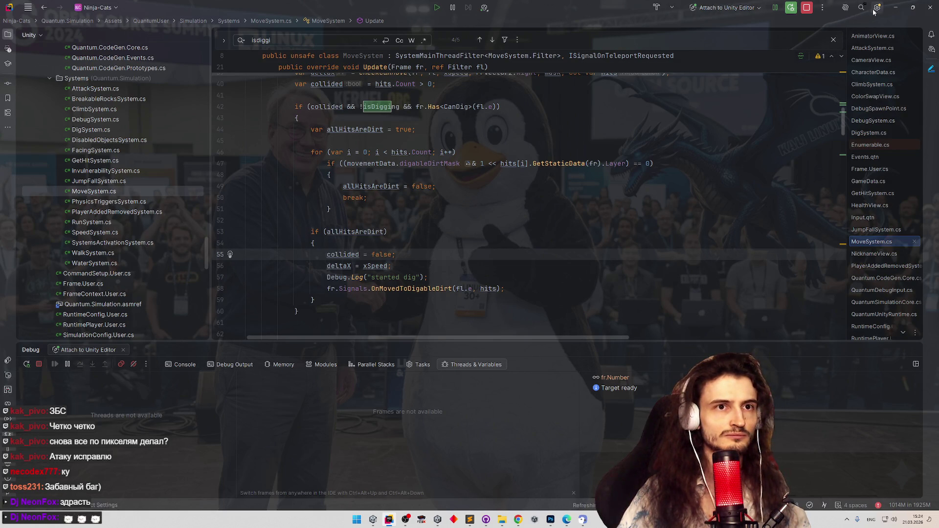
# Playtest twice, moving the cat into the lava wall to log "started dig", then return to Rider
pyautogui.click(895, 7)
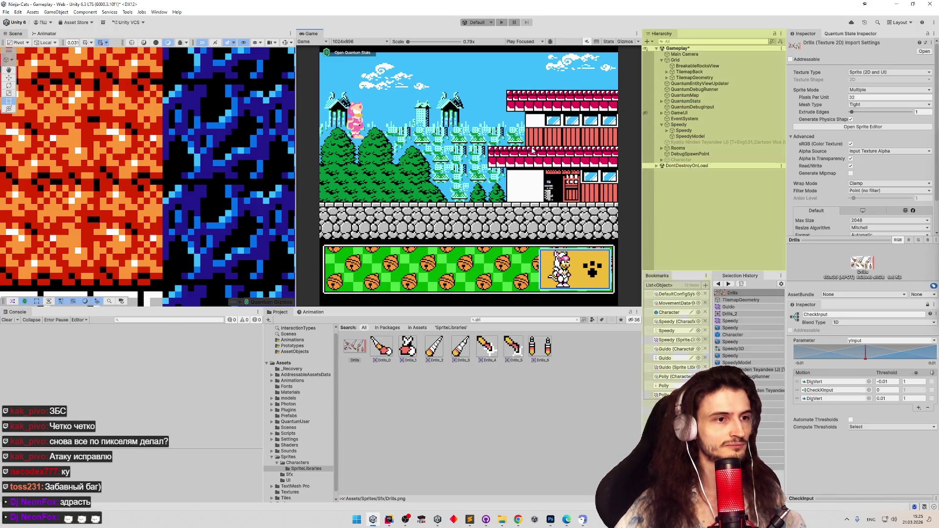
pyautogui.click(592, 274)
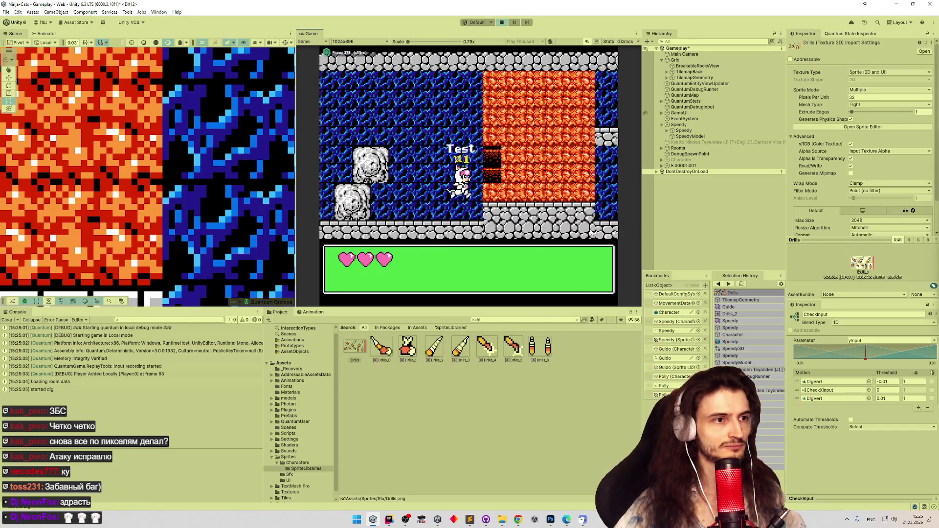
pyautogui.press('x')
pyautogui.press('x')
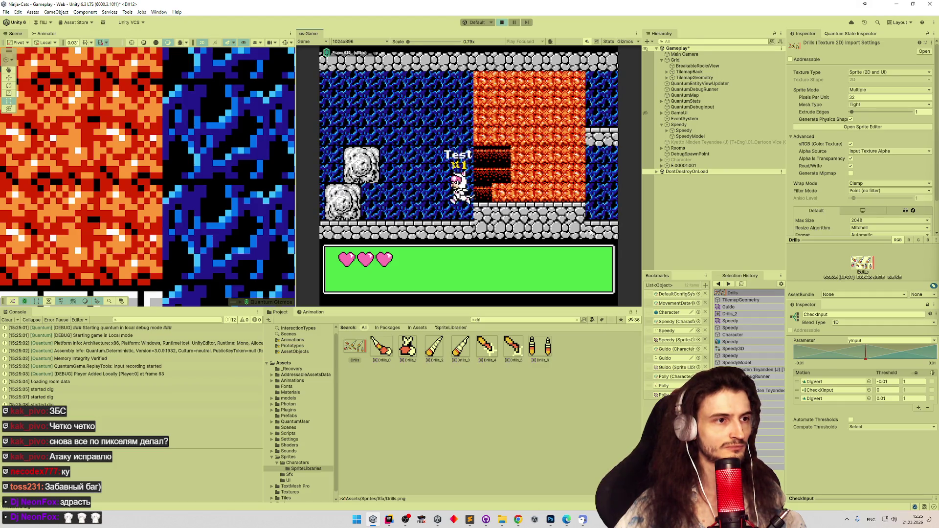
pyautogui.press('Left')
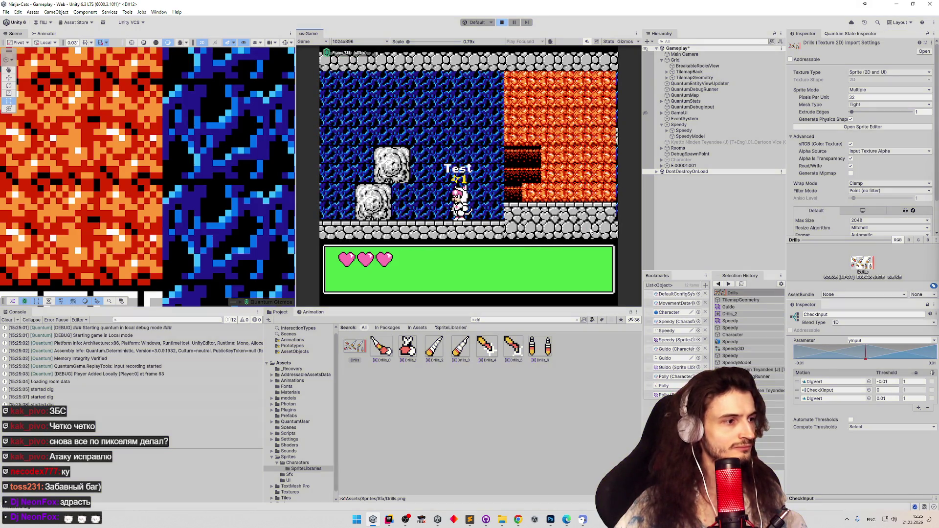
pyautogui.hotkey('ctrl', 'p')
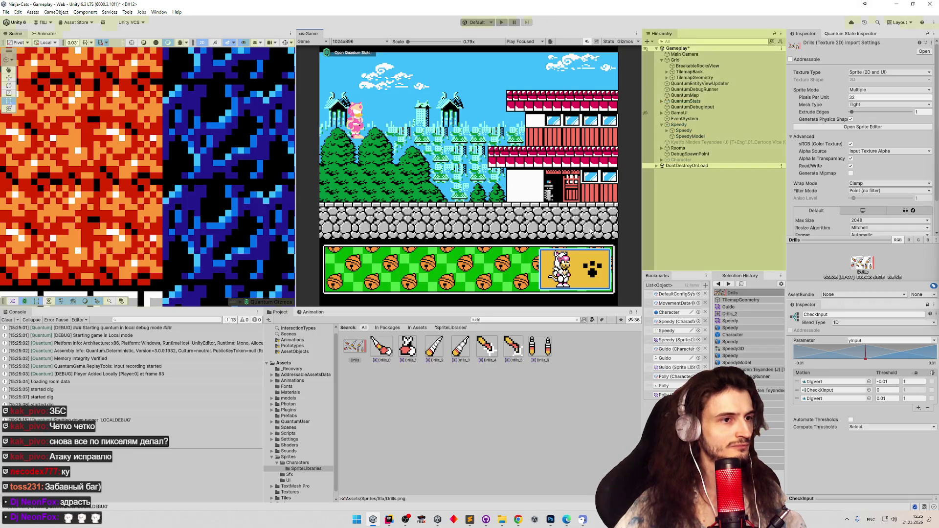
pyautogui.hotkey('ctrl', 'p')
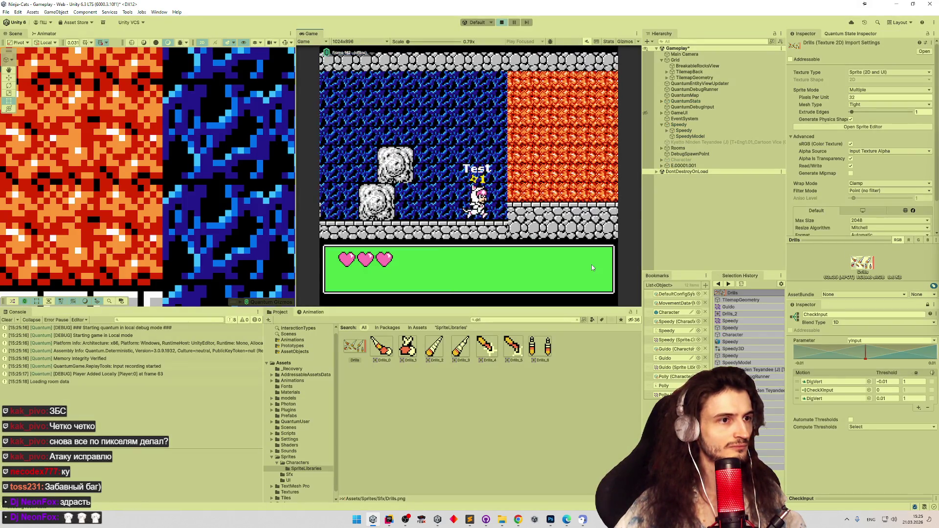
pyautogui.press('Right')
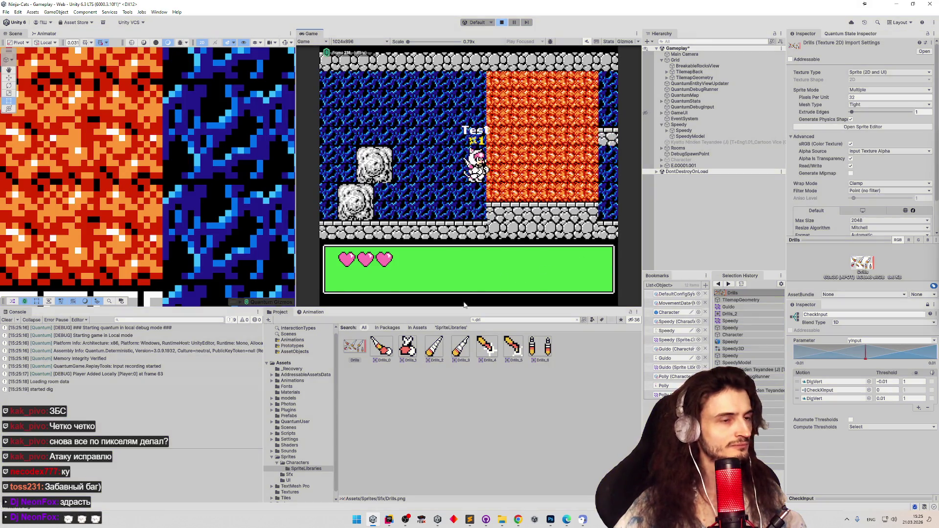
pyautogui.hotkey('alt', 'Tab')
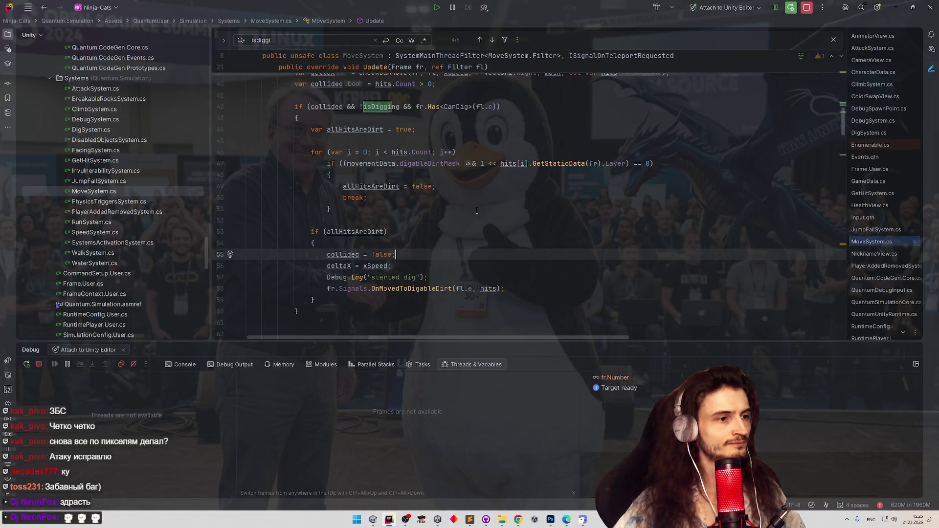
# Trace the OnMovedToDigableDirt signal to the usages of ISignalOnMovedToDigableDirt
pyautogui.keyDown('ctrl'); pyautogui.click(429, 288); pyautogui.keyUp('ctrl')
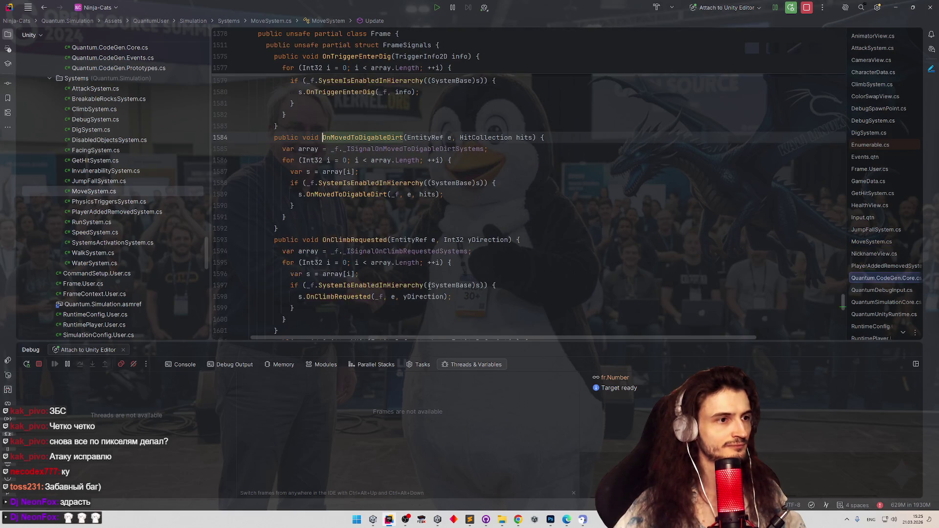
pyautogui.hotkey('ctrl', '-')
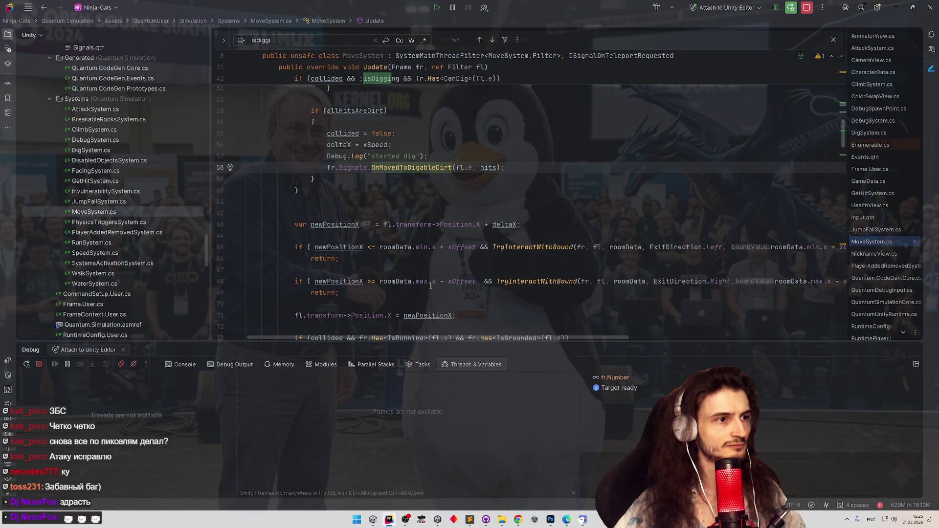
pyautogui.press('F12')
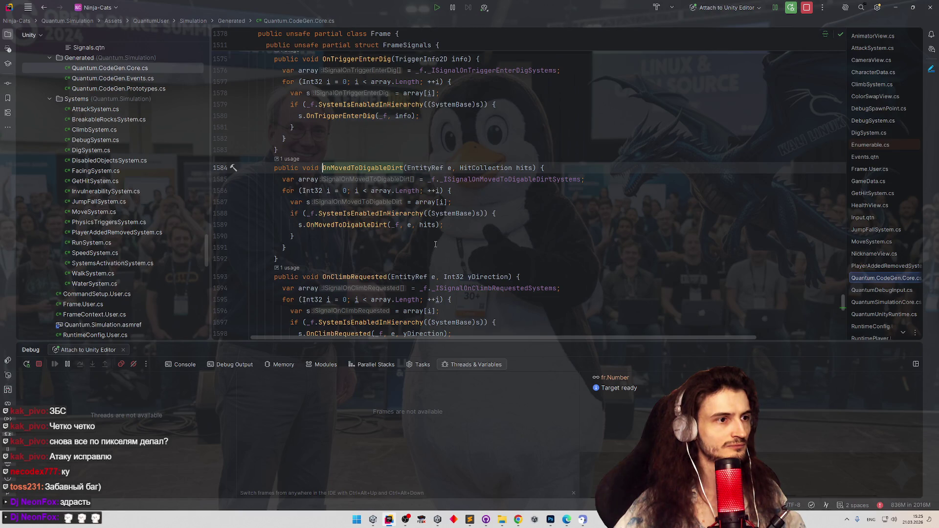
pyautogui.click(306, 179)
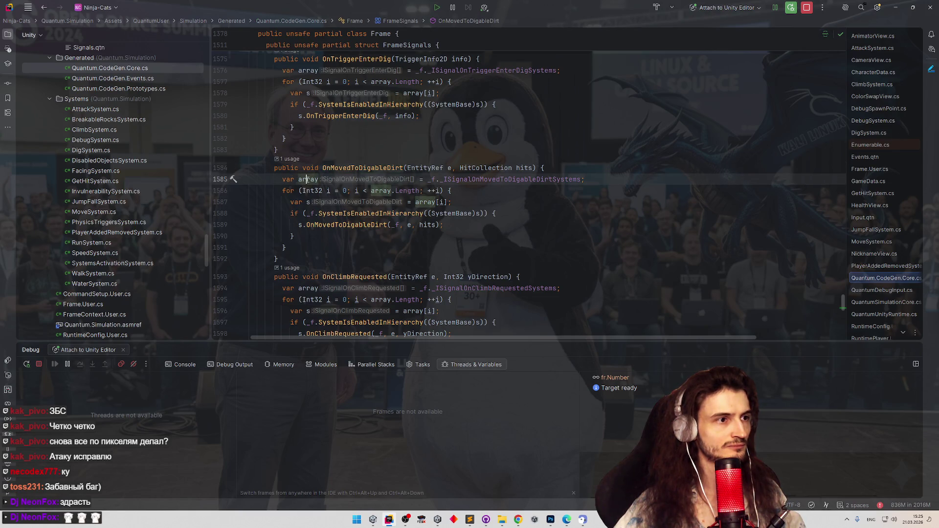
pyautogui.keyDown('ctrl'); pyautogui.click(485, 179); pyautogui.keyUp('ctrl')
pyautogui.keyDown('ctrl'); pyautogui.click(390, 152); pyautogui.keyUp('ctrl')
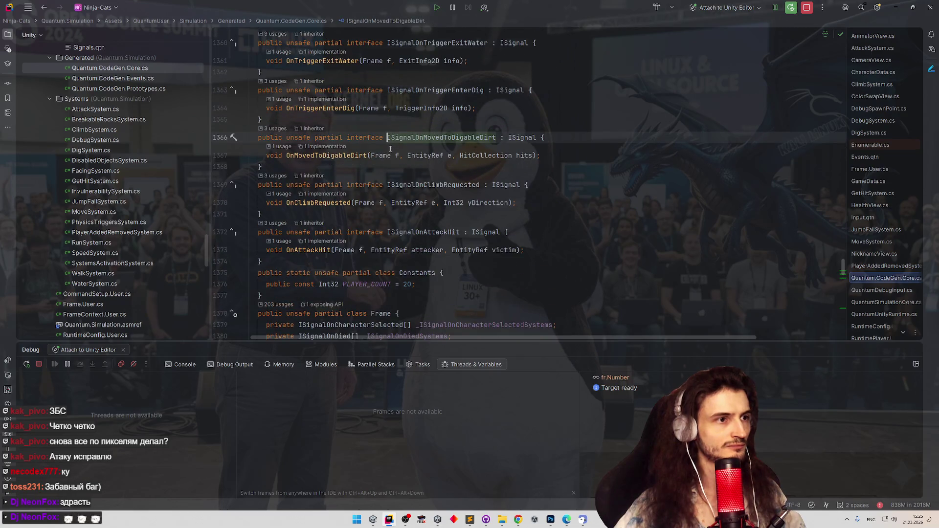
pyautogui.press('F12')
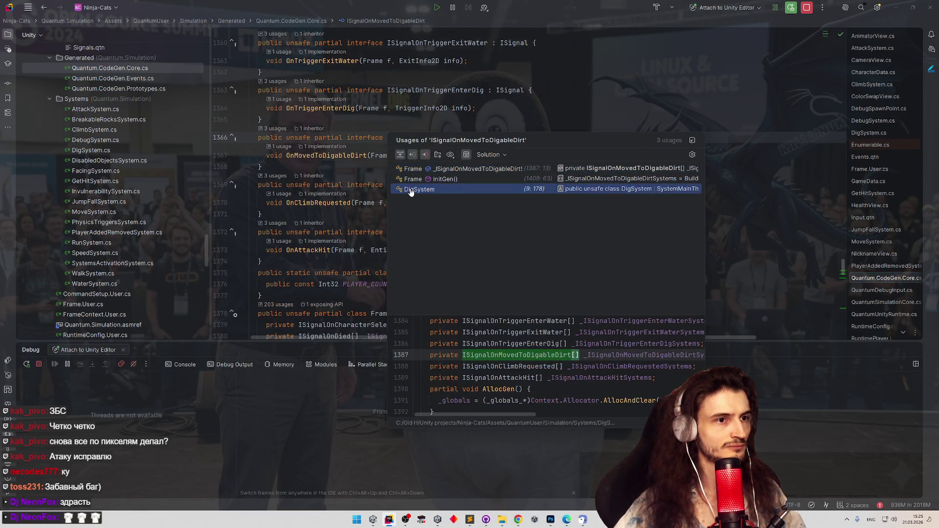
# Open DigSystem.cs and scroll to its OnMovedToDigableDirt handler
pyautogui.click(411, 190)
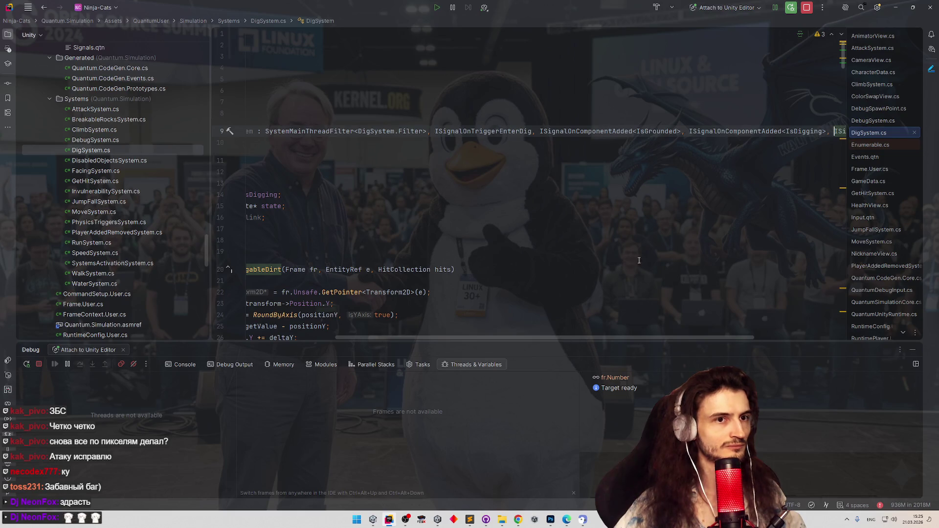
pyautogui.moveTo(628, 336); pyautogui.dragTo(506, 337)
pyautogui.scroll(-20, 488, 195)
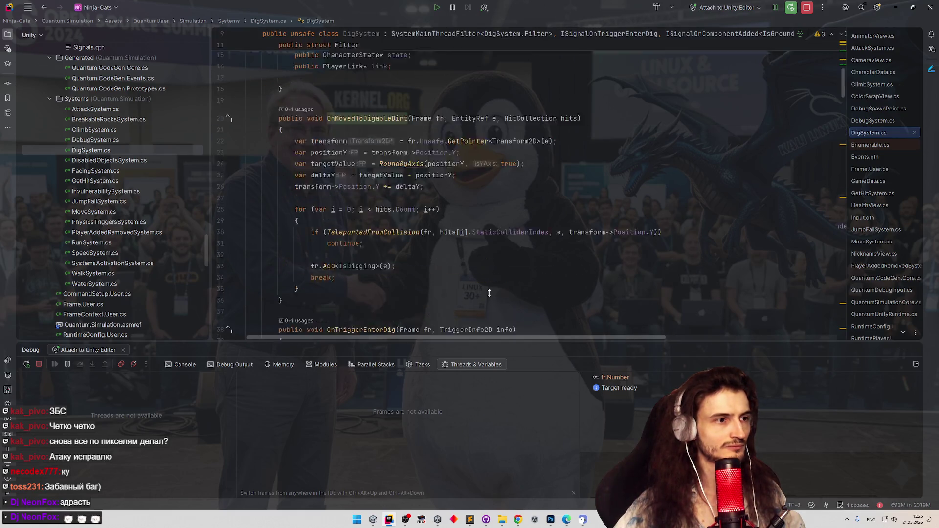
pyautogui.scroll(20, 527, 124)
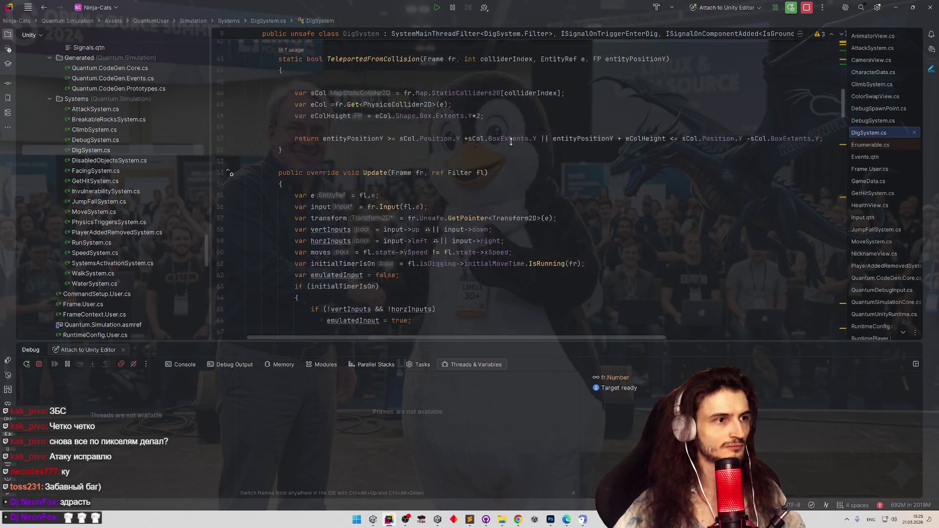
pyautogui.scroll(4, 527, 124)
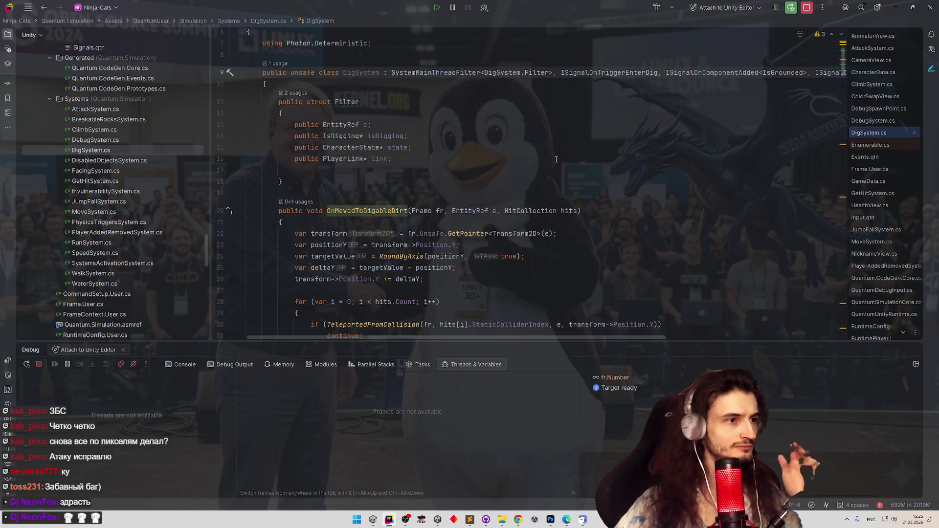
pyautogui.scroll(-3, 554, 163)
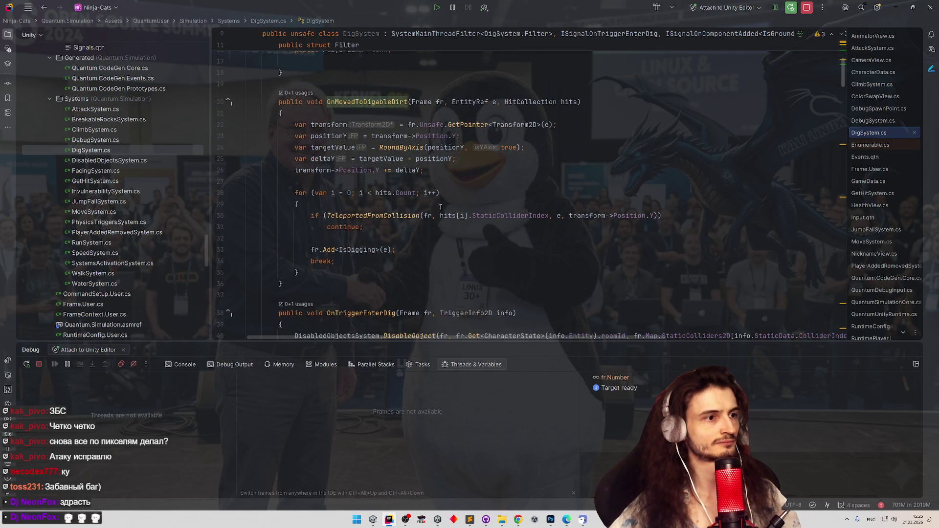
# Try GetOr, Try and GetO prefixes on fr.Add<IsDigging>(e), then revert to plain Add
pyautogui.click(321, 250)
pyautogui.hotkey('shift', 'Return')
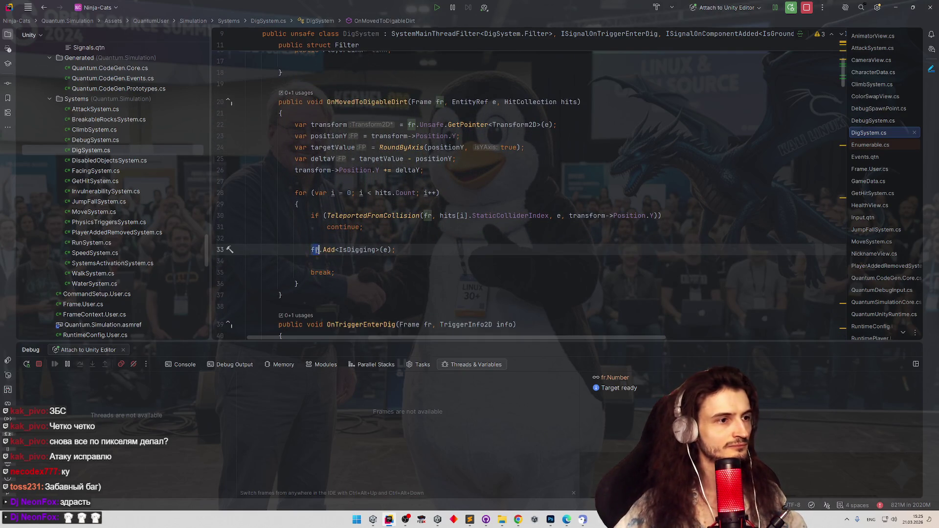
pyautogui.press('Up')
pyautogui.click(321, 250)
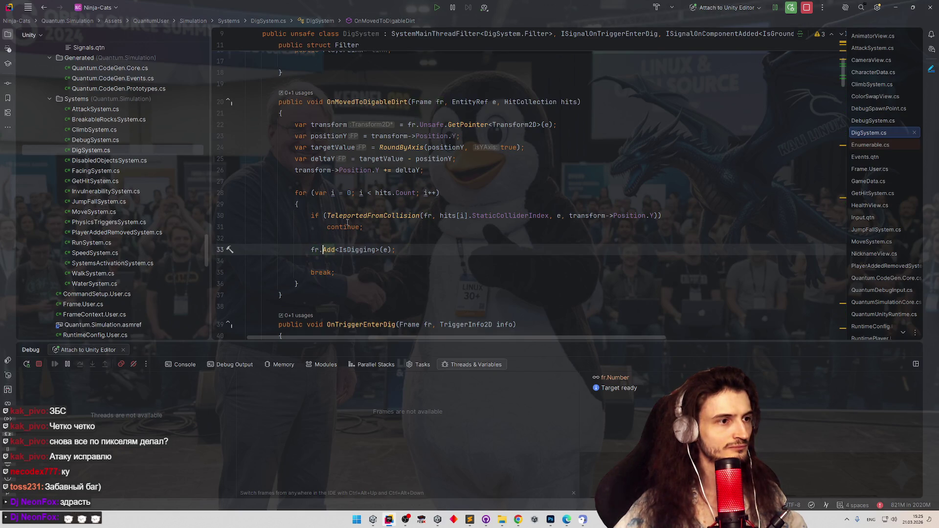
pyautogui.moveTo(386, 168)
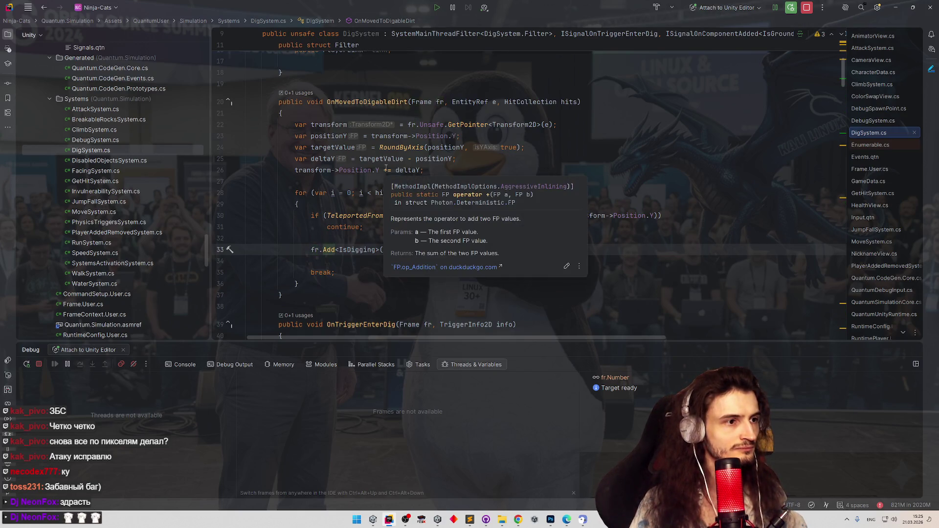
pyautogui.write('GetO')
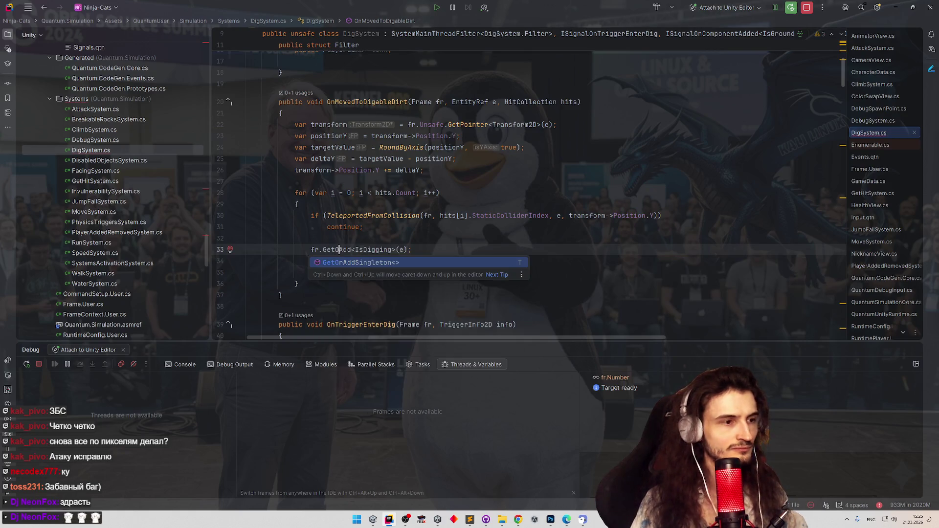
pyautogui.write('r')
pyautogui.hotkey('ctrl', 'BackSpace')
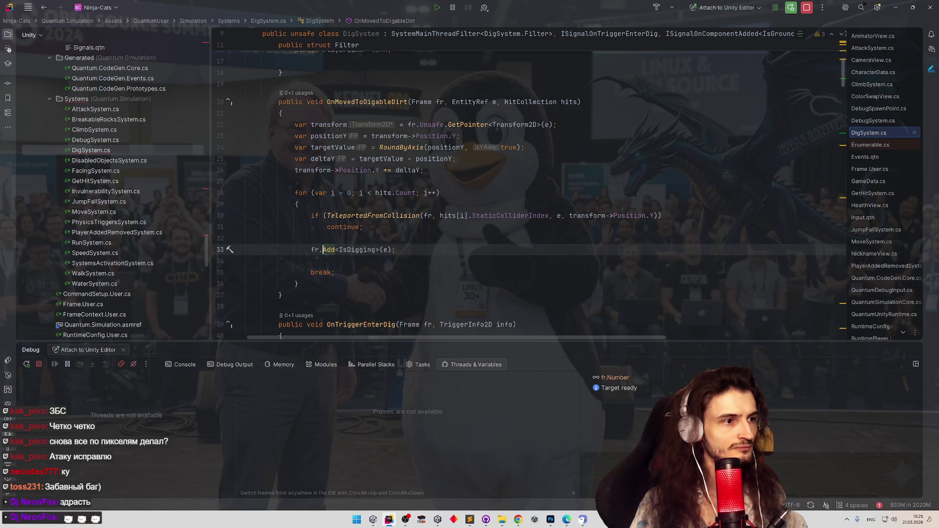
pyautogui.write('Try')
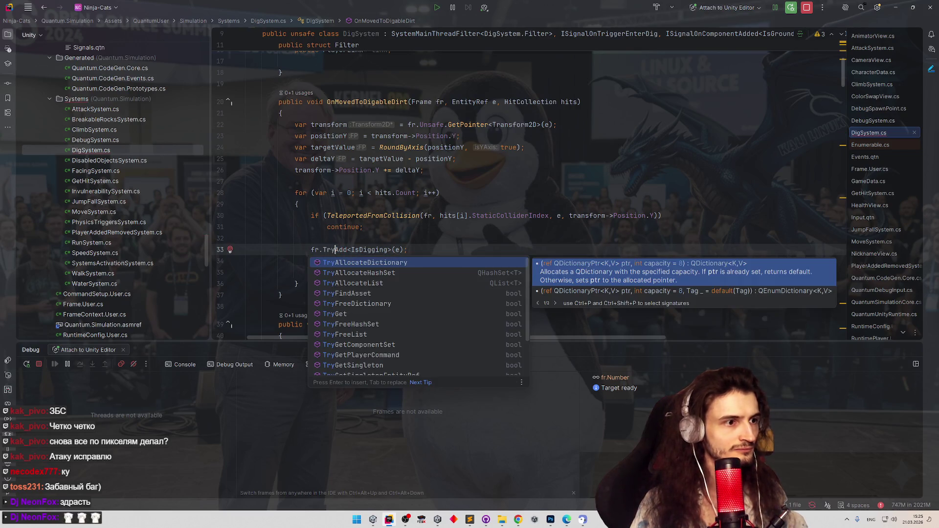
pyautogui.hotkey('ctrl', 'BackSpace')
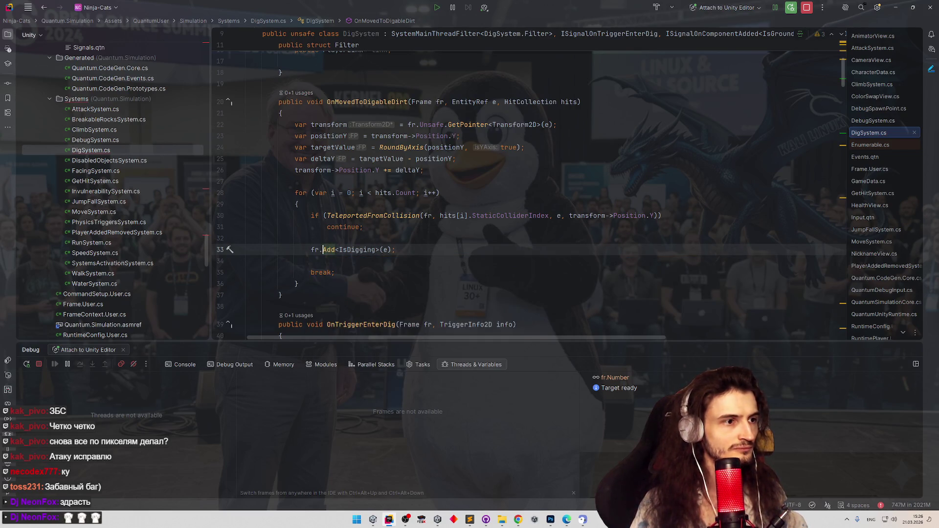
pyautogui.write('GetOr')
pyautogui.hotkey('ctrl', 'BackSpace')
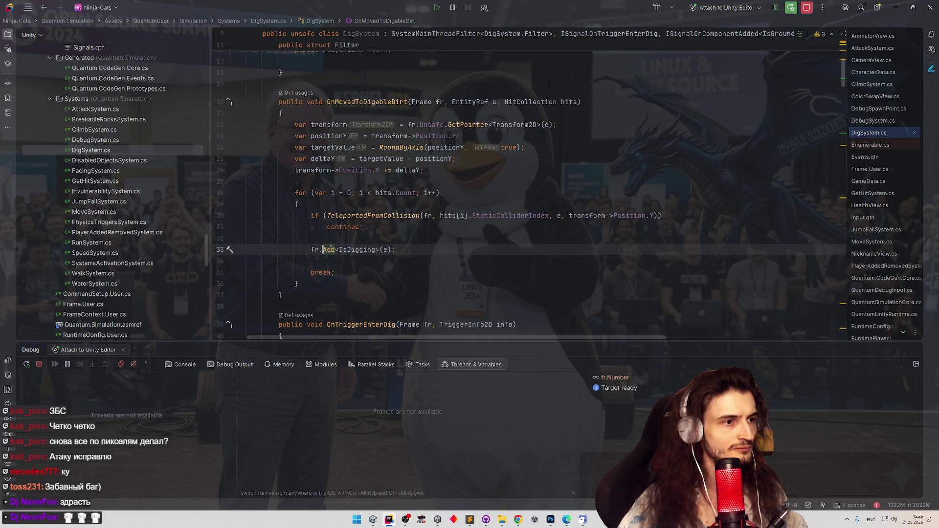
# Read the AddResult documentation for Add and discard an unfinished new line 34
pyautogui.moveTo(331, 250)
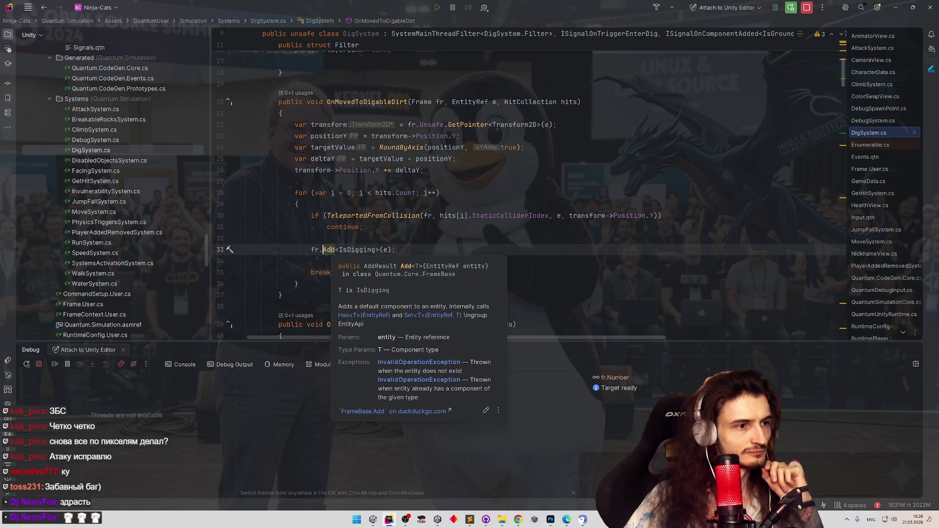
pyautogui.click(390, 269)
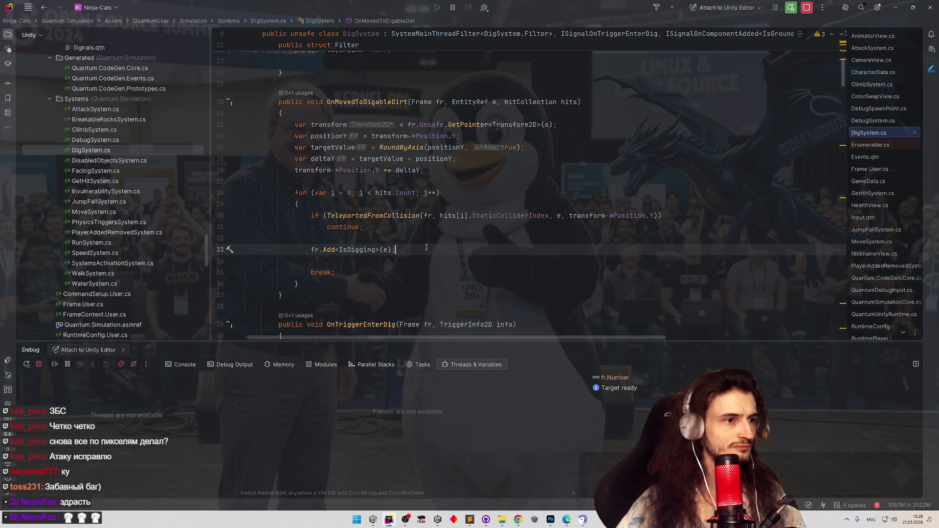
pyautogui.press('Return')
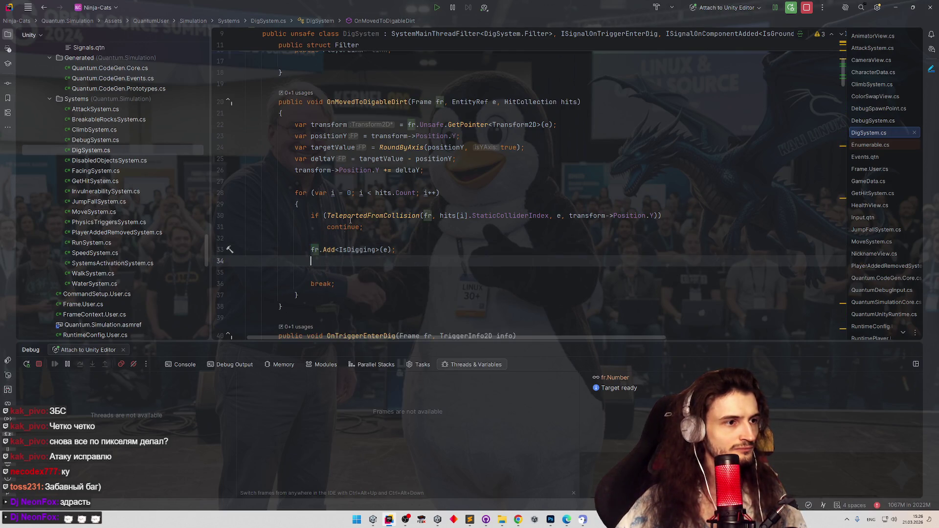
pyautogui.write('fr')
pyautogui.press('BackSpace')
pyautogui.press('BackSpace')
pyautogui.press('BackSpace')
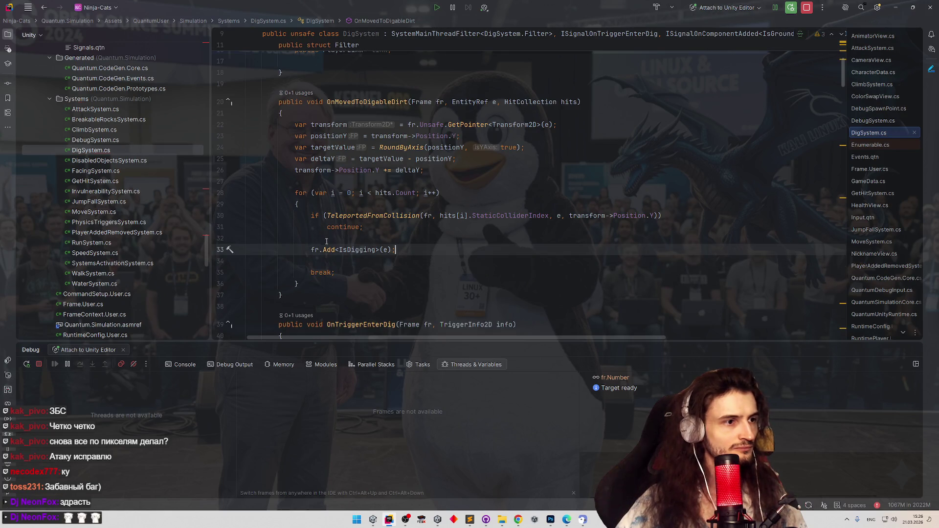
# Replace Add with AddOrGet<IsDigging>(e) on line 33
pyautogui.doubleClick(329, 249)
pyautogui.write('Add')
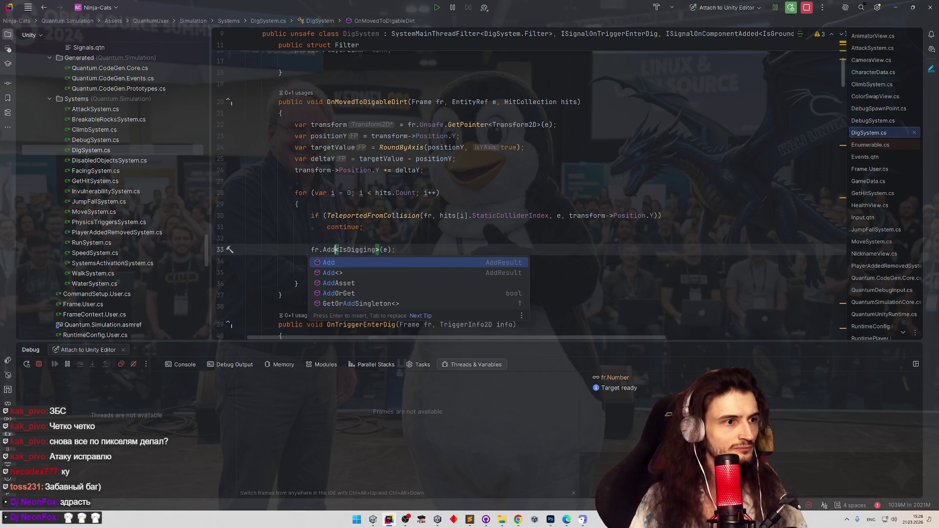
pyautogui.press('Down')
pyautogui.press('Down')
pyautogui.press('Return')
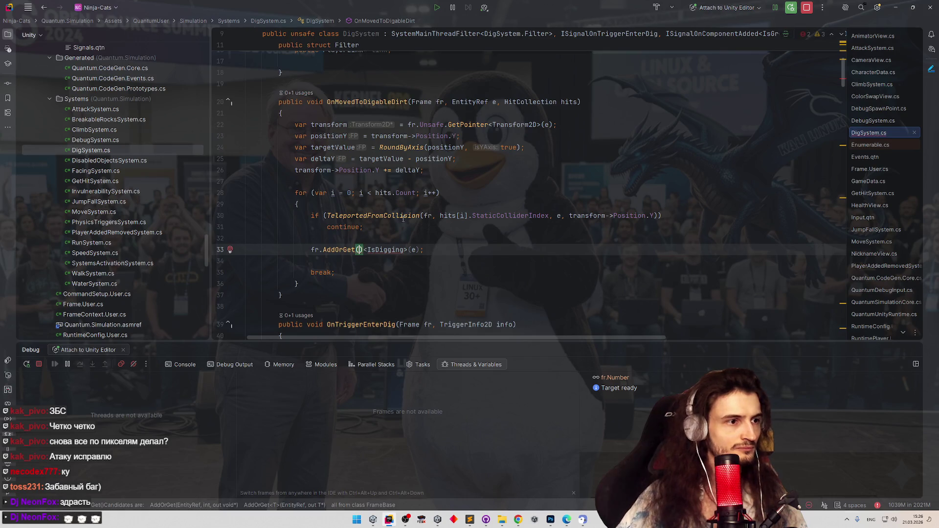
pyautogui.moveTo(363, 249); pyautogui.dragTo(411, 250)
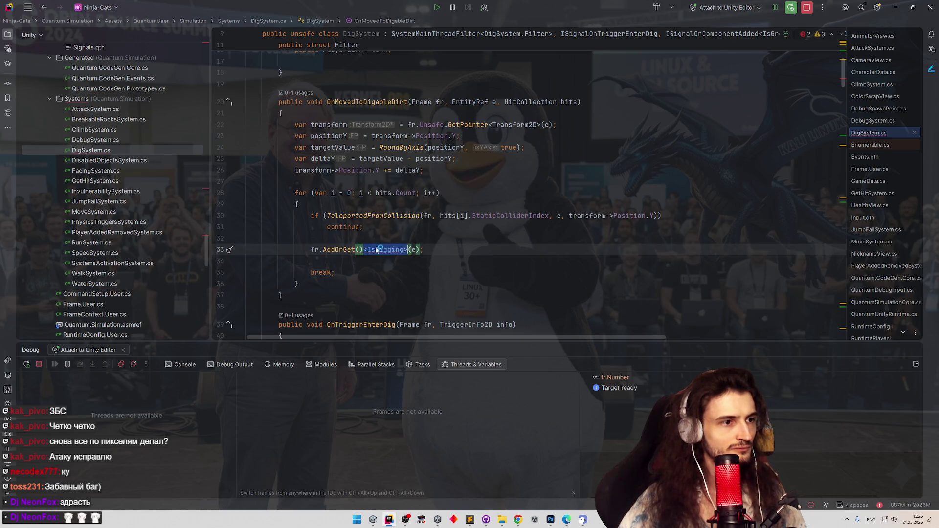
pyautogui.hotkey('ctrl', 'x')
pyautogui.press('Left')
pyautogui.press('Left')
pyautogui.hotkey('ctrl', 'v')
pyautogui.press('BackSpace')
pyautogui.press('BackSpace')
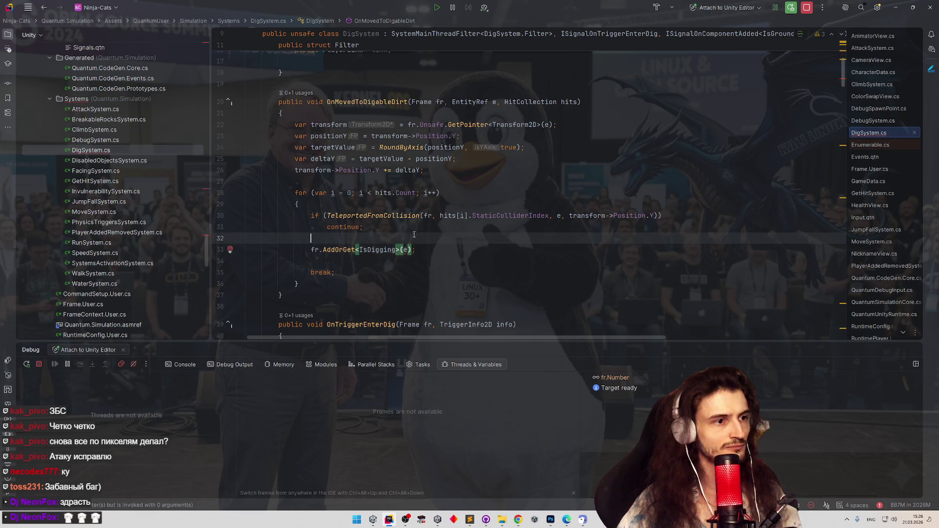
# Capture the component through an out var digging argument: AddOrGet<IsDigging>(e, out var digging)
pyautogui.press('Home')
pyautogui.write('var digging ')
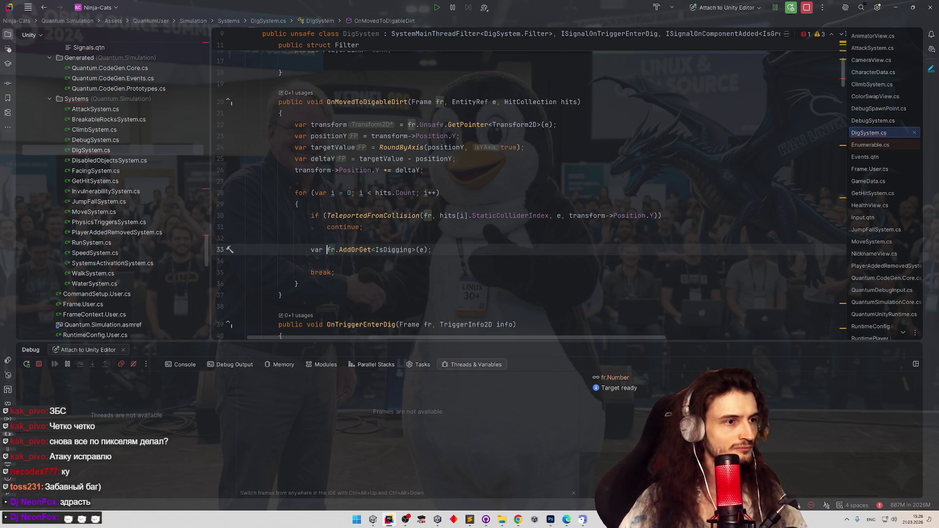
pyautogui.write('=')
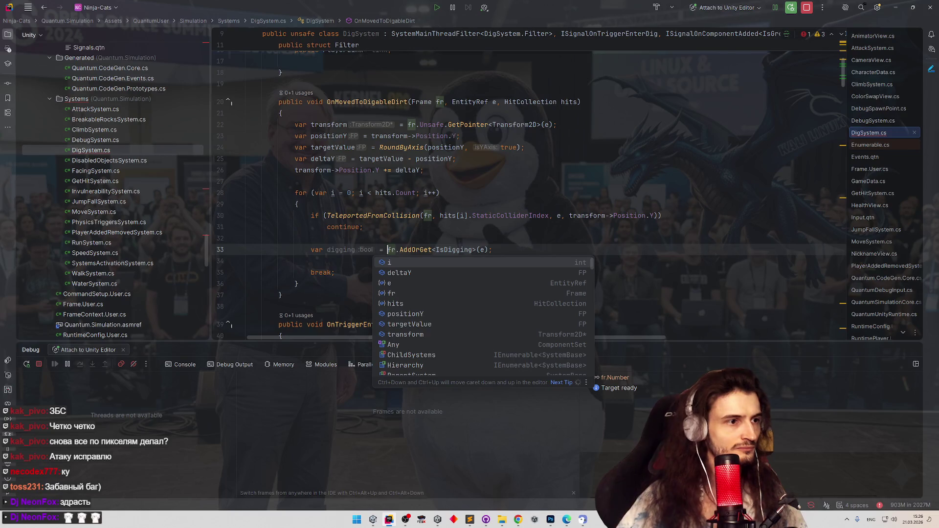
pyautogui.press('End')
pyautogui.press('Return')
pyautogui.write('digging.bl')
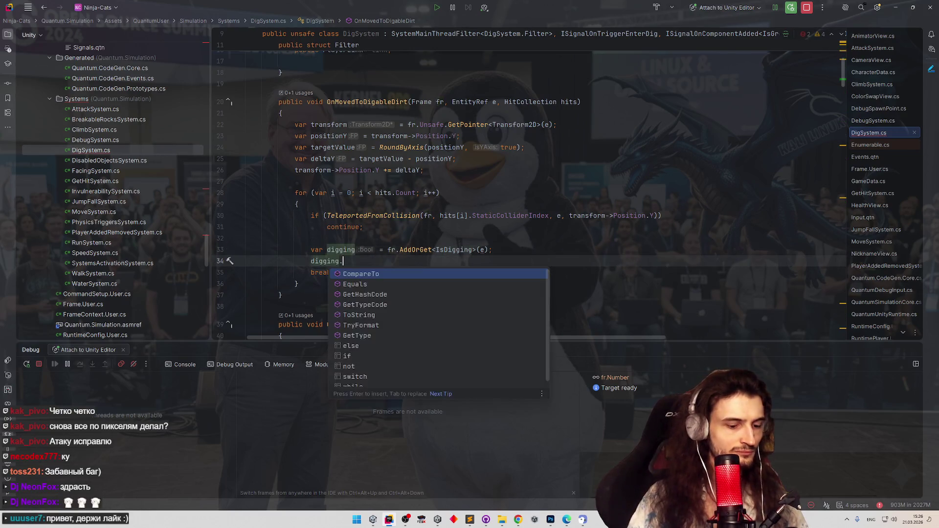
pyautogui.press('BackSpace')
pyautogui.press('BackSpace')
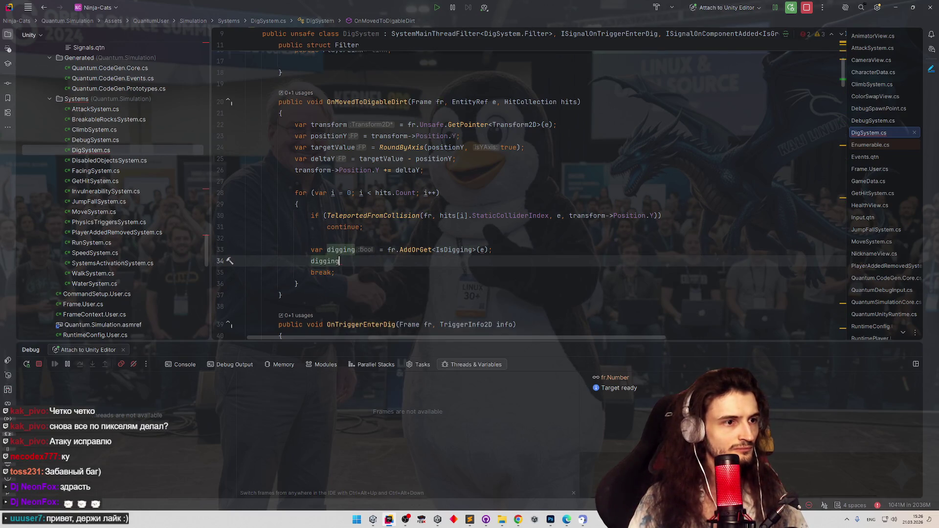
pyautogui.click(484, 249)
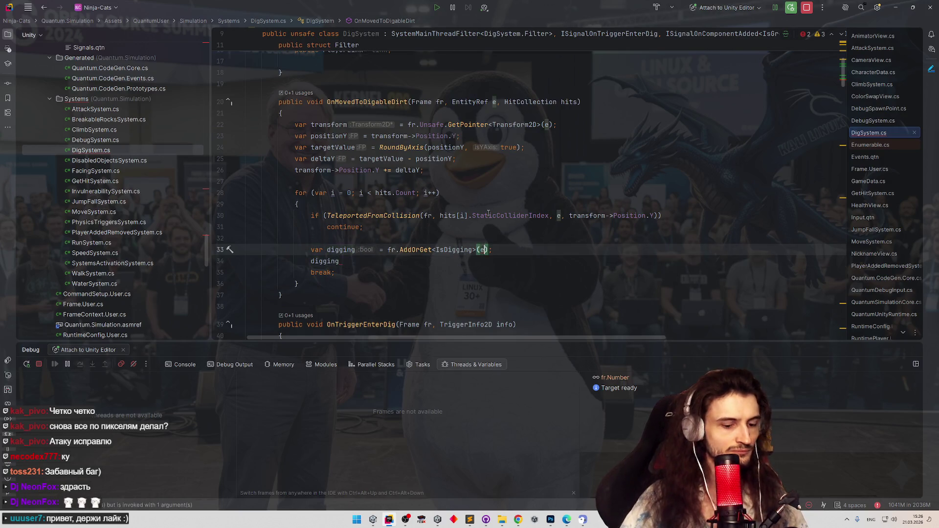
pyautogui.write(',')
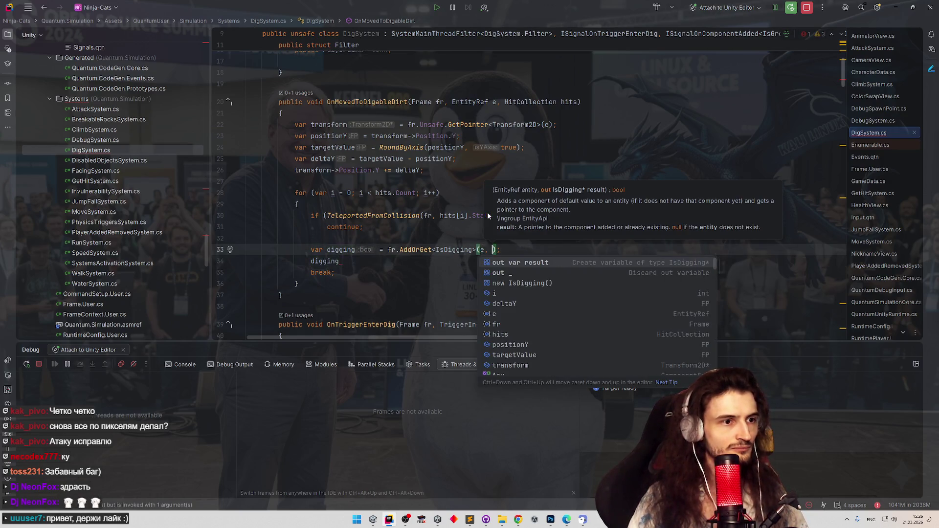
pyautogui.press('Return')
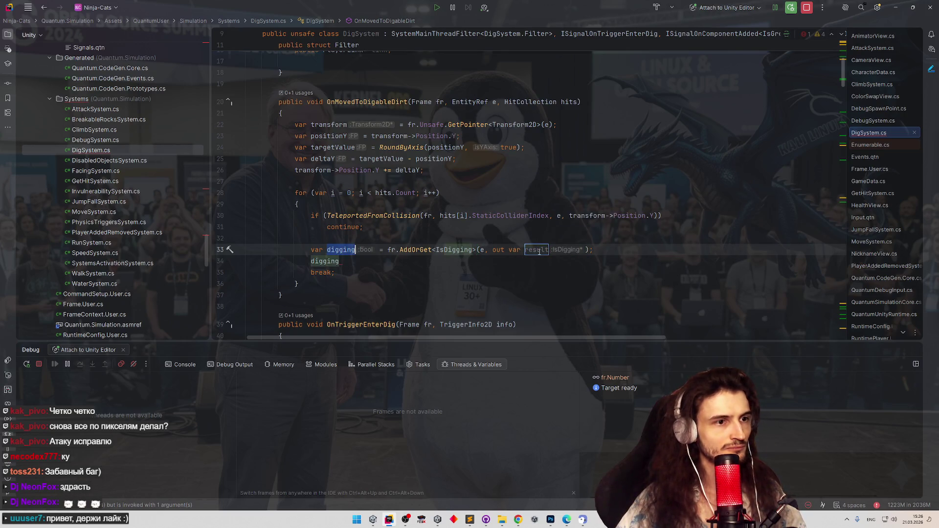
pyautogui.write('digging')
pyautogui.moveTo(387, 250); pyautogui.dragTo(303, 250)
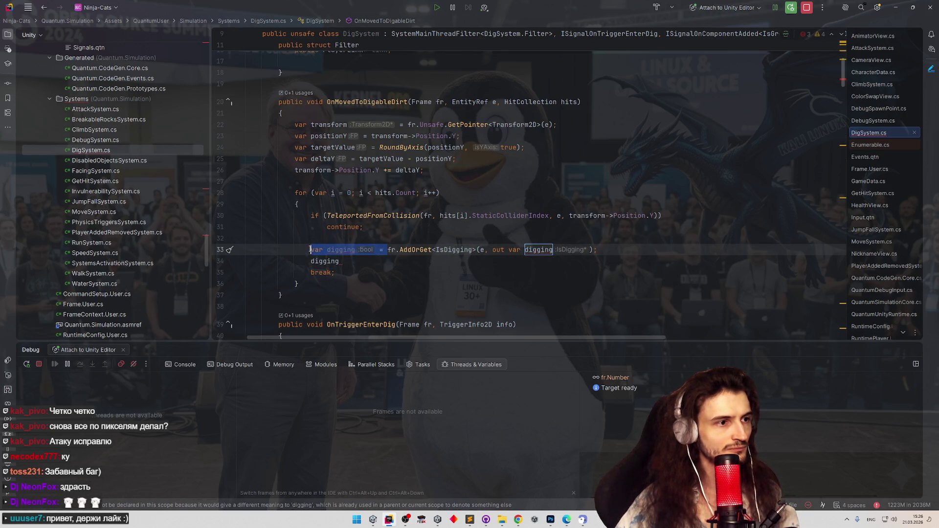
pyautogui.press('BackSpace')
# Set digging->blockVerticalMove = true; on line 34
pyautogui.click(338, 261)
pyautogui.write('.bl')
pyautogui.press('Return')
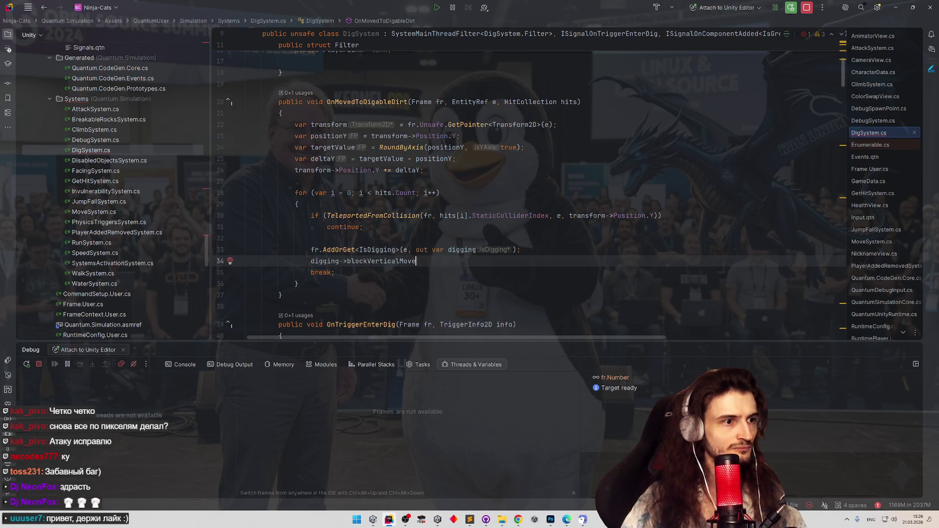
pyautogui.write(' = true;')
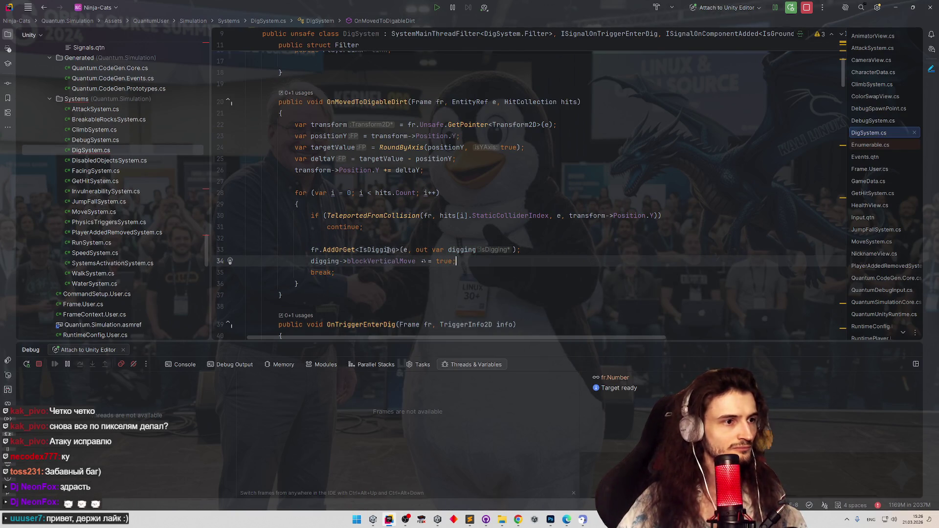
pyautogui.keyDown('ctrl'); pyautogui.click(384, 261); pyautogui.keyUp('ctrl')
# Jump to the blockVerticalMove usage in Update and review how vertInputs depends on it
pyautogui.hotkey('ctrl', 'b')
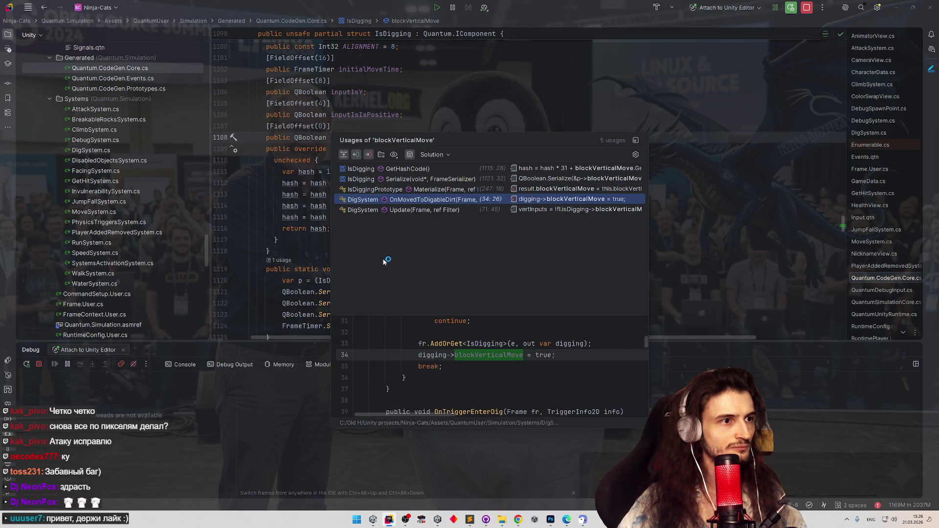
pyautogui.click(375, 215)
pyautogui.click(544, 167)
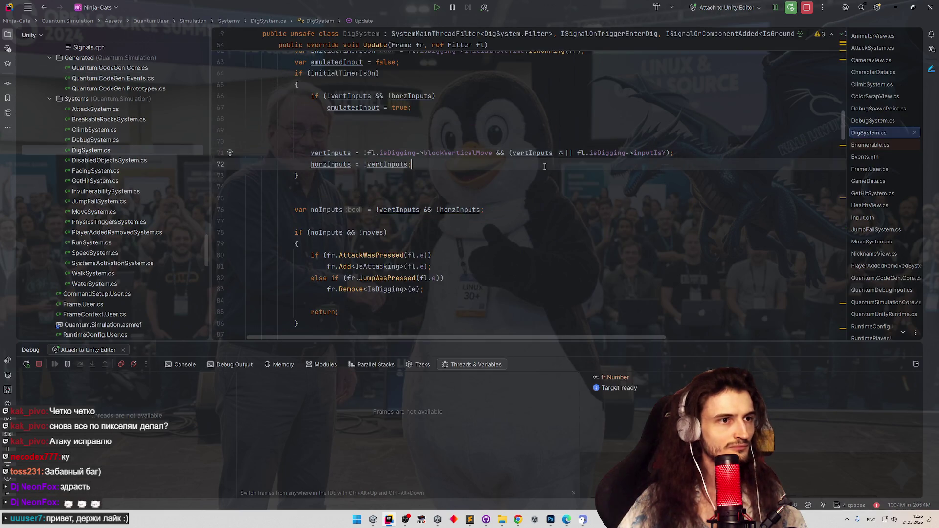
pyautogui.click(895, 7)
pyautogui.click(388, 520)
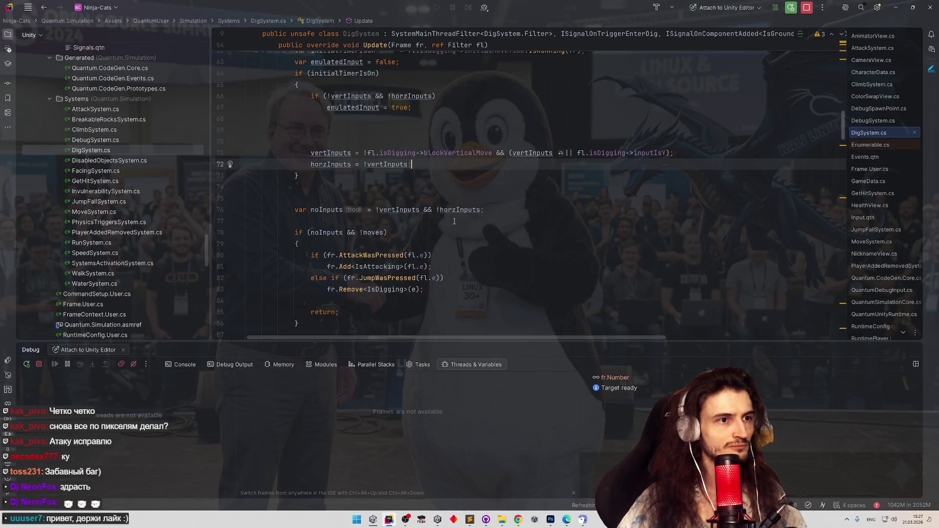
pyautogui.scroll(2, 493, 221)
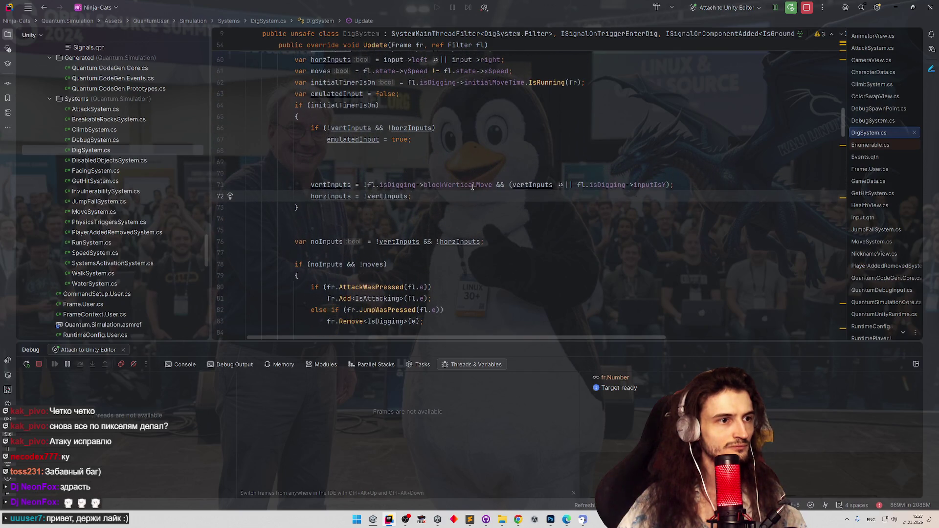
pyautogui.click(472, 185)
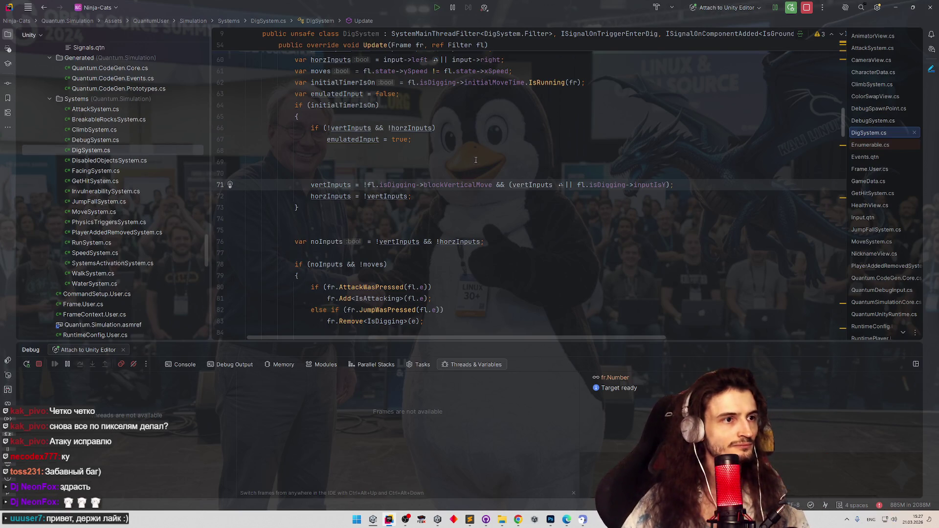
pyautogui.scroll(3, 476, 160)
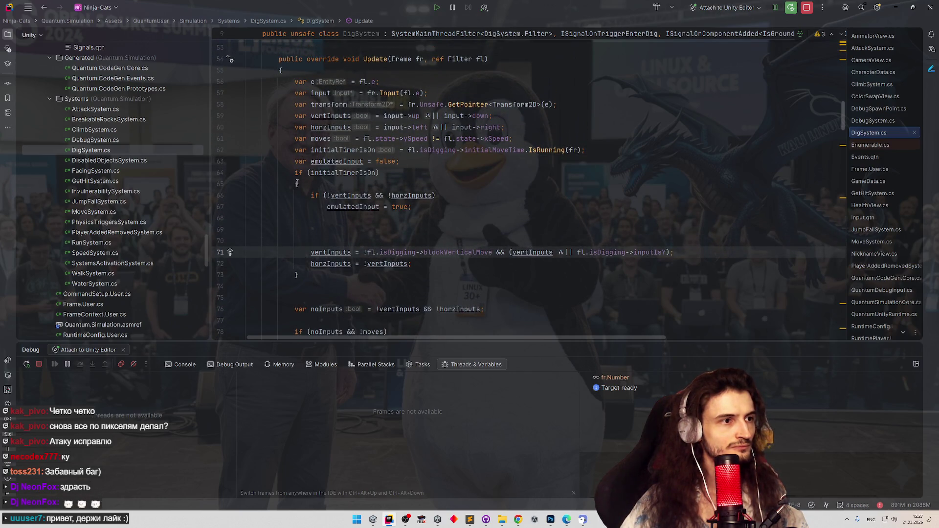
pyautogui.click(488, 191)
# Save the Gameplay scene, clear the Console, and play the game in a maximized Game view
pyautogui.hotkey('alt', 'Tab')
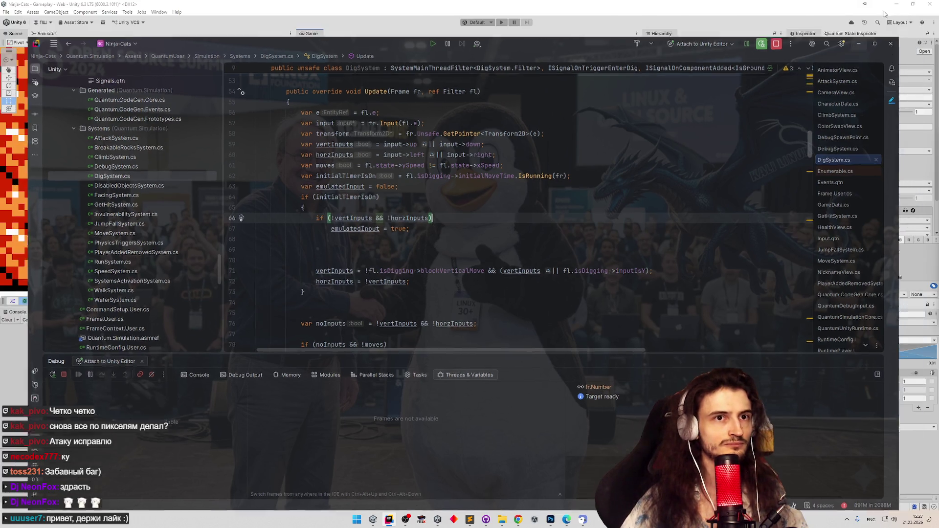
pyautogui.hotkey('ctrl', 's')
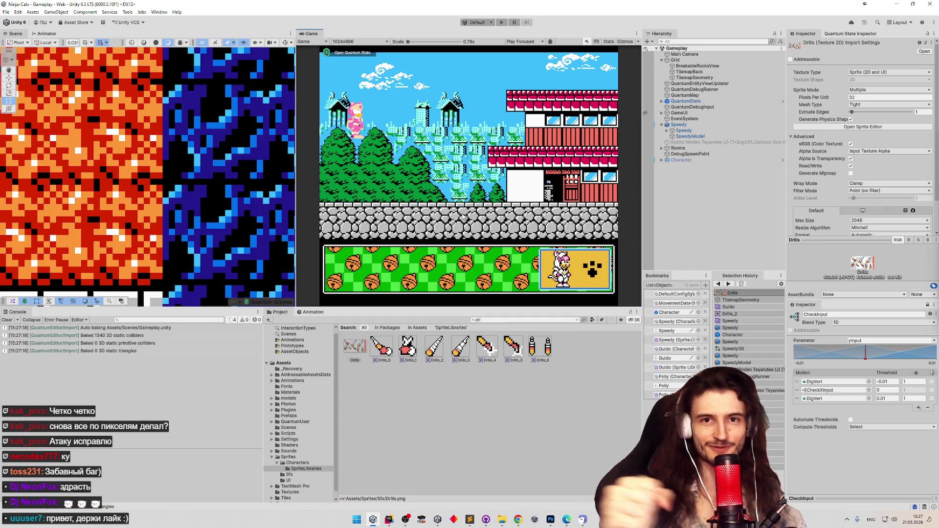
pyautogui.click(7, 320)
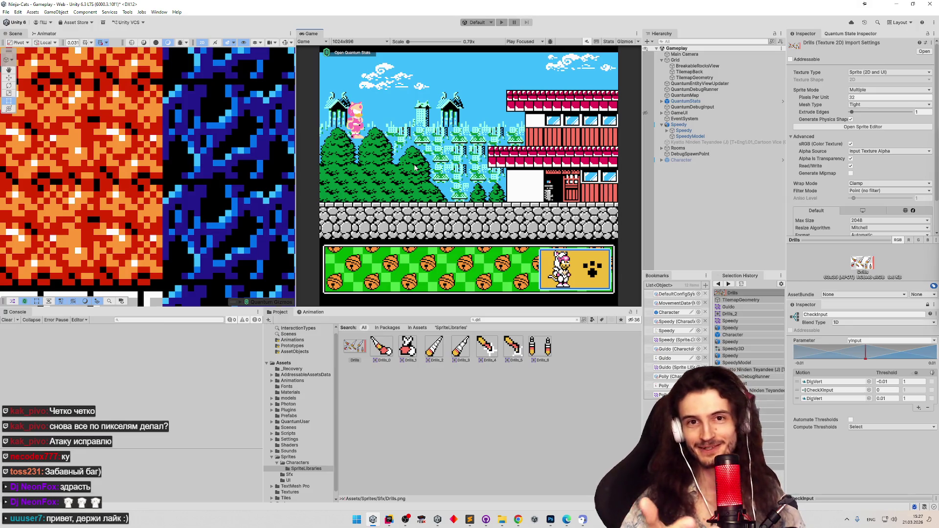
pyautogui.hotkey('ctrl', 'p')
pyautogui.hotkey('shift', 'space')
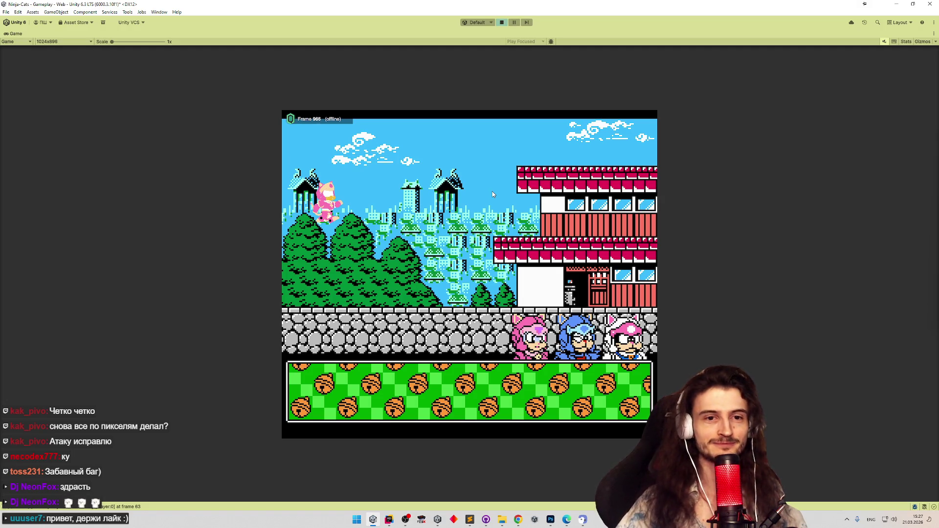
# Recolour the cat green using the second colour swatch's palette
pyautogui.click(626, 339)
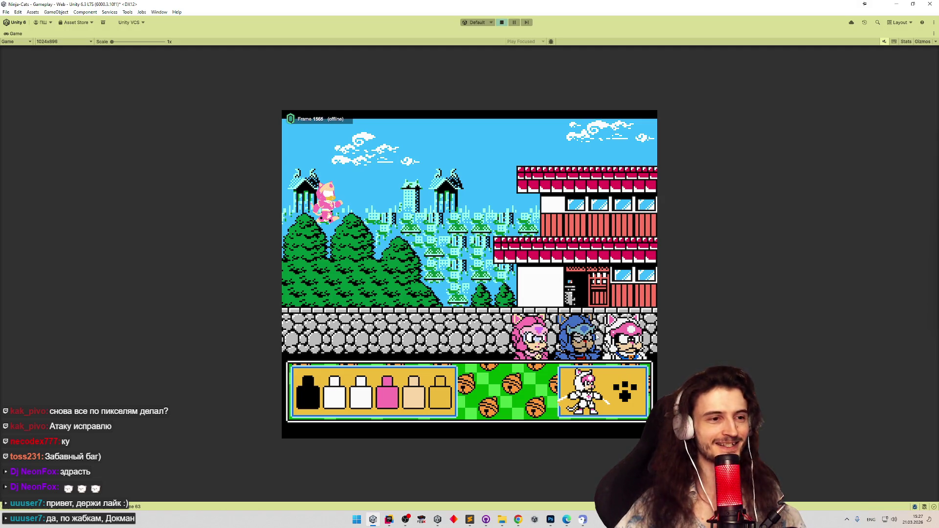
pyautogui.click(338, 400)
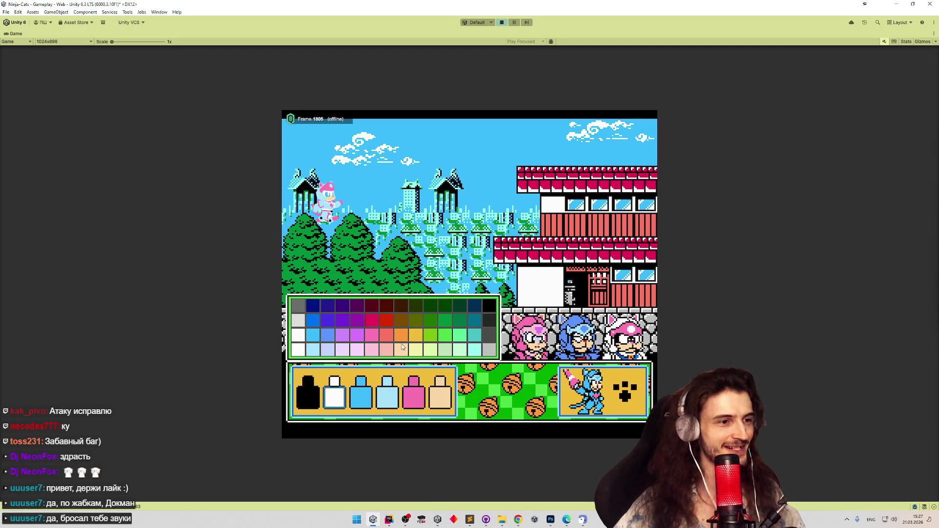
pyautogui.click(444, 339)
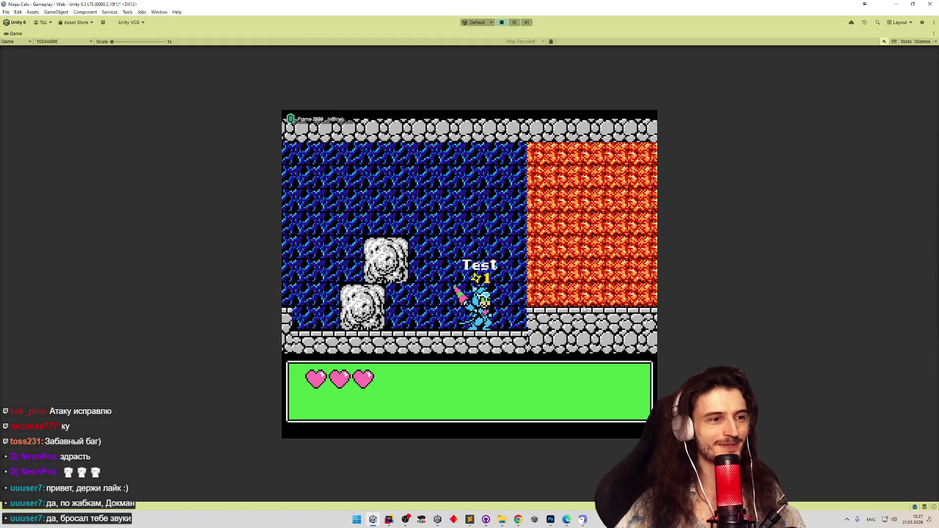
# Run right, climb the ledge, dig upward through the dirt, then stop play
pyautogui.press('Right')
pyautogui.press('space')
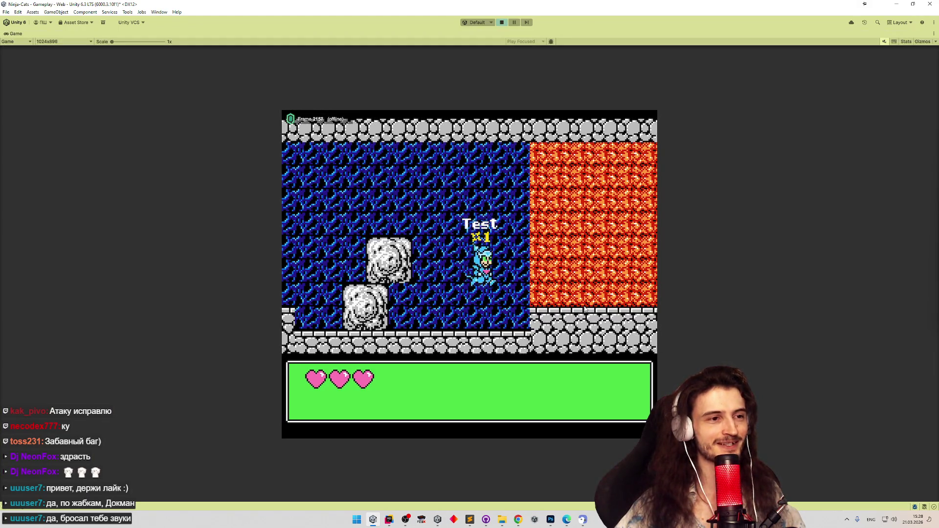
pyautogui.press('Right')
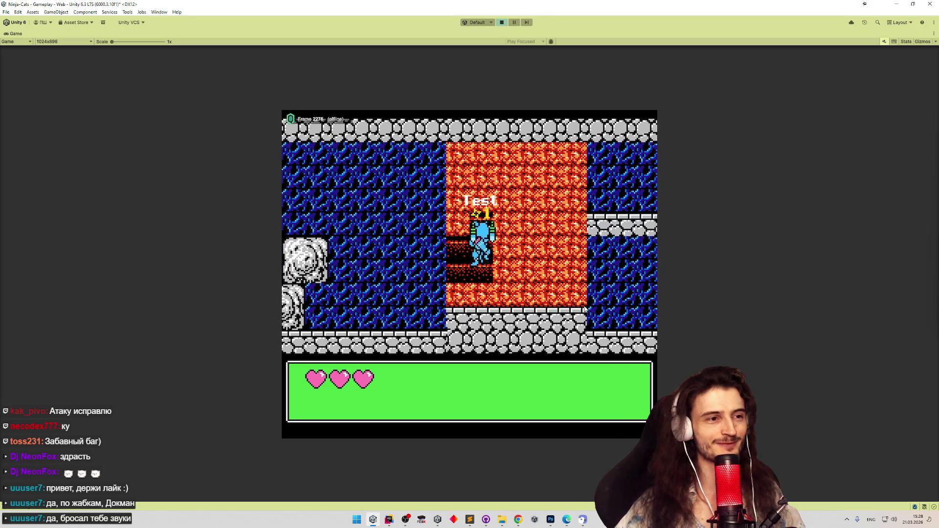
pyautogui.press('Right')
pyautogui.press('space')
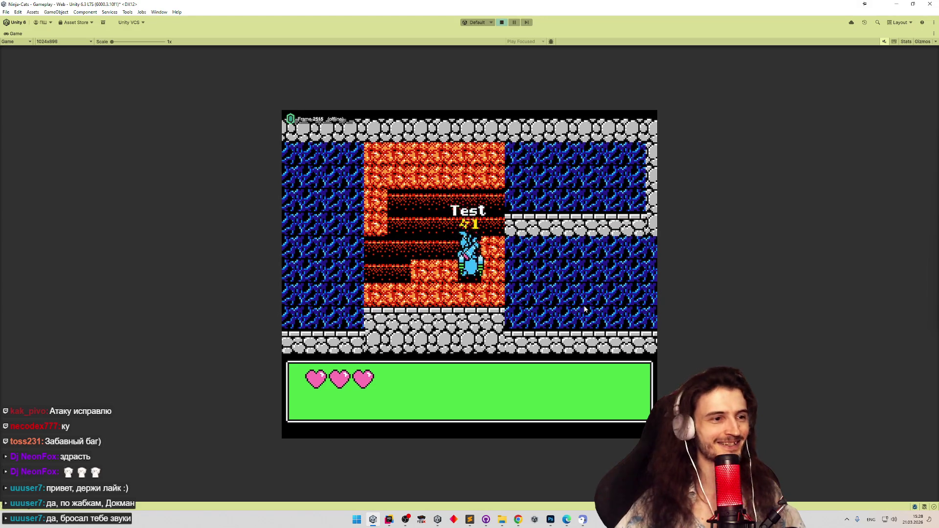
pyautogui.press('Left')
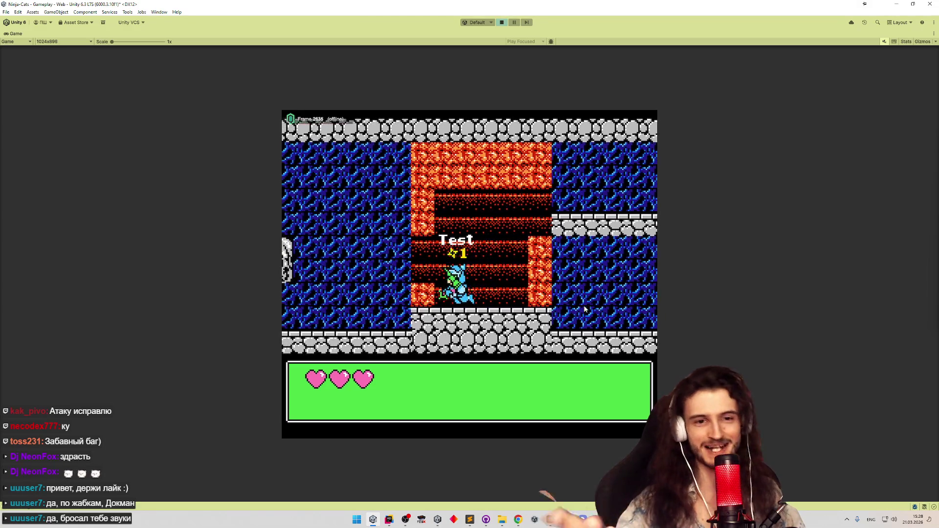
pyautogui.press('Up')
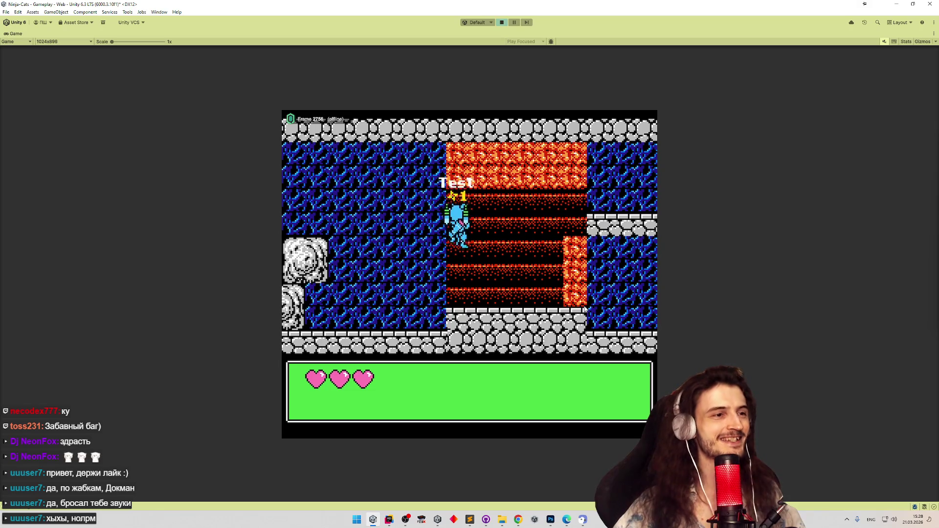
pyautogui.press('Right')
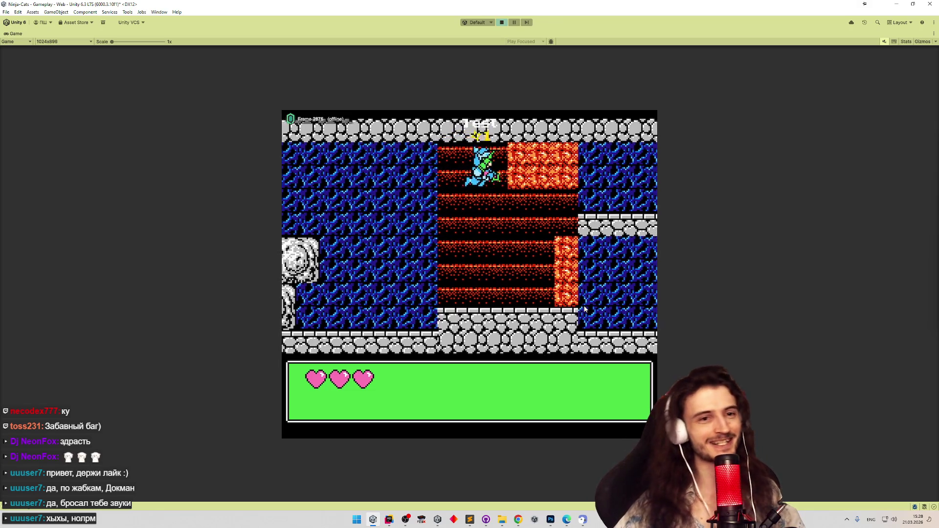
pyautogui.press('Right')
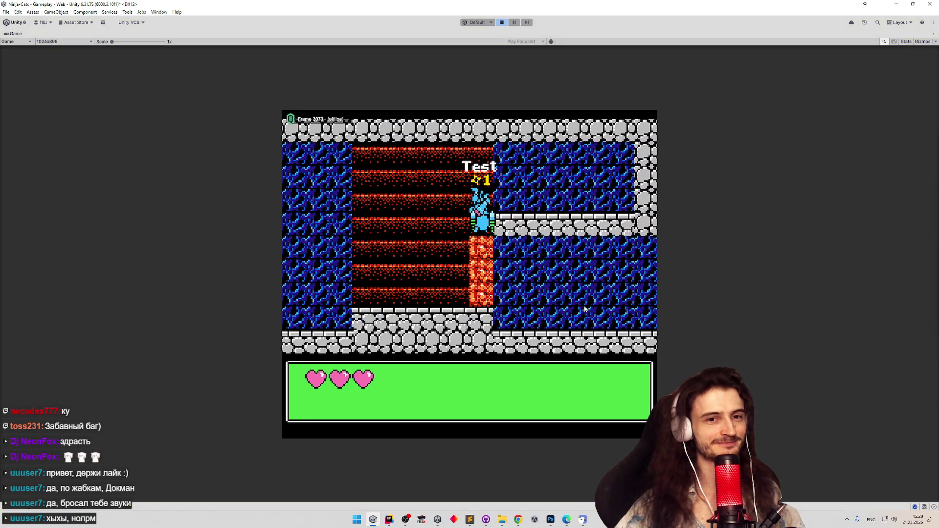
pyautogui.hotkey('ctrl', 'p')
pyautogui.hotkey('ctrl', 'p')
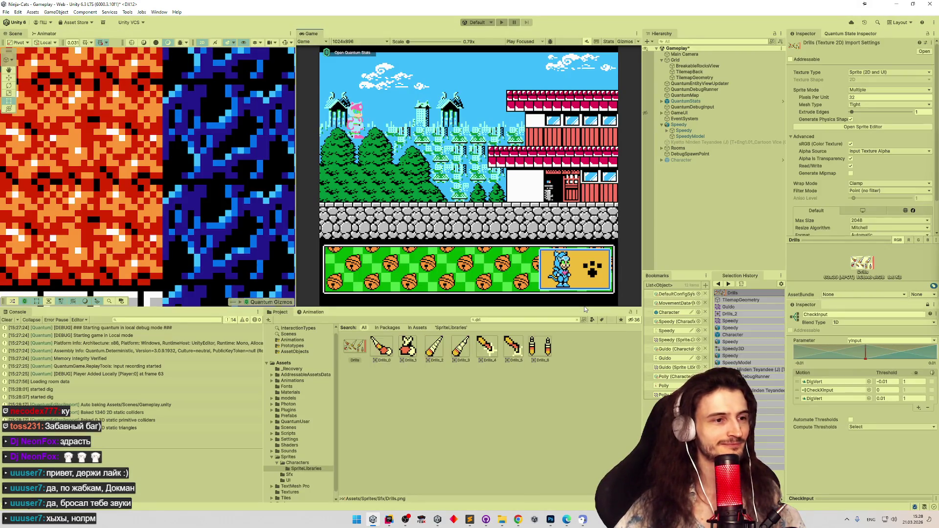
# Replay into the level, climb the dug shaft beside the lava, restart play, and return to Rider
pyautogui.press('Return')
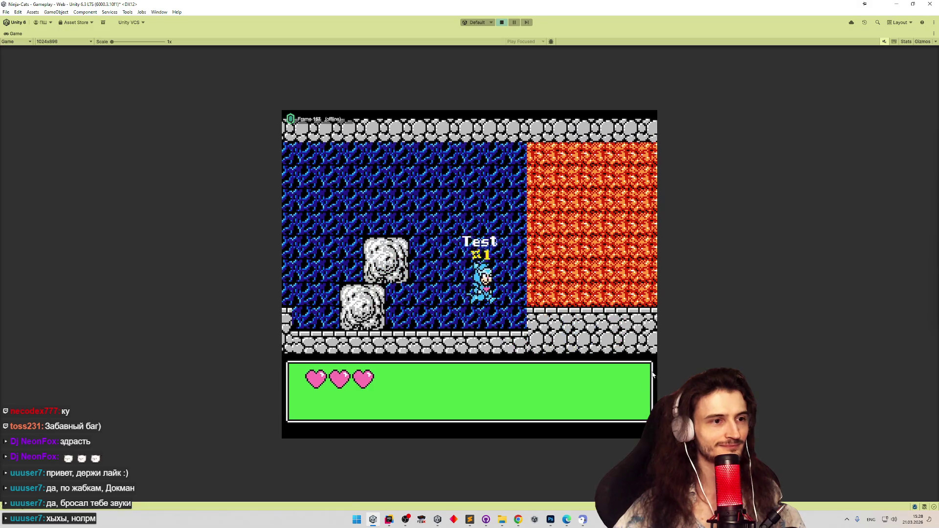
pyautogui.press('Right')
pyautogui.press('Up')
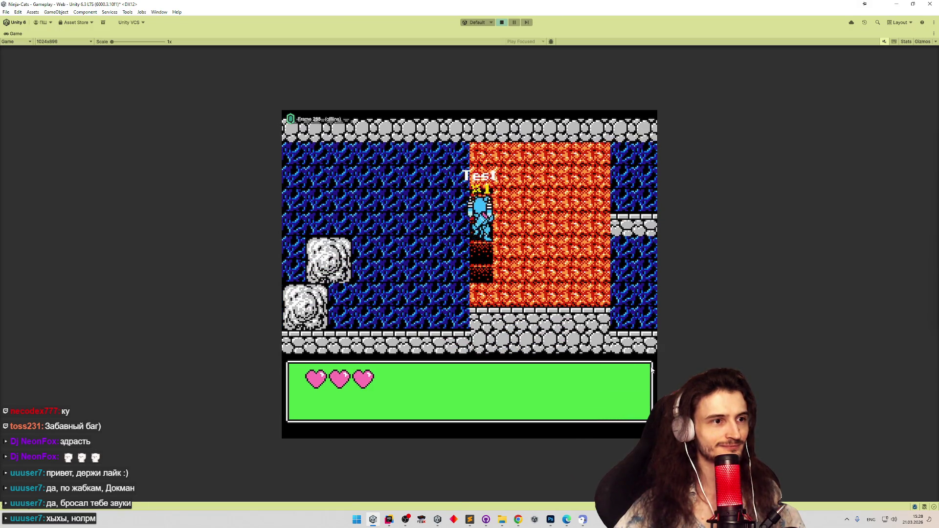
pyautogui.press('Left')
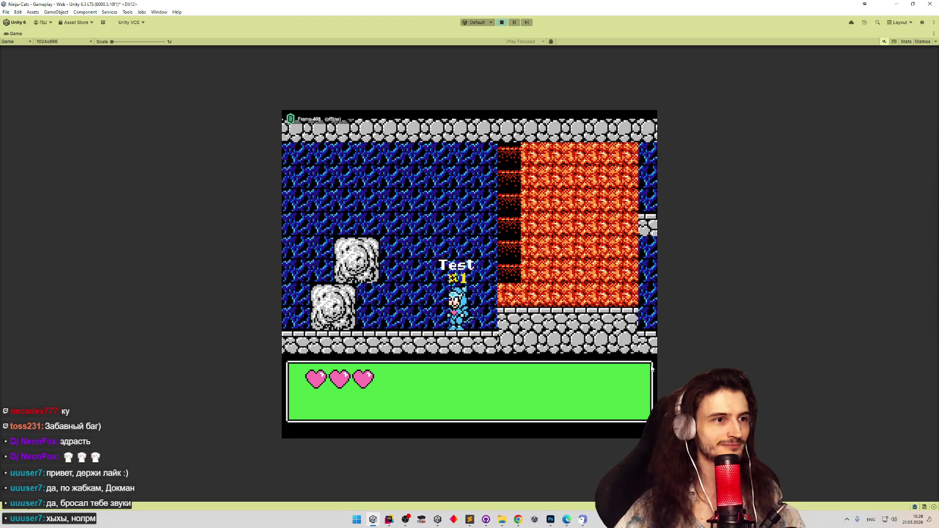
pyautogui.hotkey('ctrl', 'p')
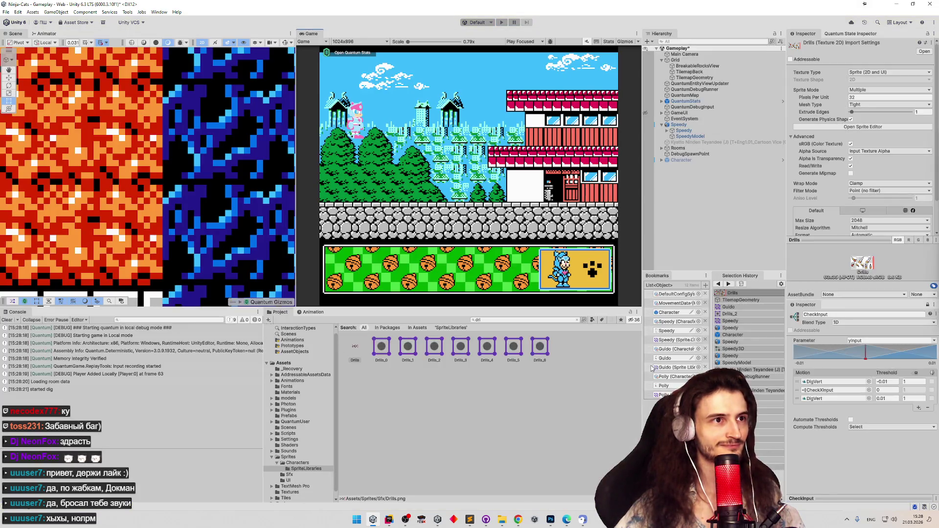
pyautogui.hotkey('ctrl', 'p')
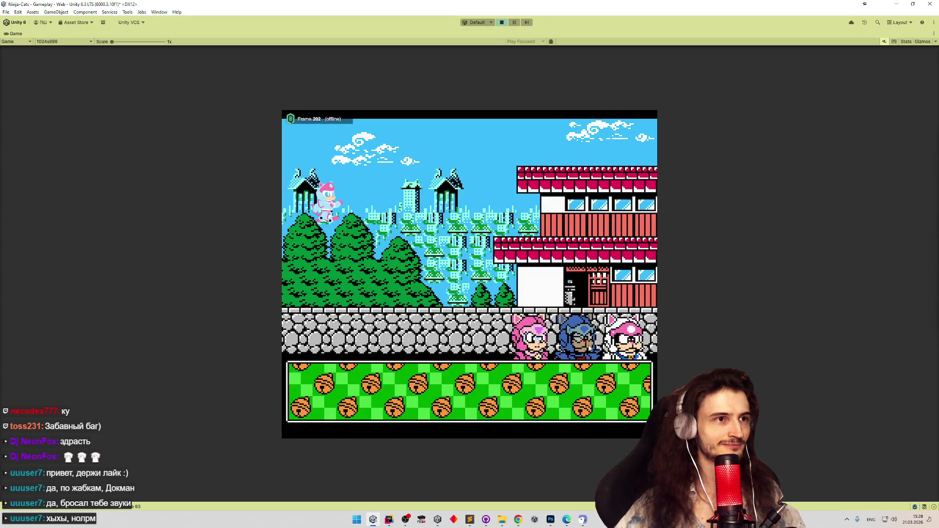
pyautogui.click(389, 519)
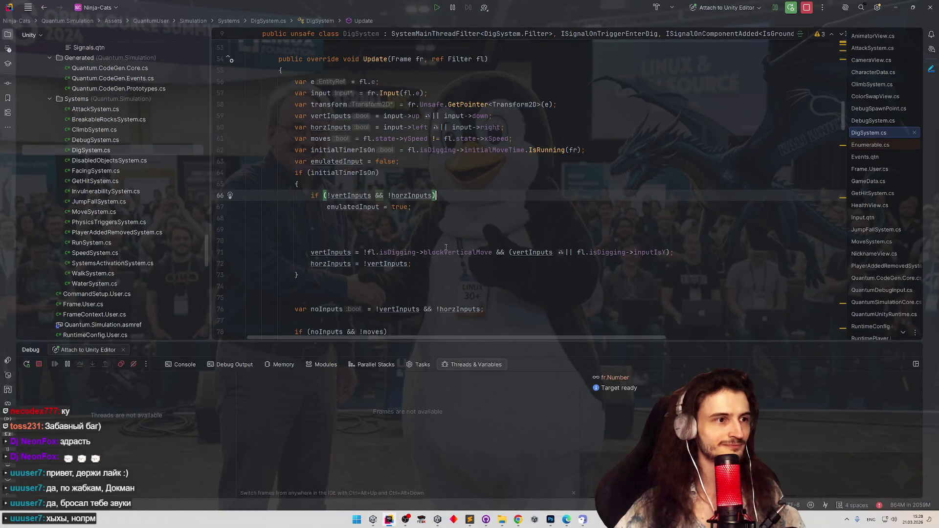